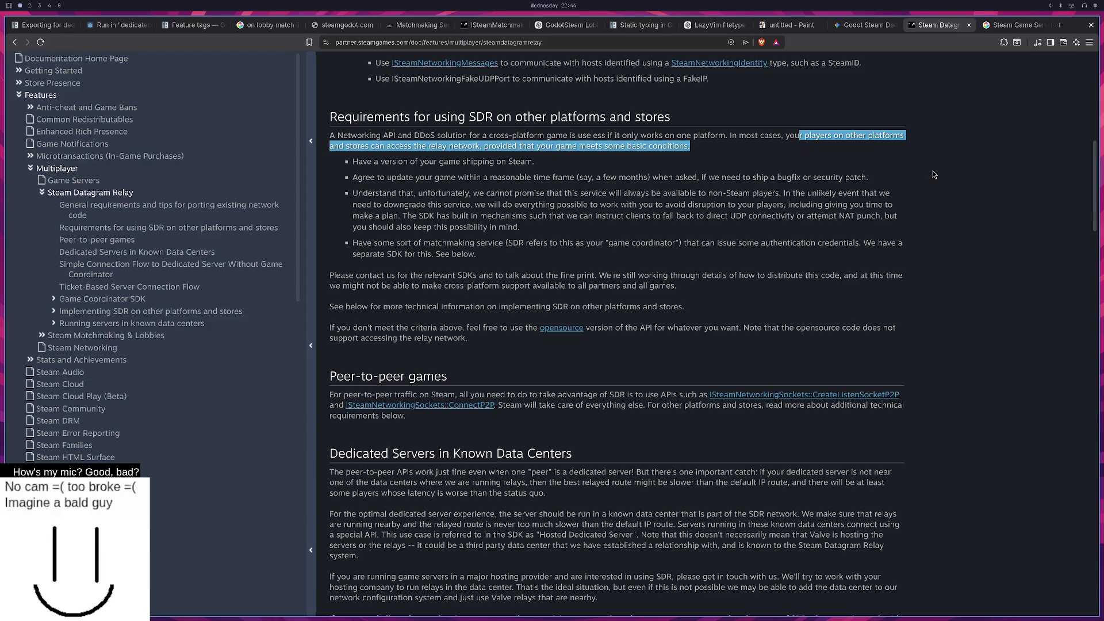
Open the relay page's 'opensource' link in a new tab and view the ValveSoftware GameNetworkingSockets repo.
middle_click(555, 329)
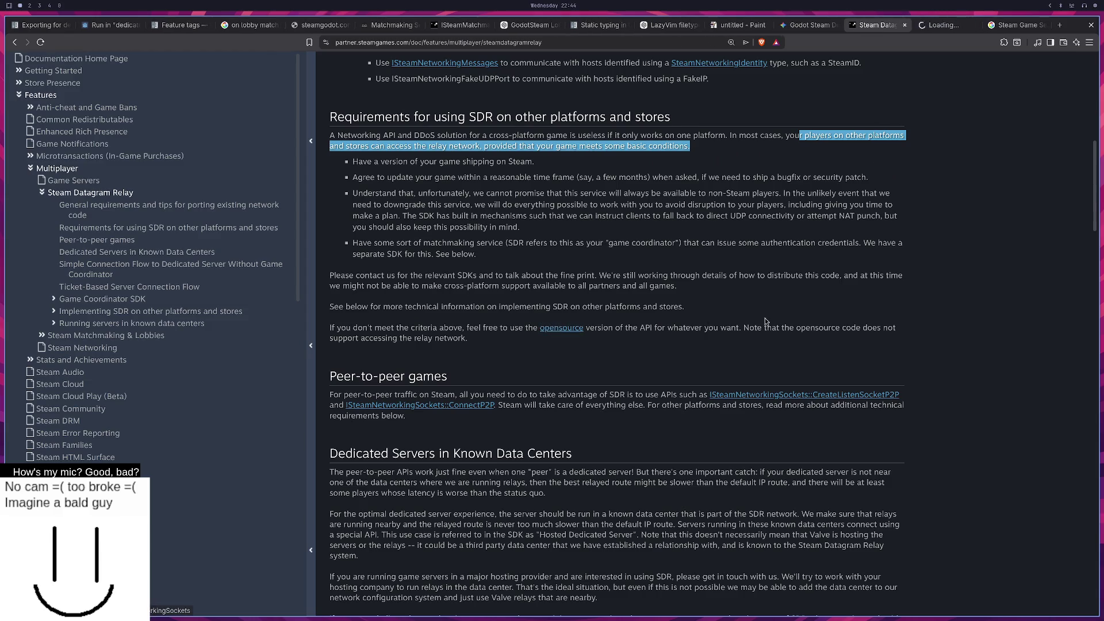
left_click_drag(768, 320, 844, 337)
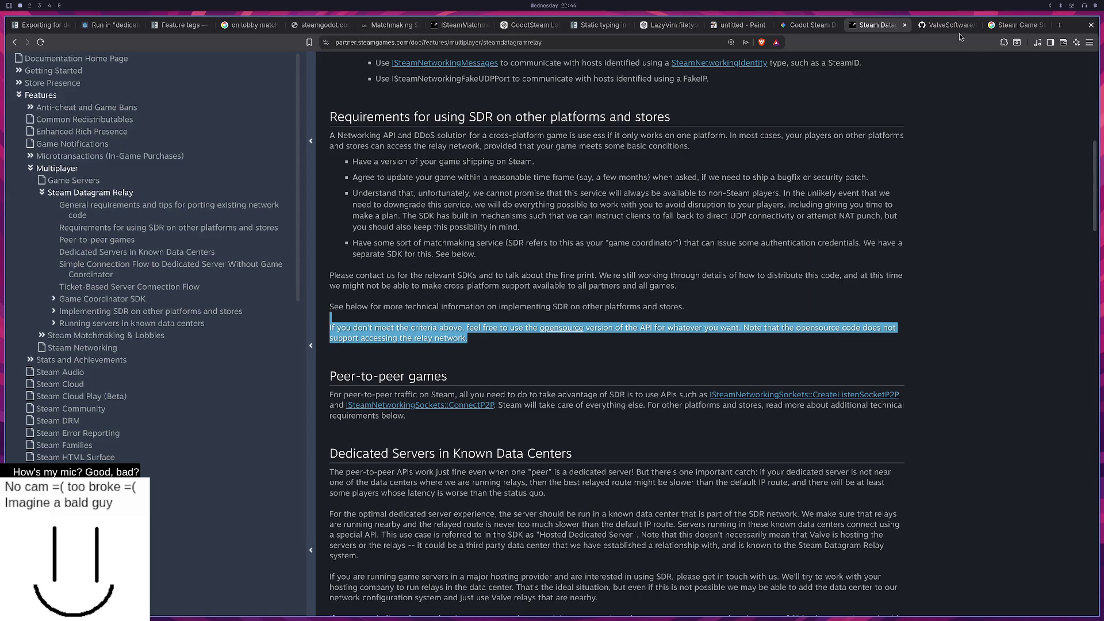
left_click(951, 29)
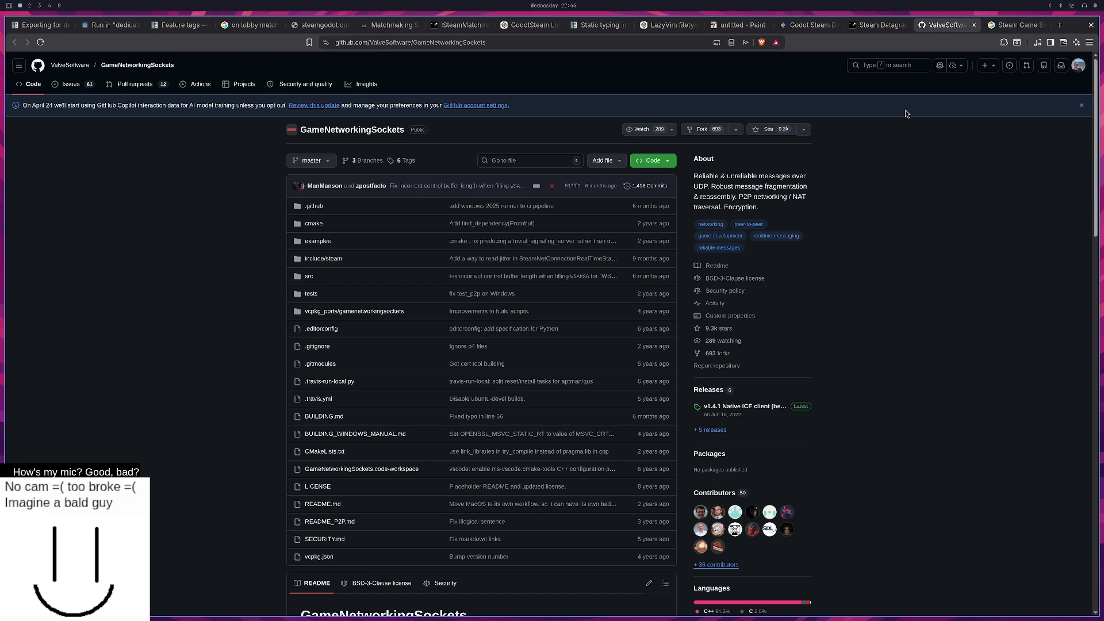
Return to the Steamworks Steam Datagram Relay tab and scroll to the Peer-to-peer games section.
key("ctrl+shift+Tab")
scroll(952, 330, "down", 3)
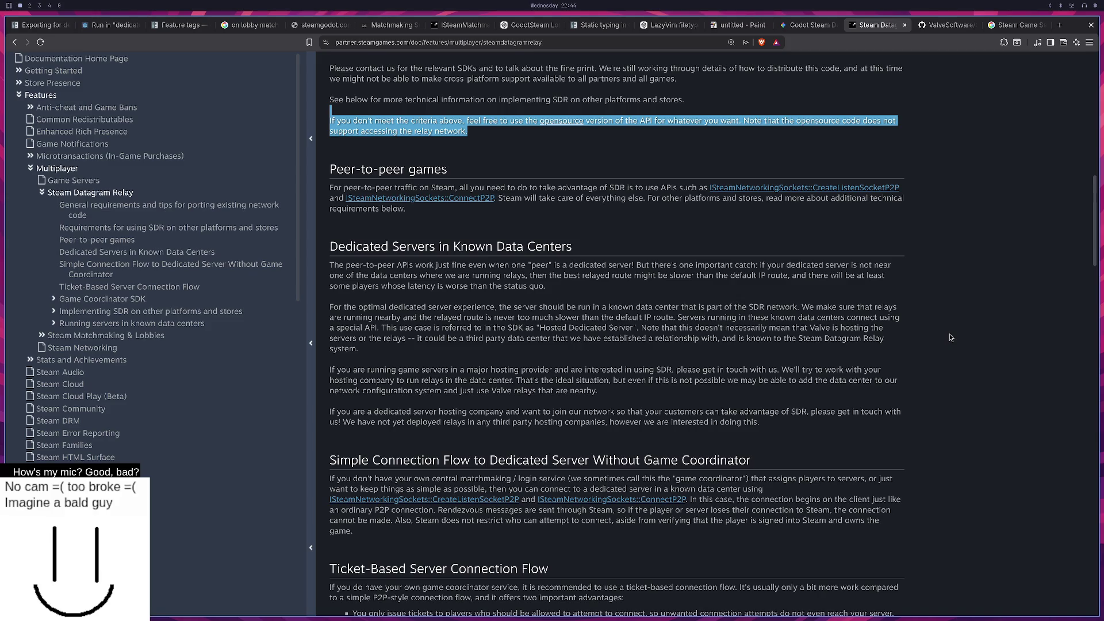
left_click(552, 266)
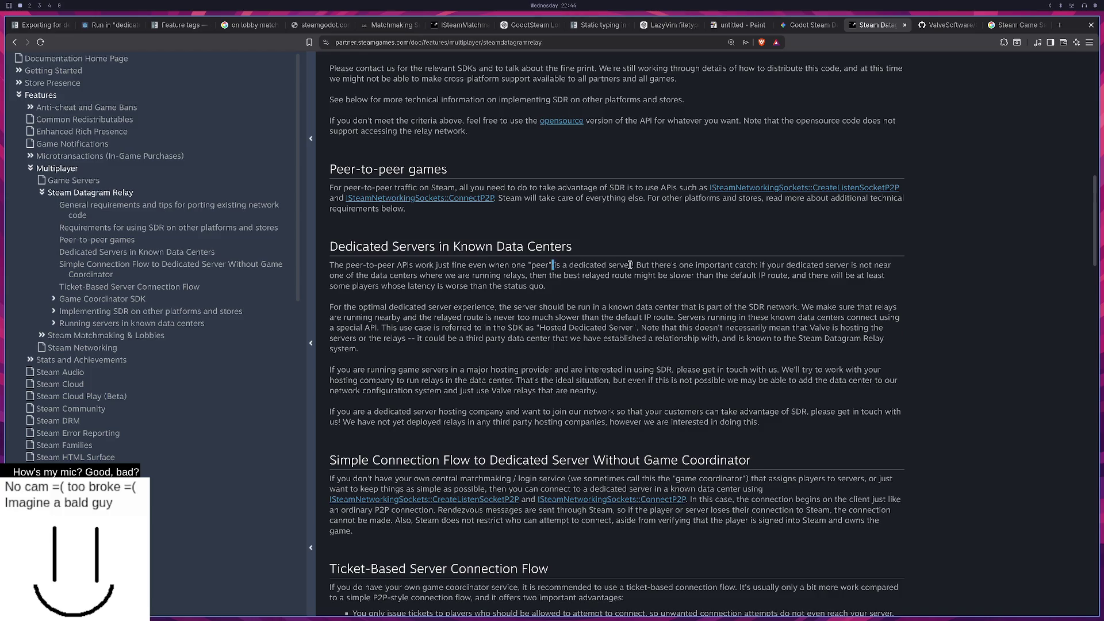
mouse_move(637, 266)
left_mouse_down()
mouse_move(440, 276)
mouse_move(331, 260)
left_mouse_up()
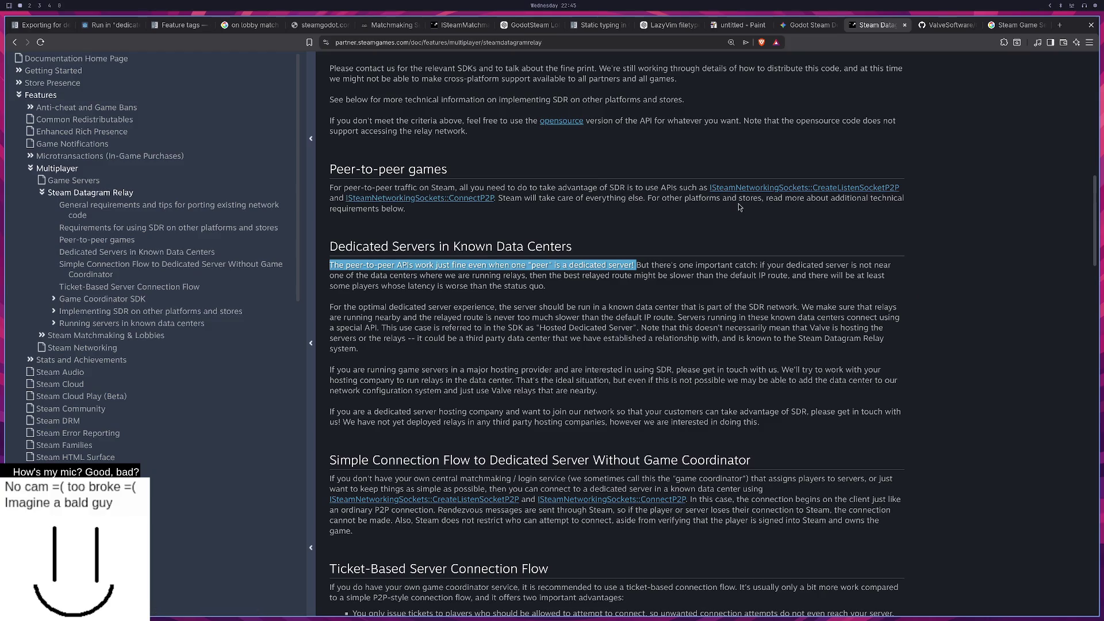
left_click(814, 200)
left_click_drag(814, 200, 858, 209)
left_click(858, 210)
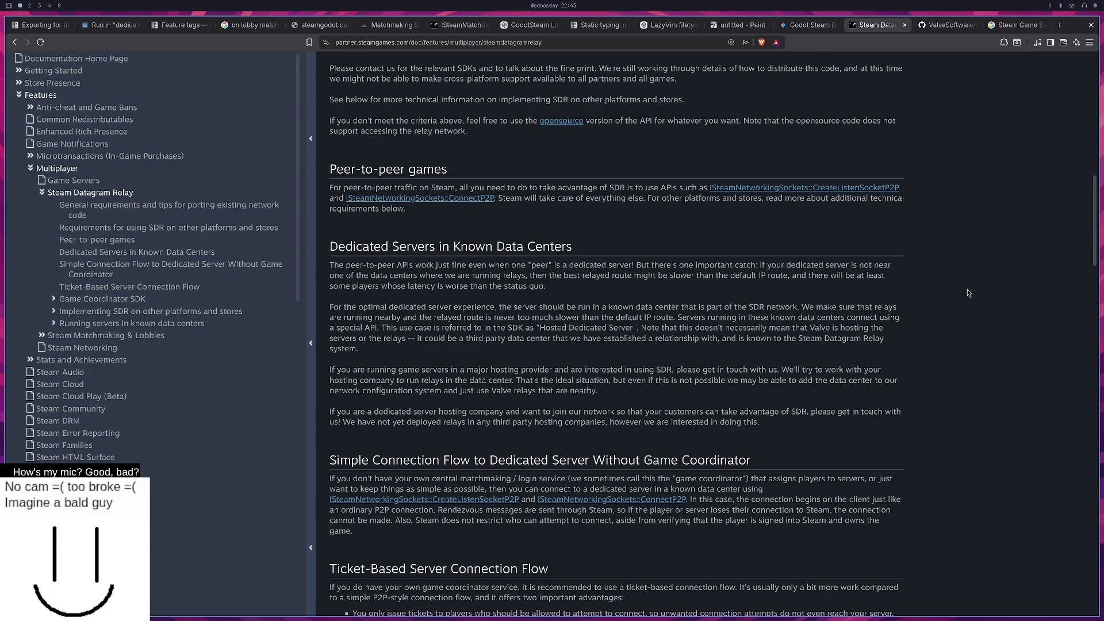
scroll(966, 297, "down", 1)
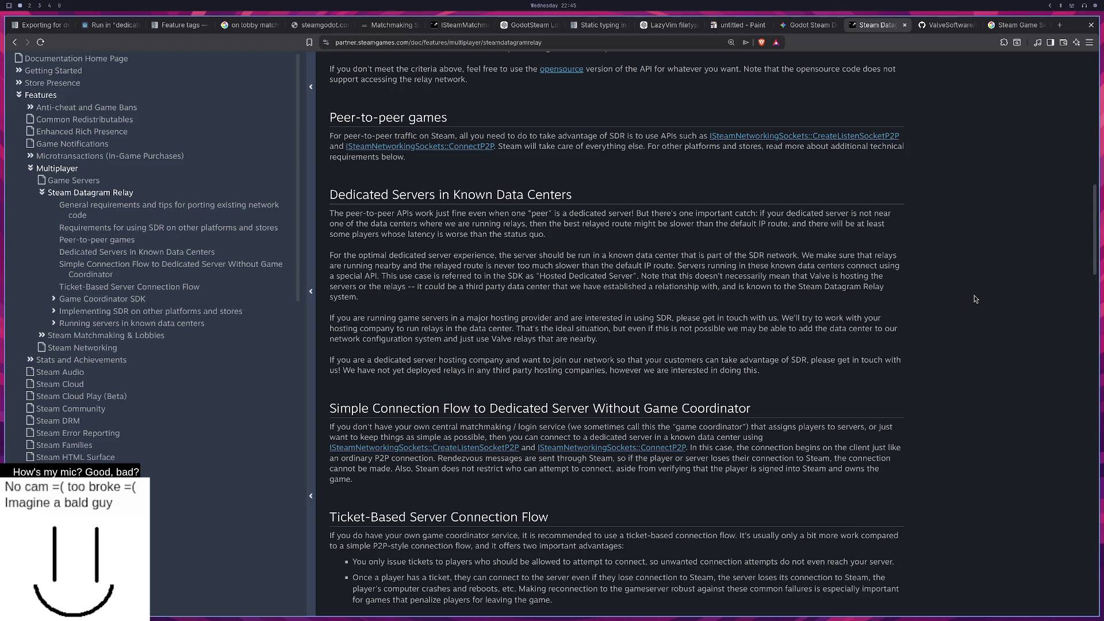
left_click_drag(756, 214, 621, 202)
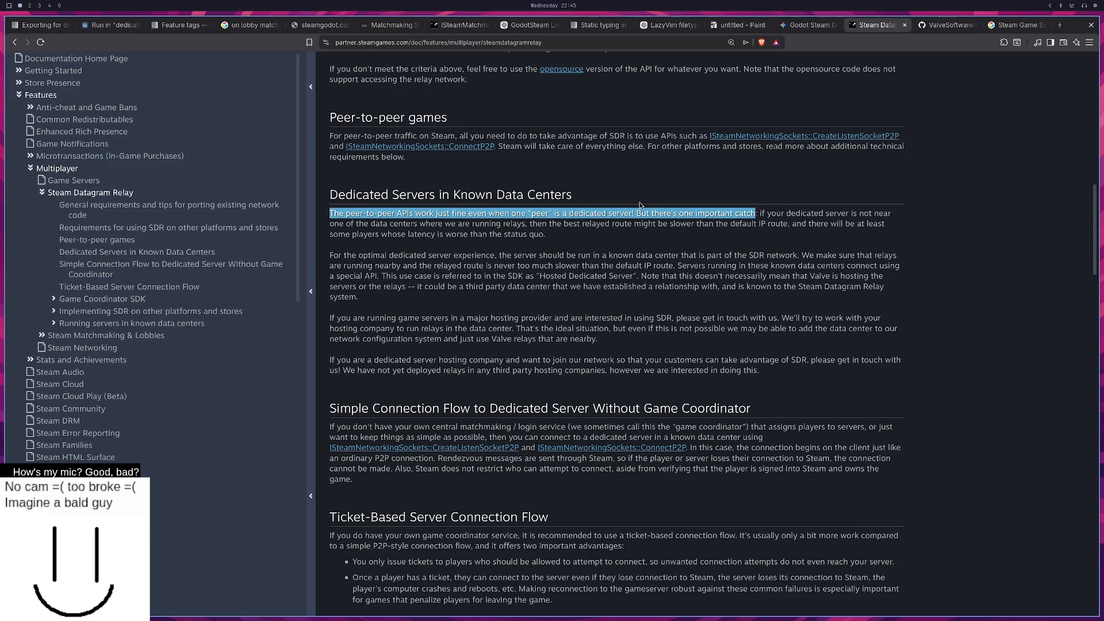
left_click_drag(877, 213, 875, 223)
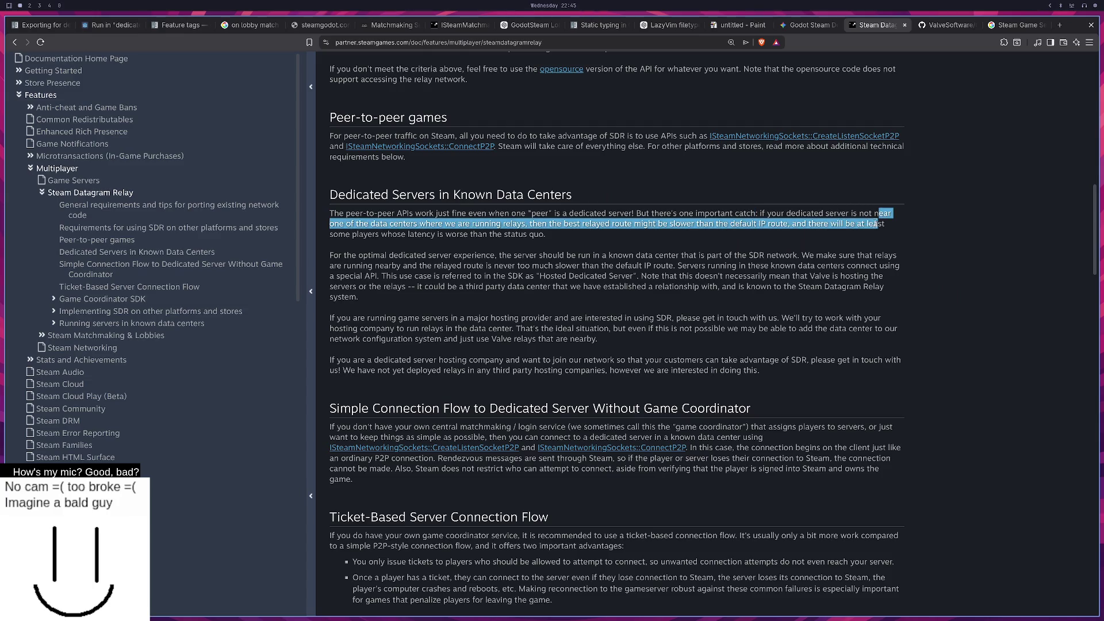
left_click_drag(430, 224, 608, 224)
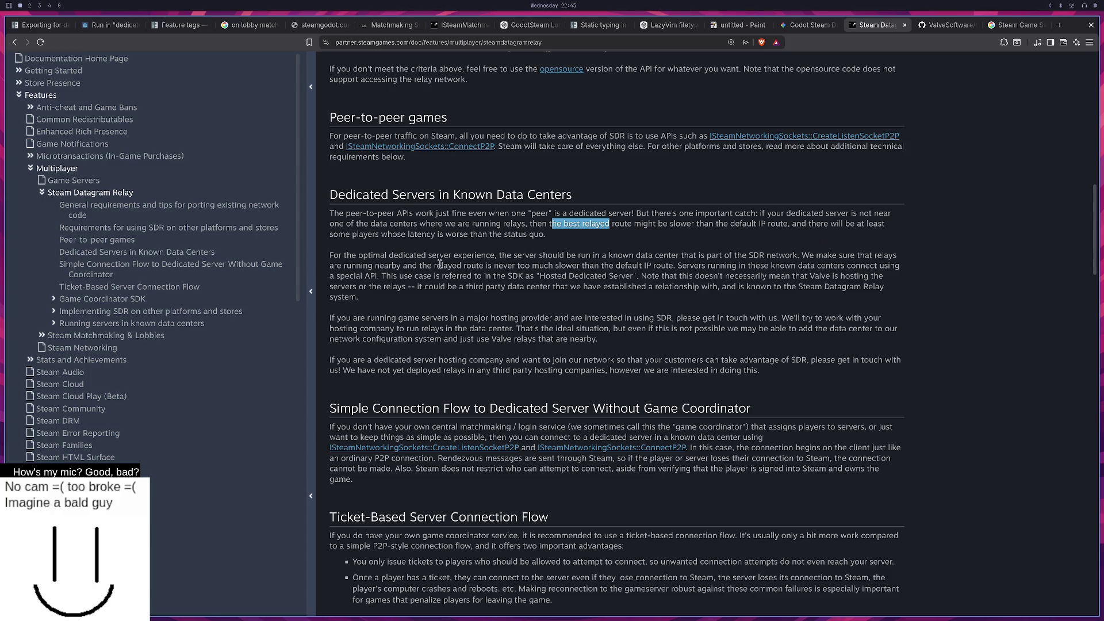
mouse_move(502, 255)
left_mouse_down()
mouse_move(345, 256)
mouse_move(351, 266)
left_mouse_up()
left_click(565, 276)
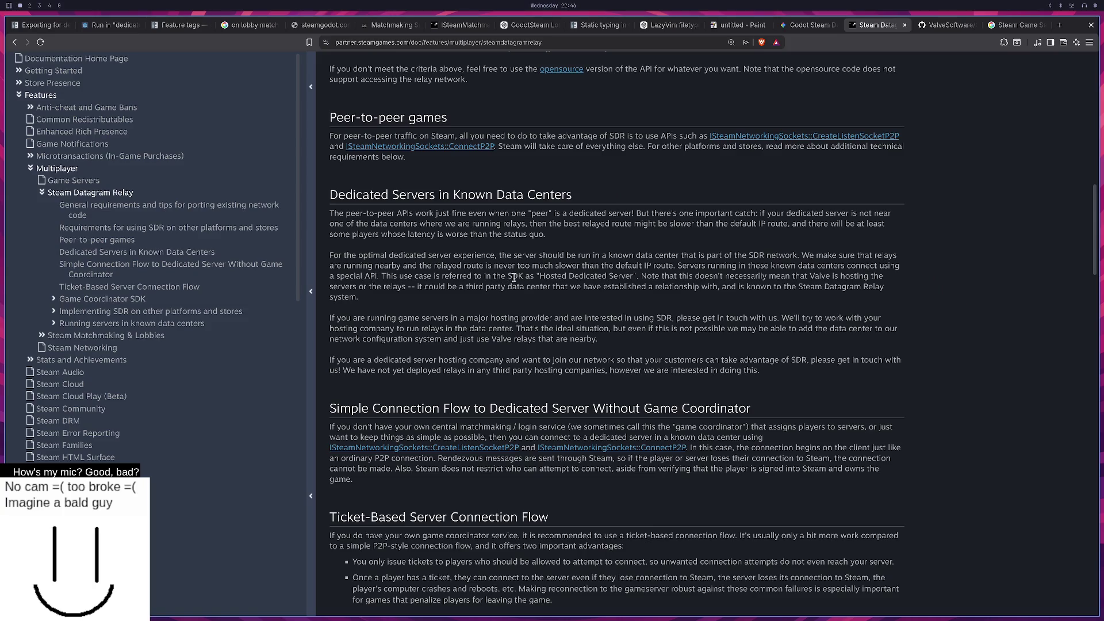
left_click_drag(624, 276, 631, 276)
left_click(689, 280)
left_click_drag(407, 318, 444, 318)
Scroll the relay page down to the Game Coordinator SDK section, then switch to Godot's main.gd.
scroll(444, 350, "down", 3)
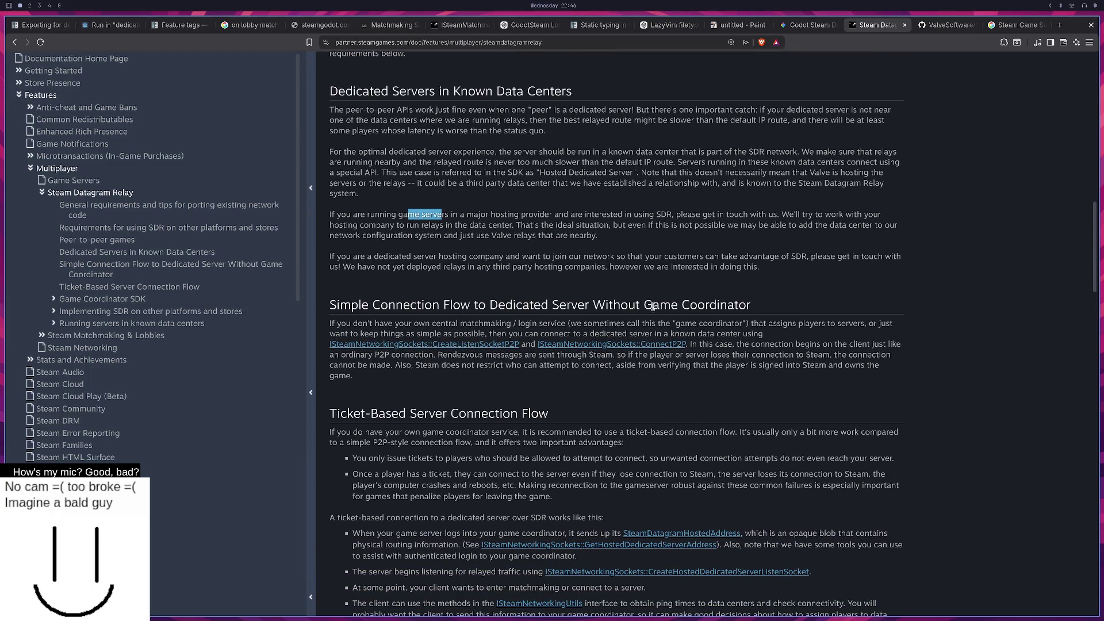
scroll(752, 311, "down", 3)
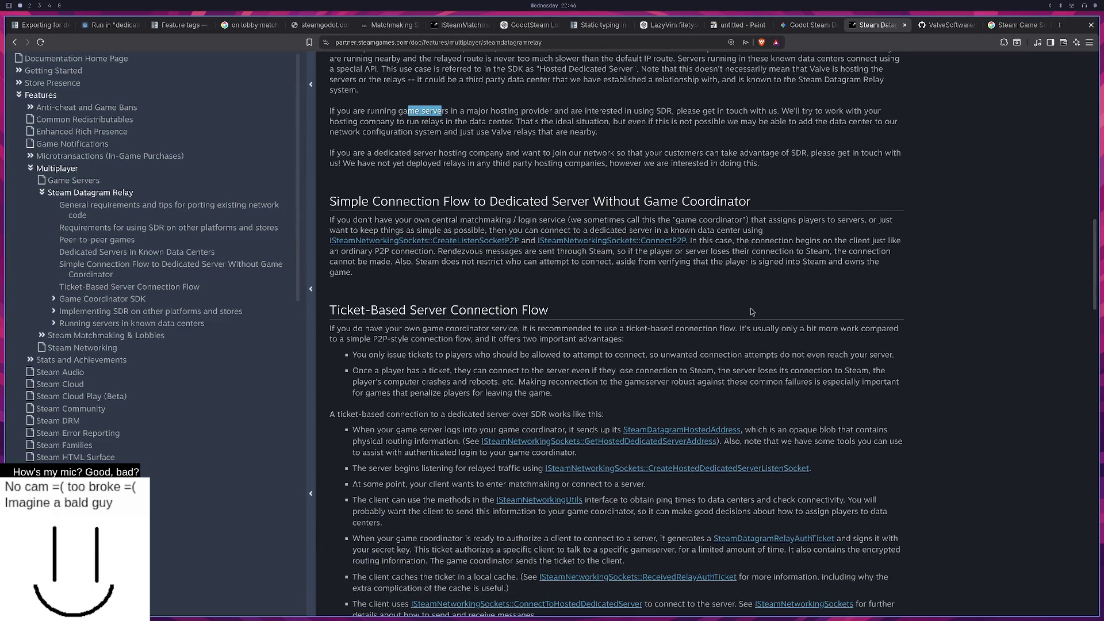
scroll(752, 312, "down", 10)
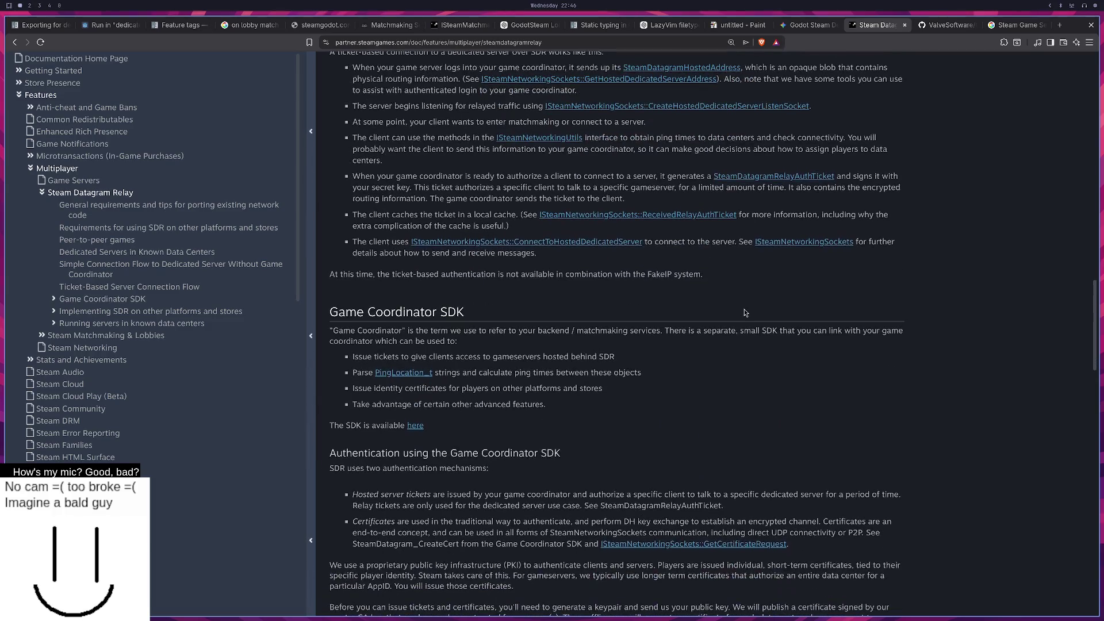
scroll(744, 312, "up", 14)
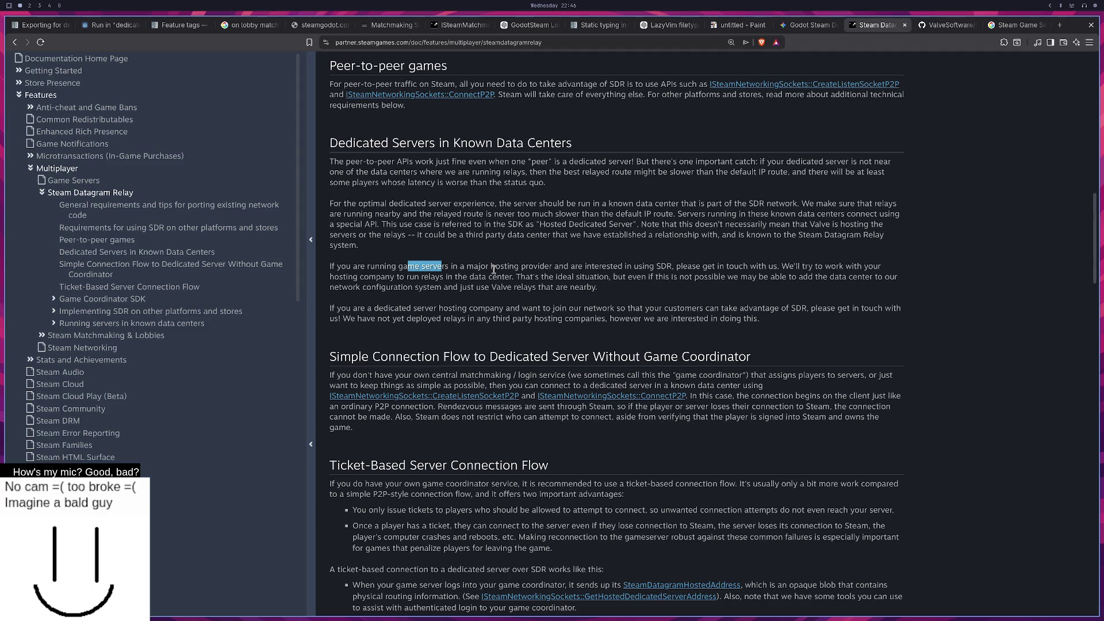
key("super+2")
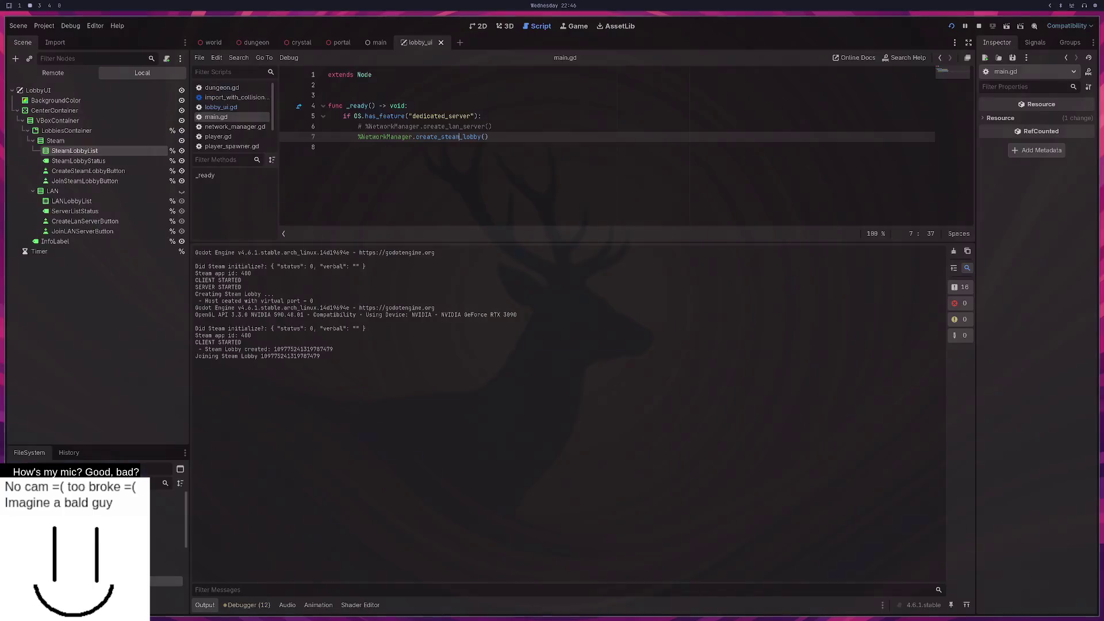
In Neovim, dismiss the grep results and open network_manager.gd through the file finder ('netw').
key("super+3")
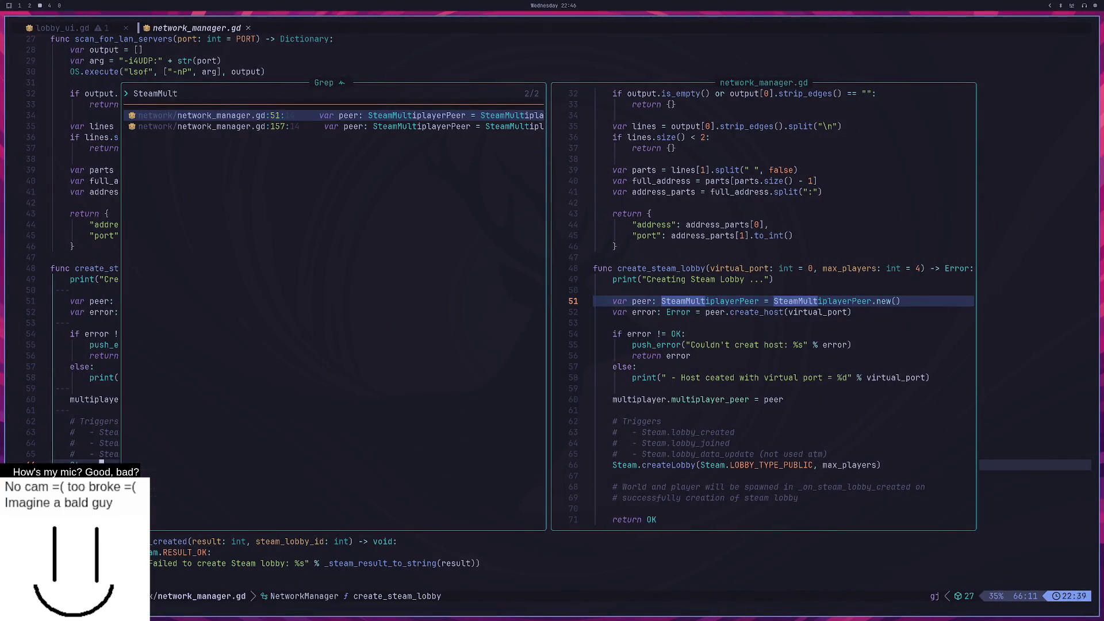
key("Escape")
key("space")
key("space")
type("netw")
key("Return")
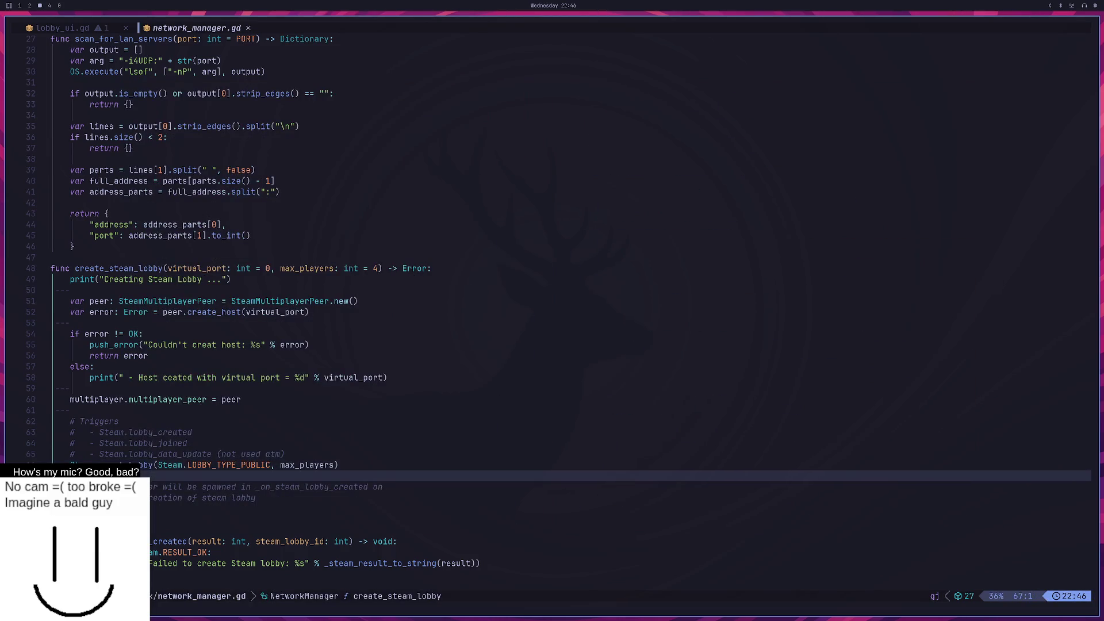
Step through create_steam_lobby to the SteamMultiplayerPeer creation and multiplayer_peer assignment lines.
key("j")
key("j")
key("j")
key("k")
key("k")
key("k")
key("k")
key("j")
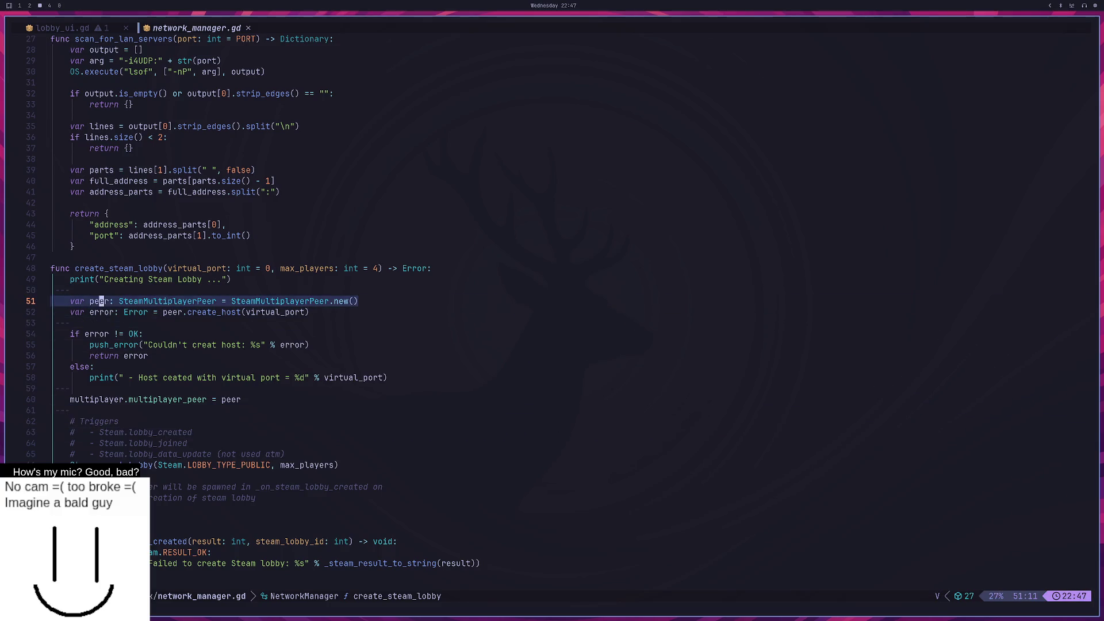
key("j")
key("j")
key("j")
key("j")
key("j")
key("j")
key("shift+v")
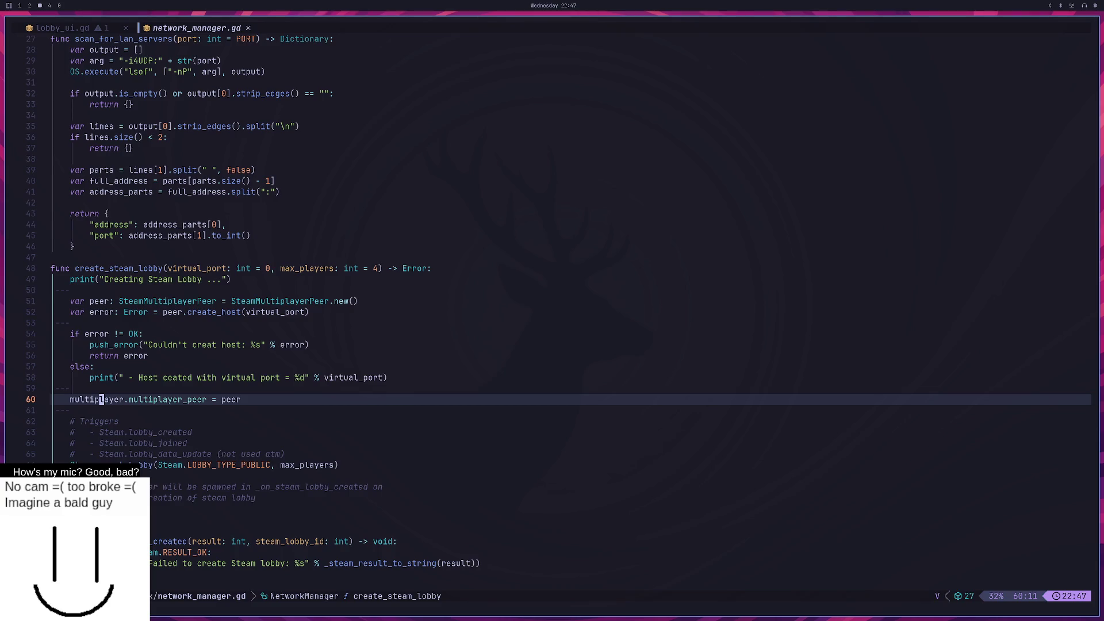
key("Escape")
Search network_manager.gd for 'Enet', which finds no match.
key("Escape")
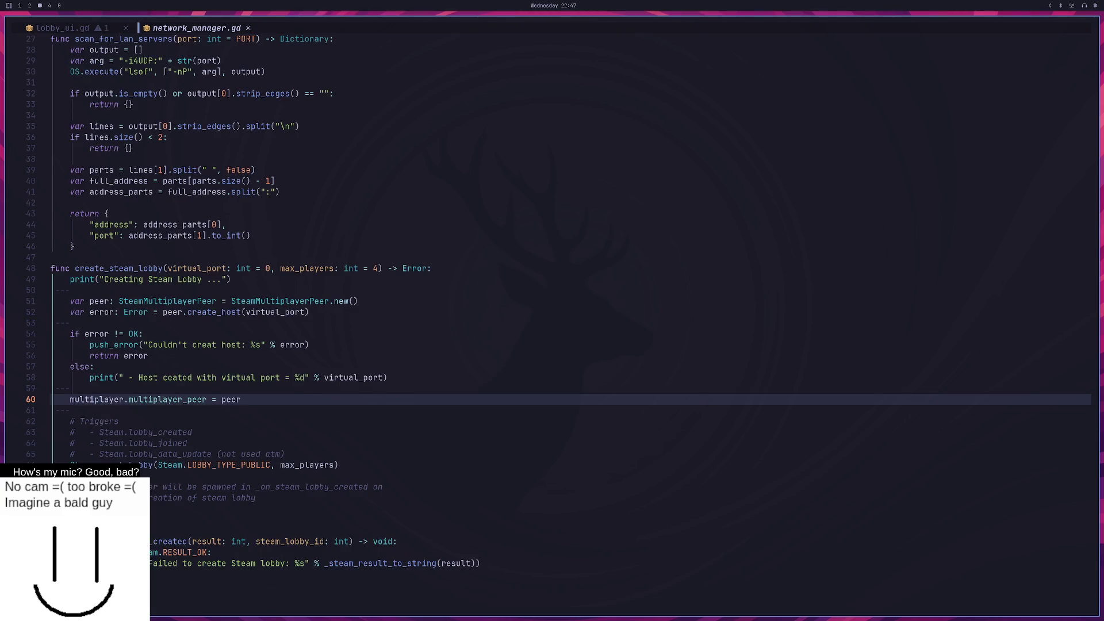
key("n")
type("N")
type("/Enet")
key("Return")
key("Escape")
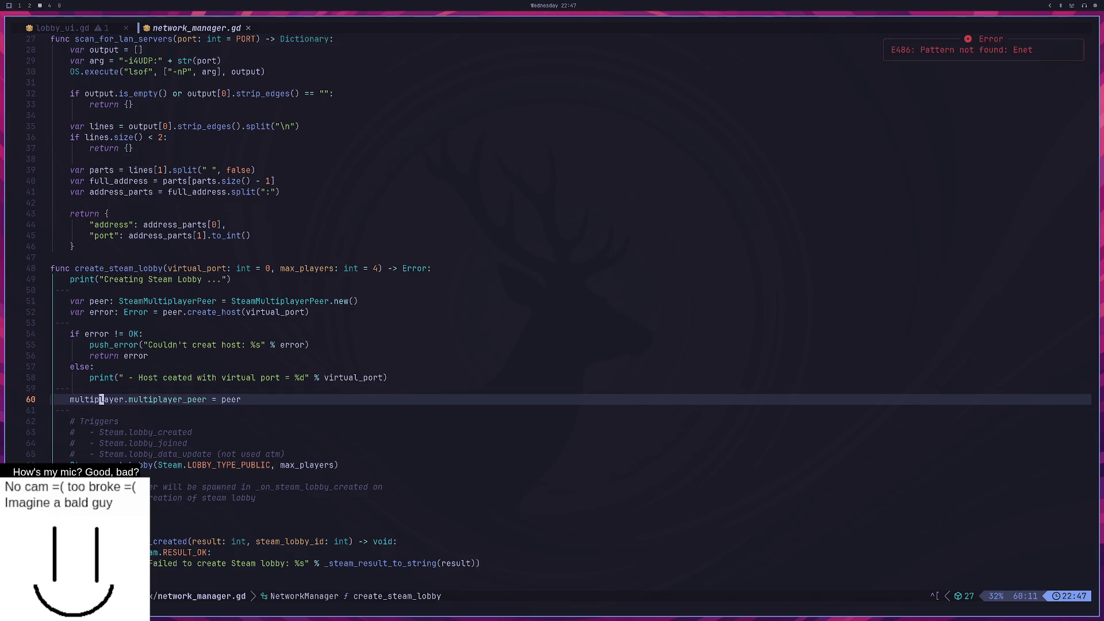
Search for '/create_' and '/create_lan' to reach the create_lan_server function.
type("/create_")
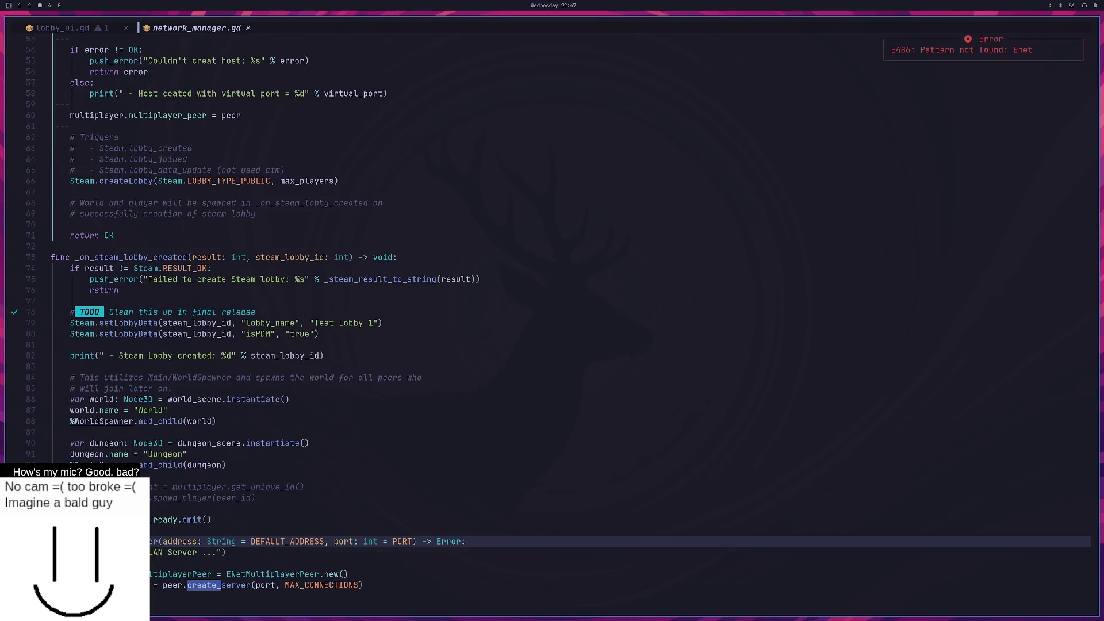
key("Return")
type("/create_lan")
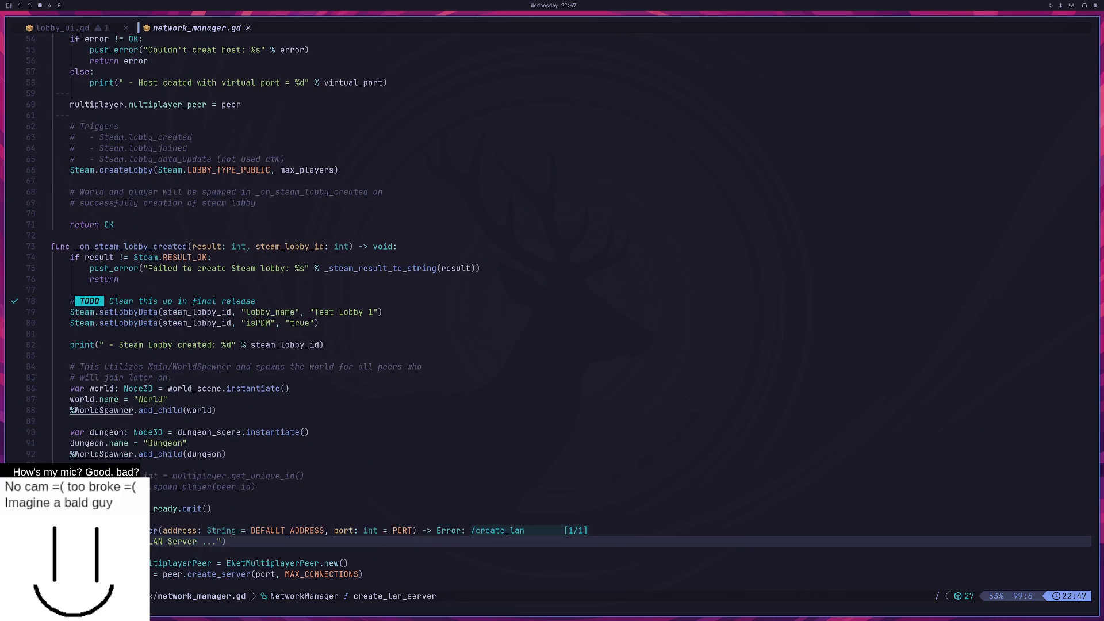
key("k")
key("k")
key("k")
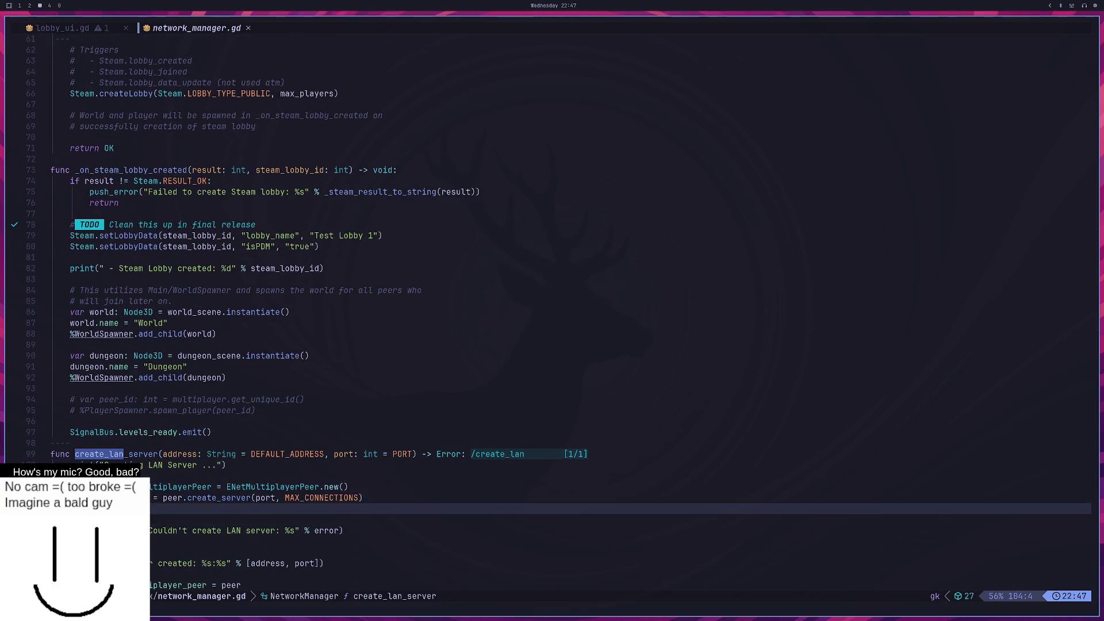
key("w")
key("w")
key("w")
key("w")
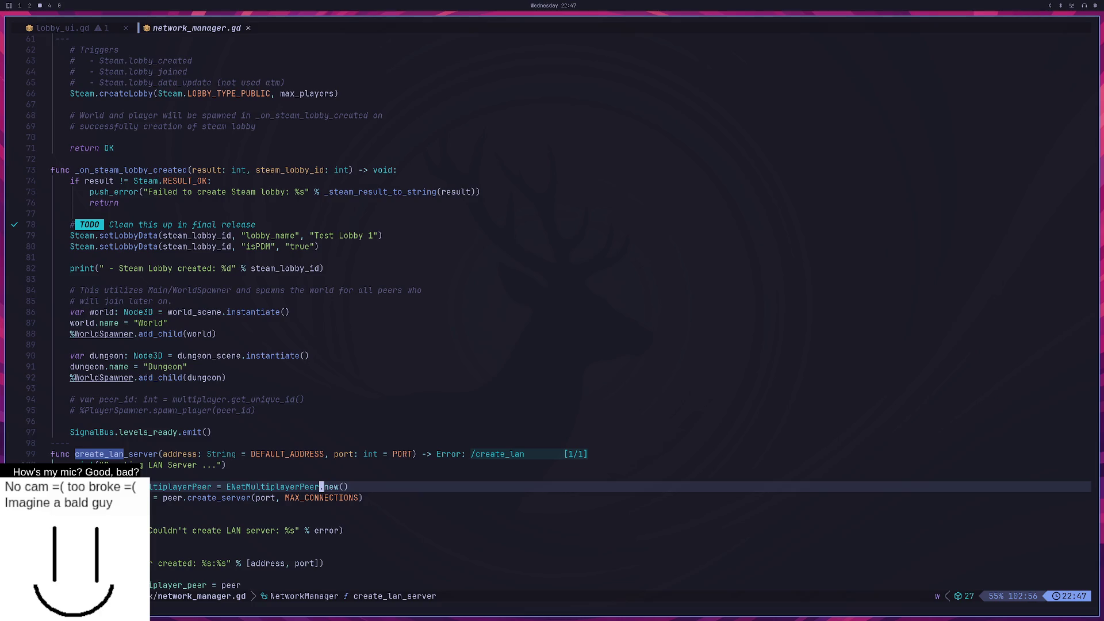
Move between create_lan_server and _on_steam_lobby_created to the ENetMultiplayerPeer line, then switch to the browser.
key("j")
key("j")
key("j")
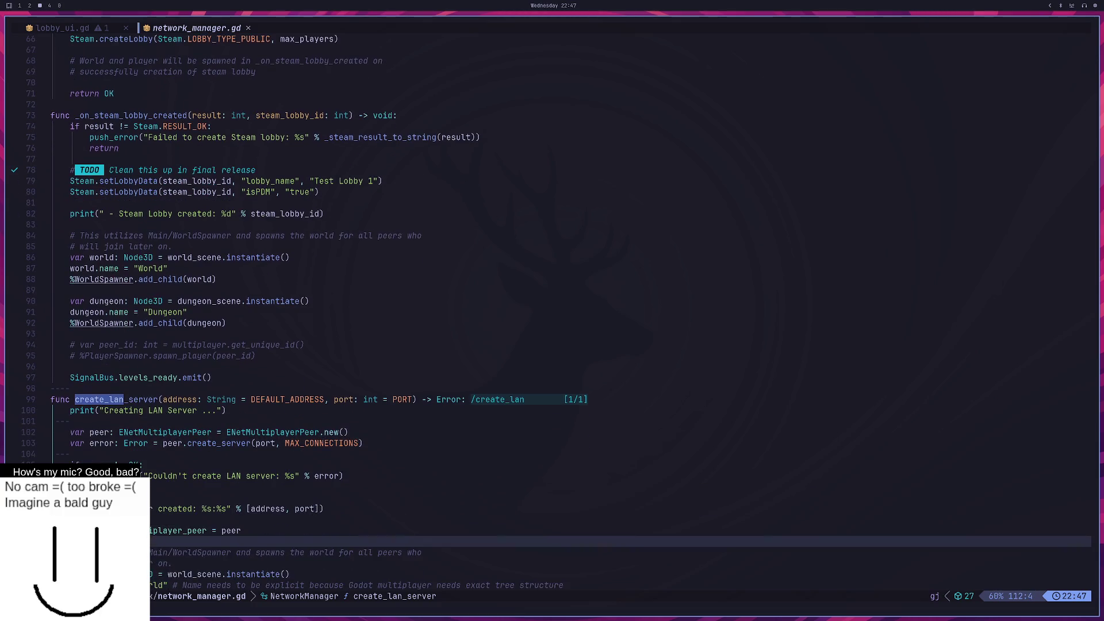
key("k")
key("k")
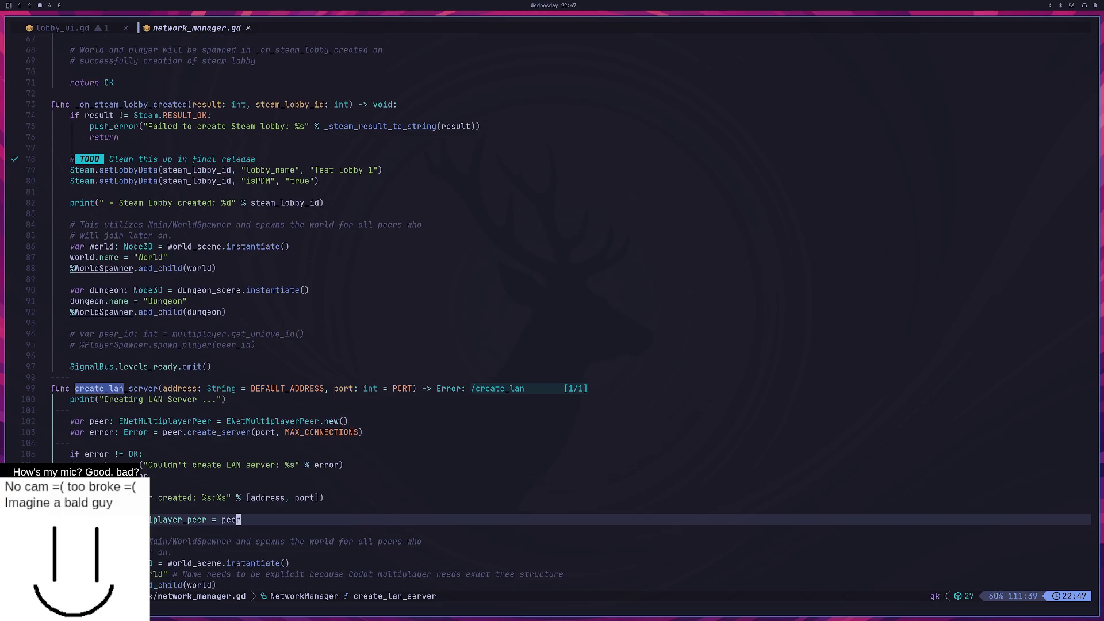
key("k")
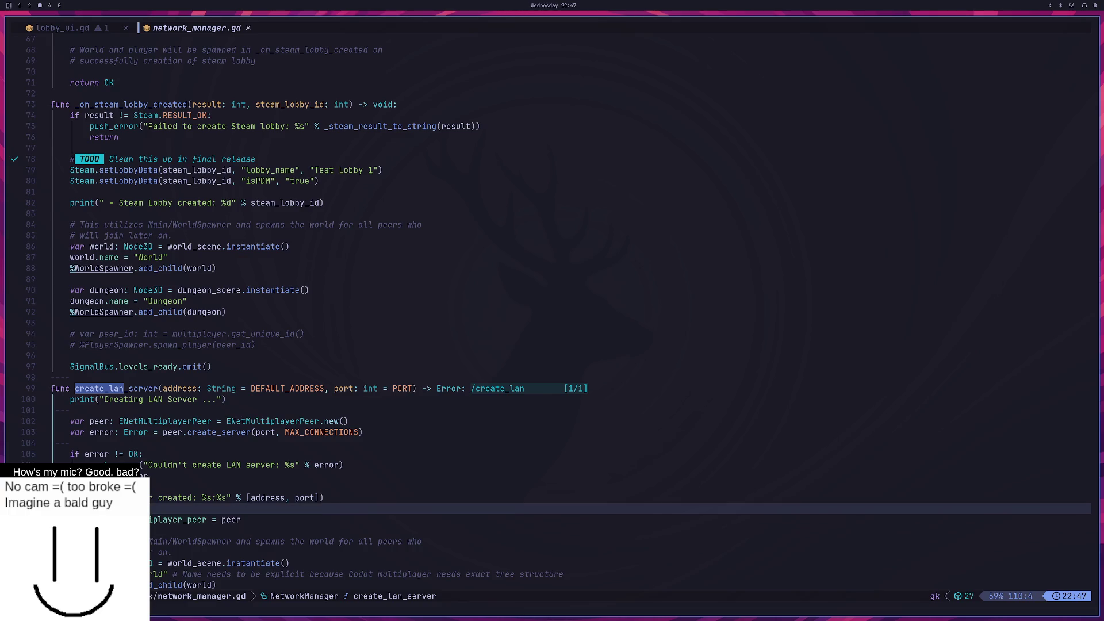
key("k")
key("k")
key("k")
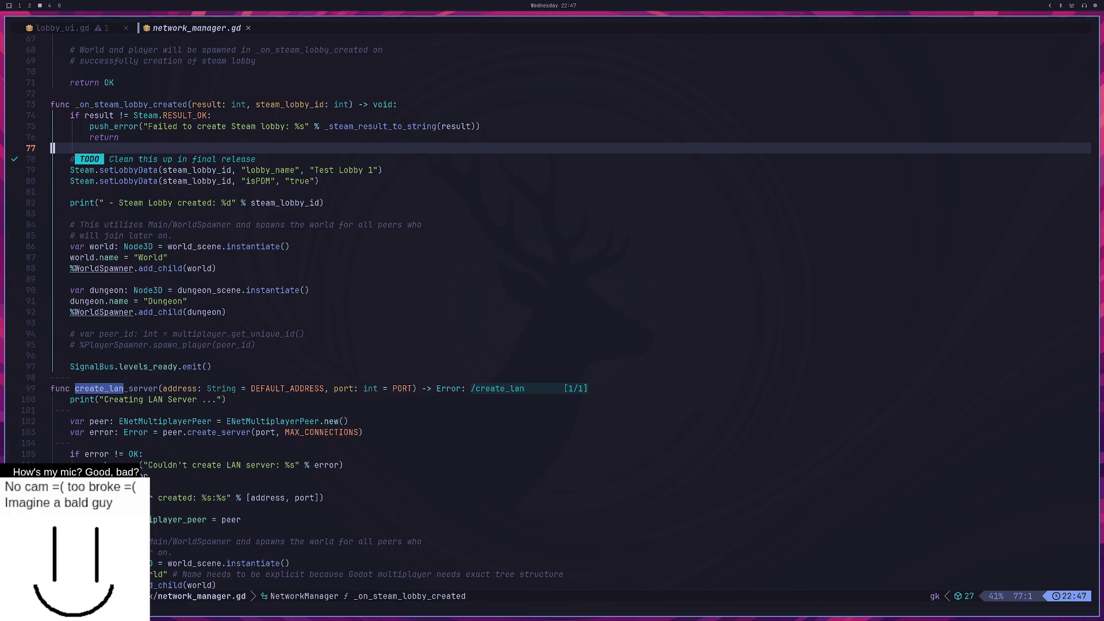
key("j")
key("j")
key("j")
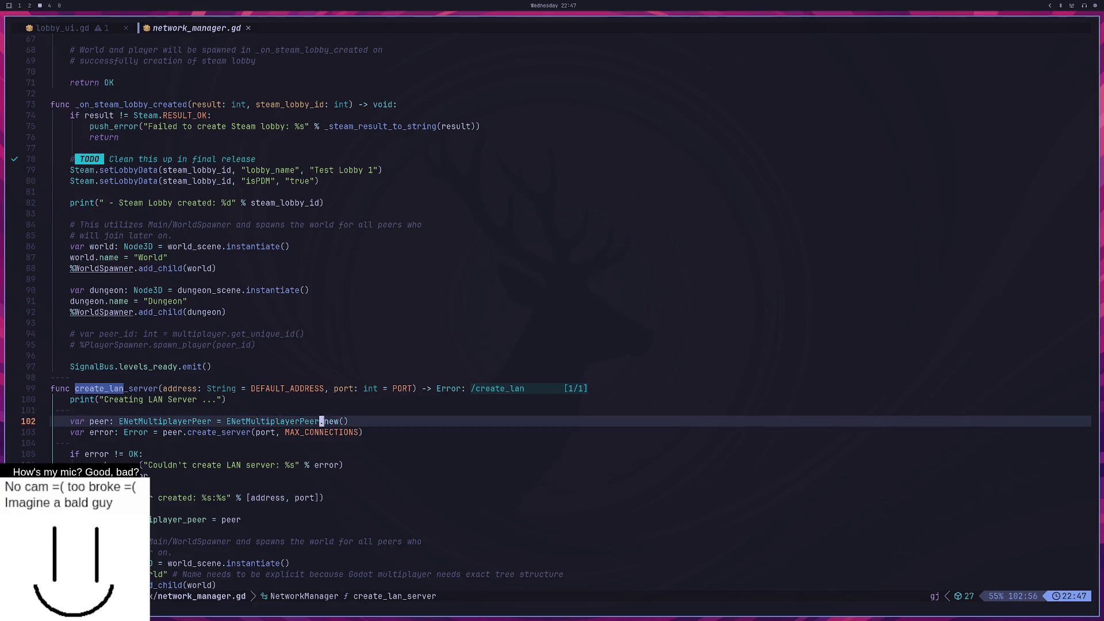
key("super+1")
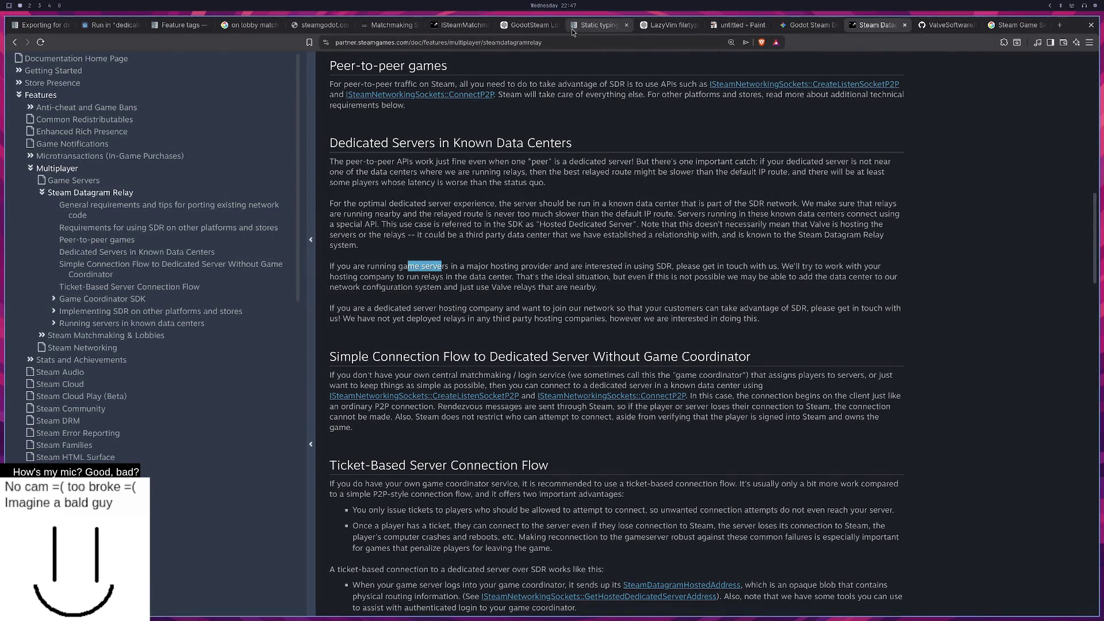
Look through the ISteamMatchmakingServers, Static typing and GodotSteam Matchmaking Servers tabs, then return to Neovim.
left_click(526, 25)
left_click(463, 26)
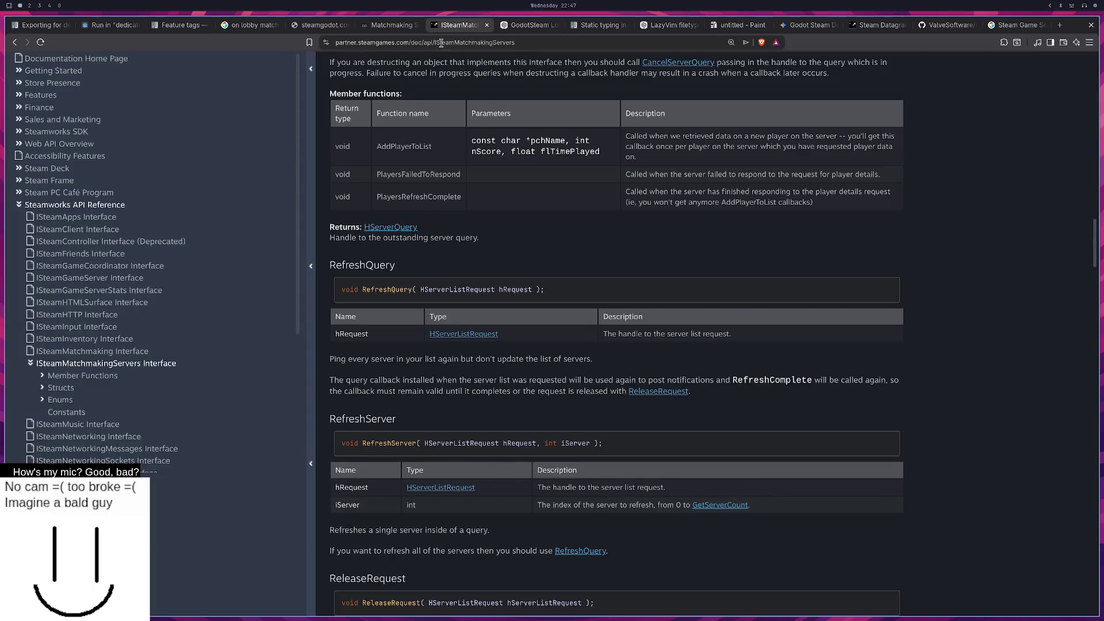
left_click(535, 25)
left_click(601, 26)
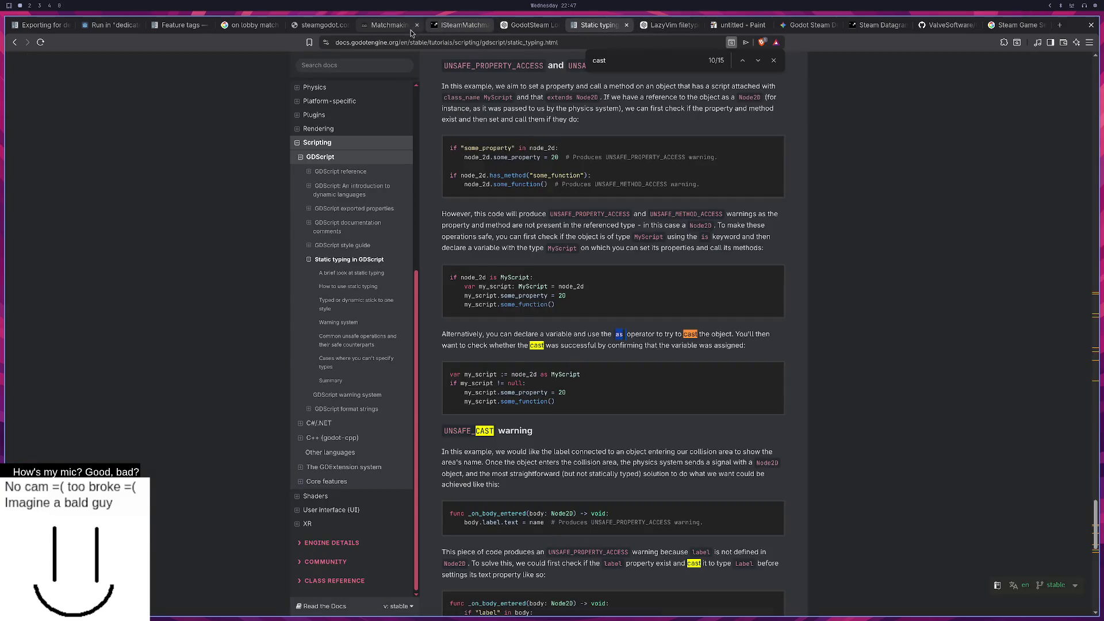
left_click(389, 25)
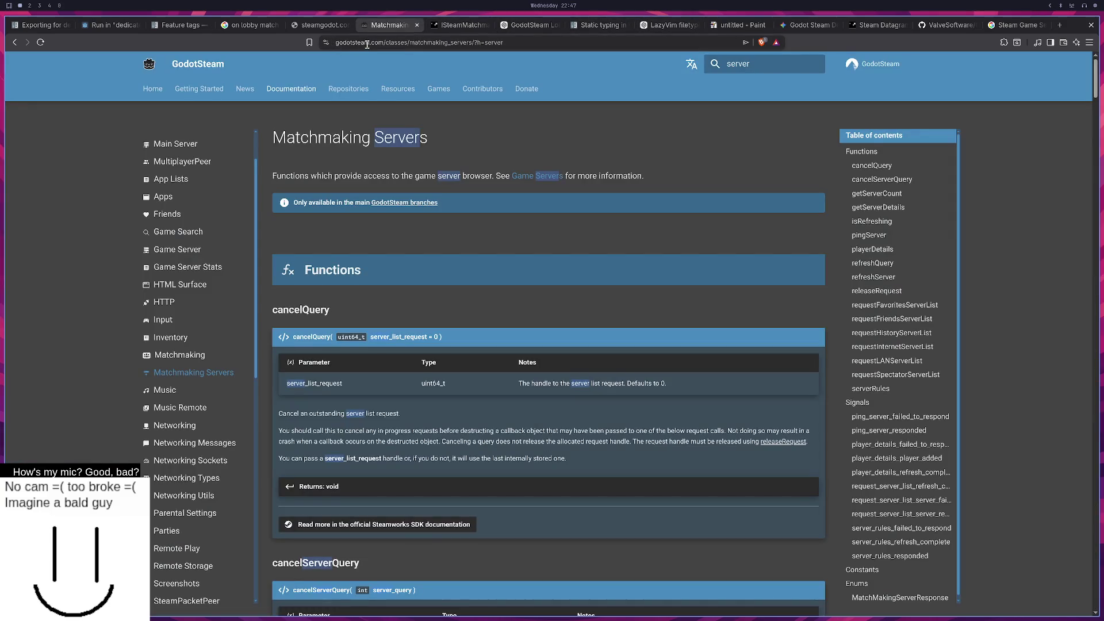
key("super+2")
key("super+3")
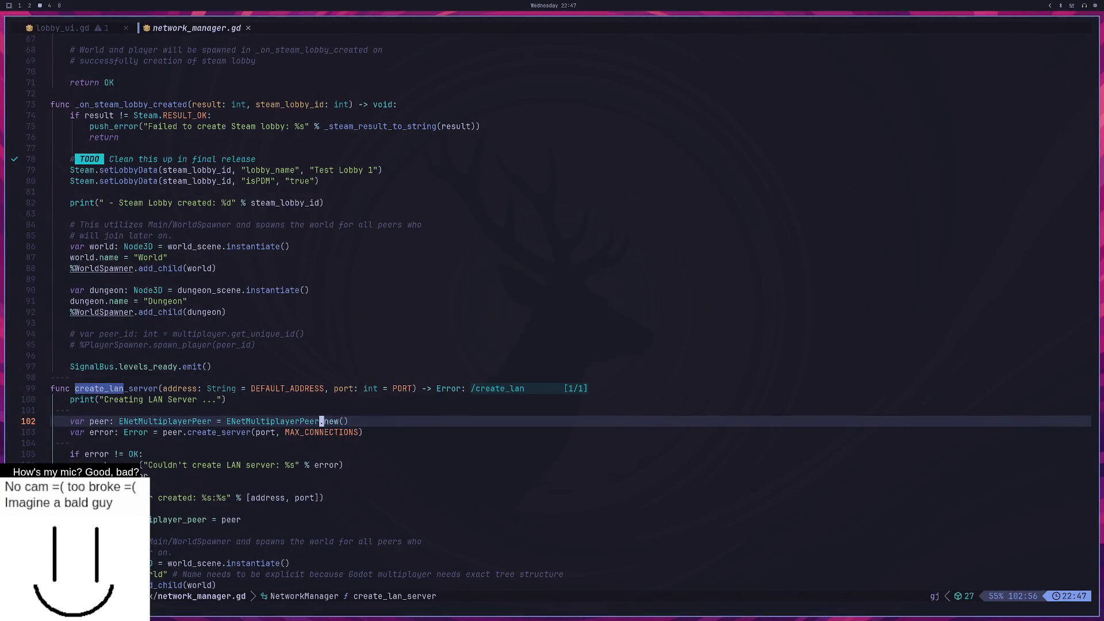
Clear the highlight and search '/SteamMu' to reach the SteamMultiplayerPeer assignment on line 157.
key("Escape")
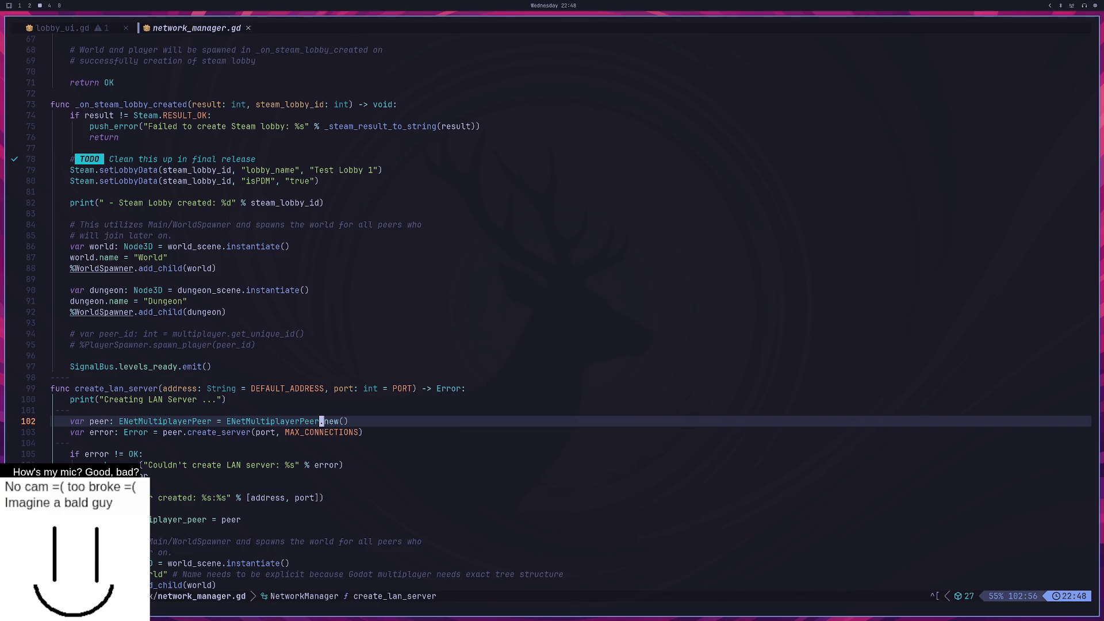
type("/SteamMu")
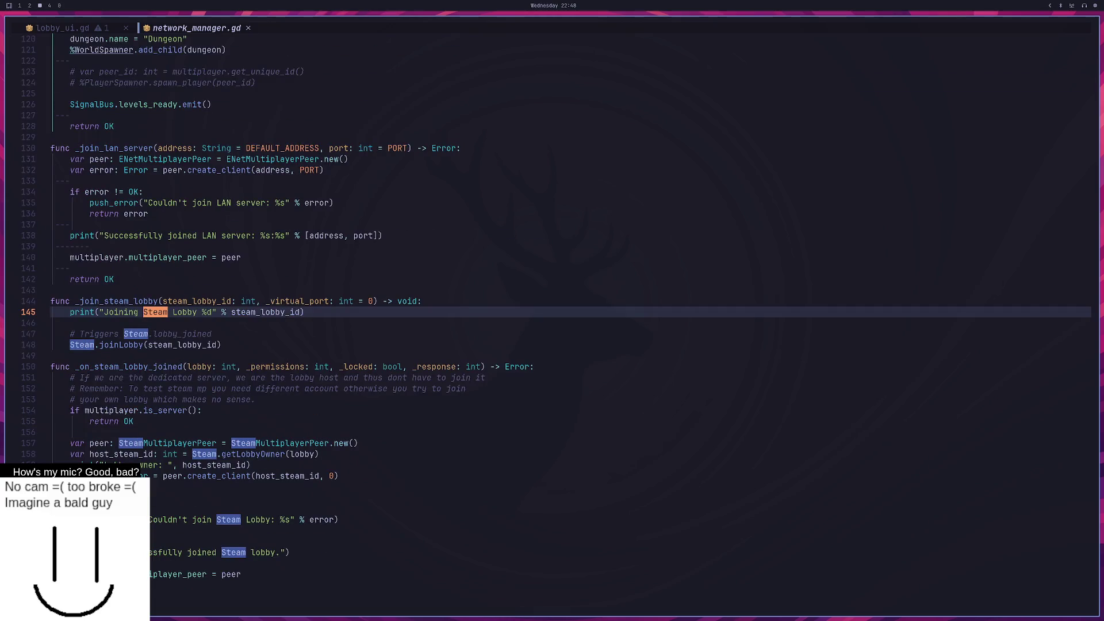
key("Return")
key("w")
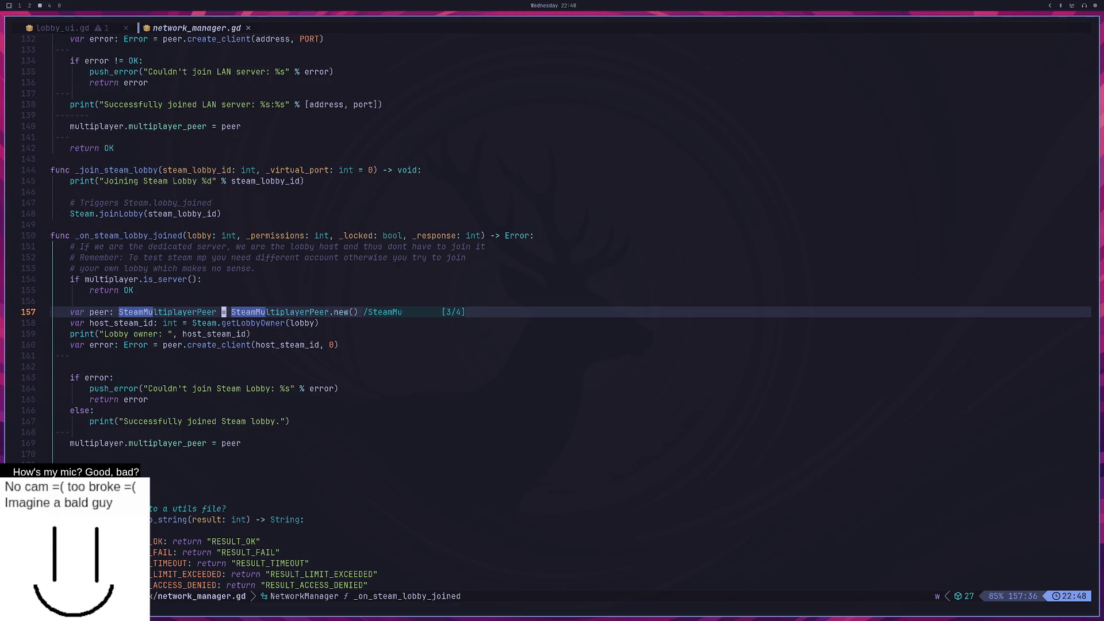
Select and review the multiplayer_peer assignment on line 169, then switch to the browser.
key("j")
key("j")
key("j")
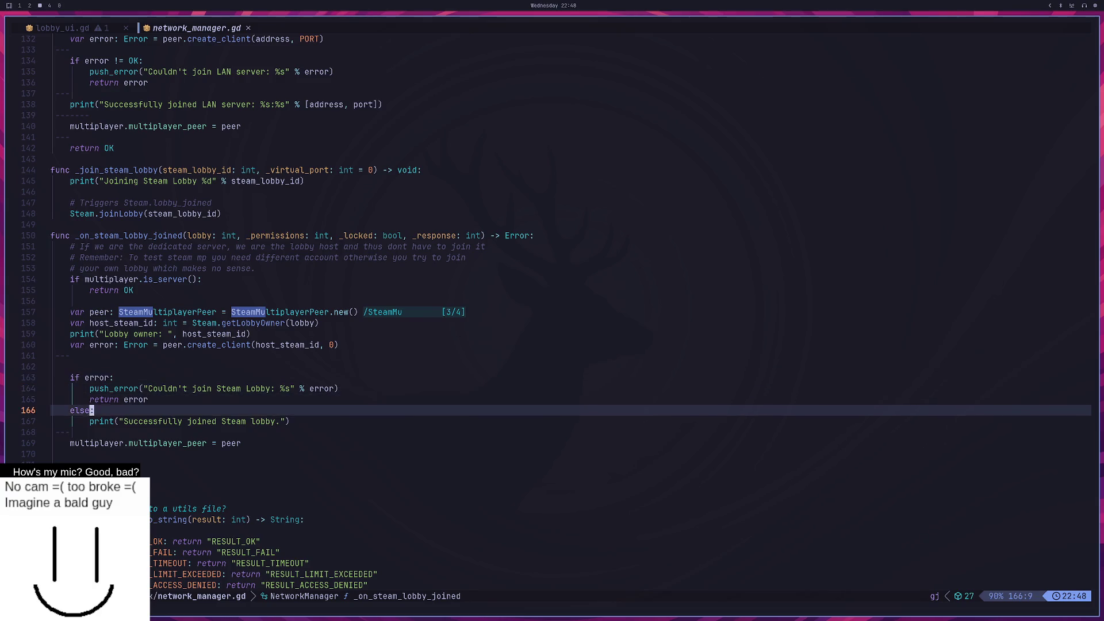
key("shift+v")
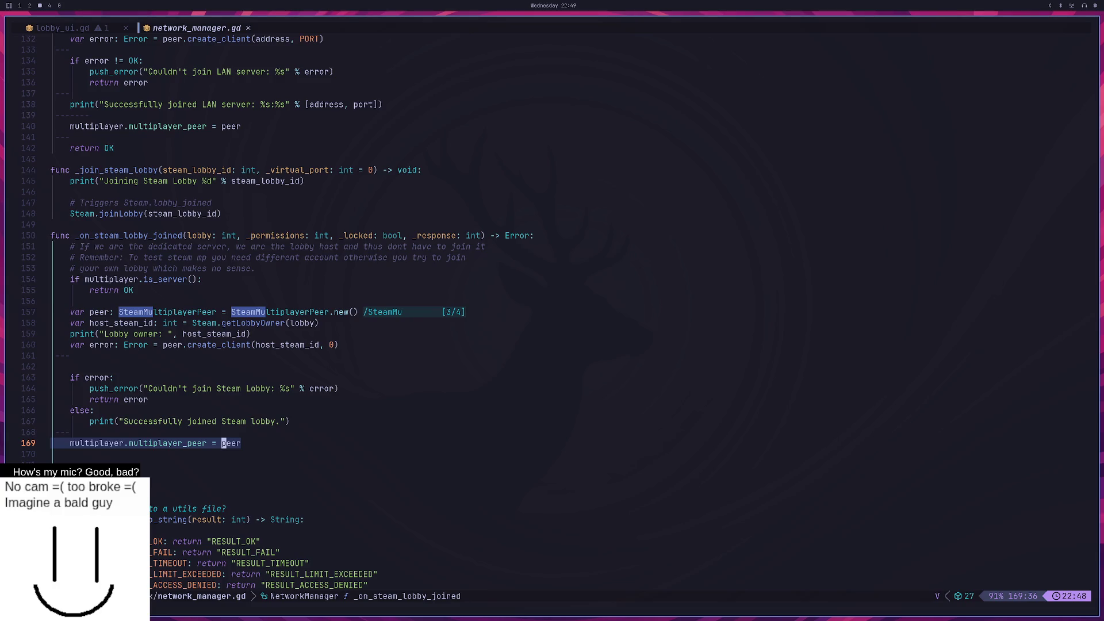
key("k")
key("j")
key("Escape")
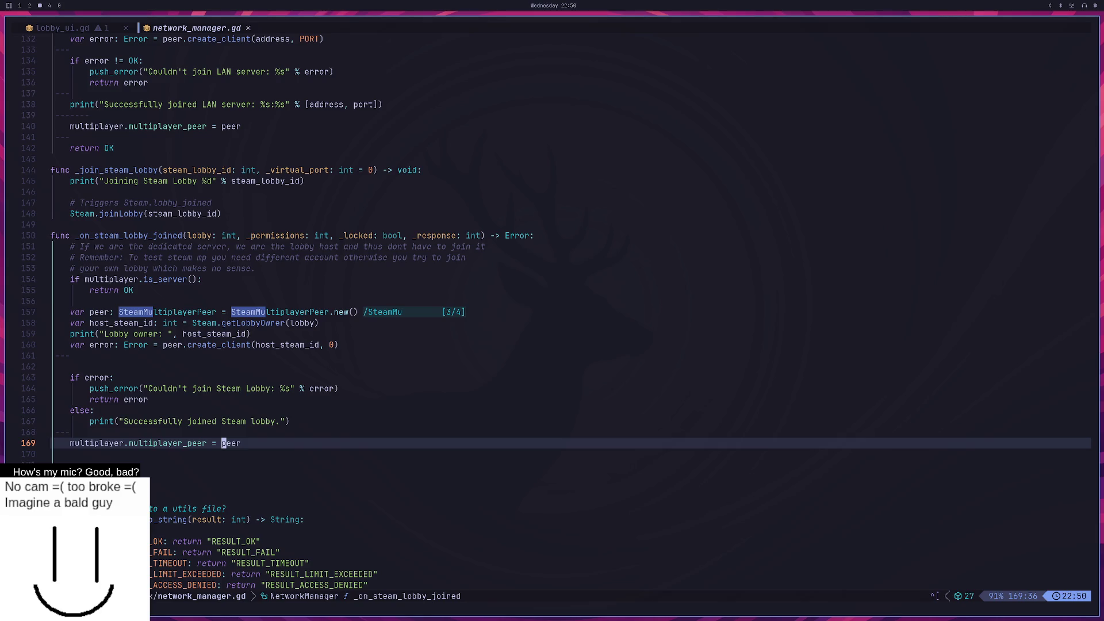
key("super+2")
key("super+1")
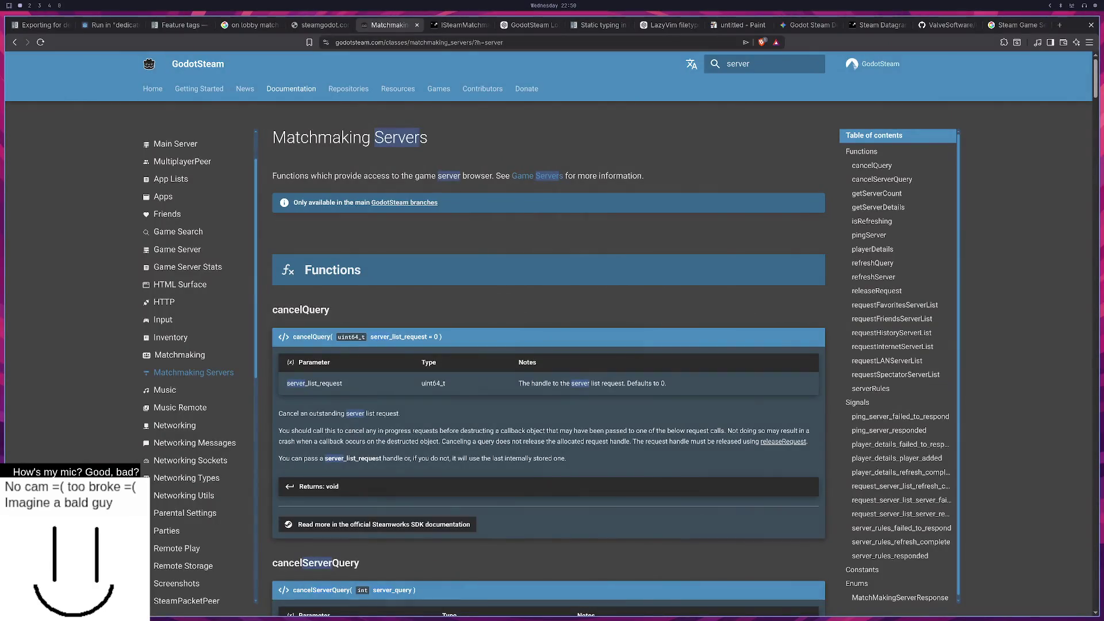
Go to the Steam Datagram Relay tab and select its page title.
left_click(874, 26)
left_click(555, 198)
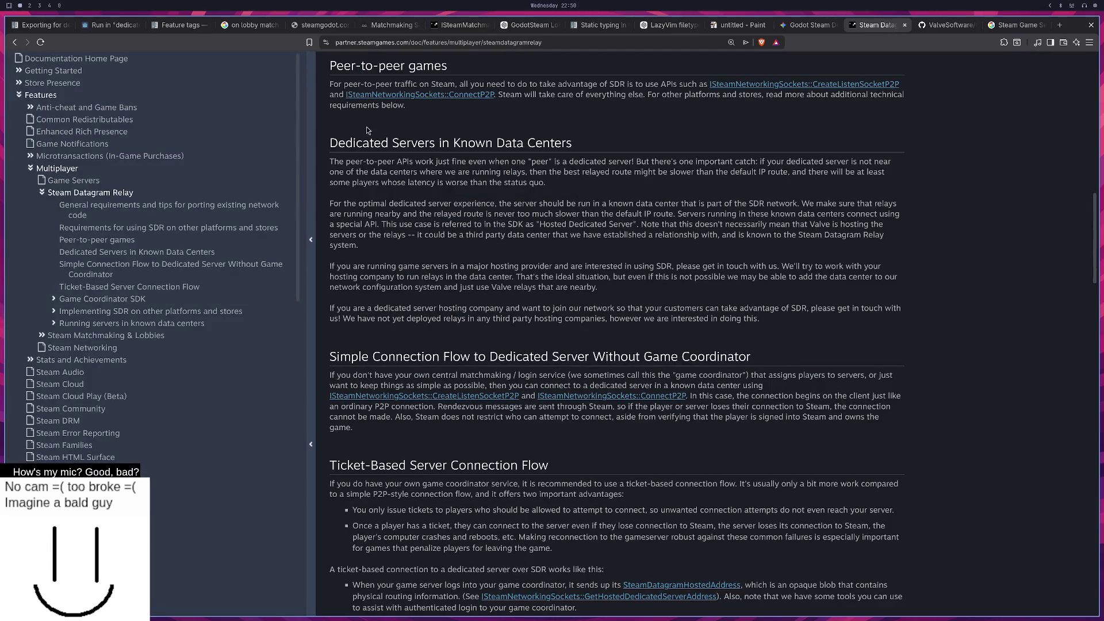
scroll(482, 294, "up", 6)
scroll(482, 294, "up", 7)
left_click_drag(575, 183, 325, 183)
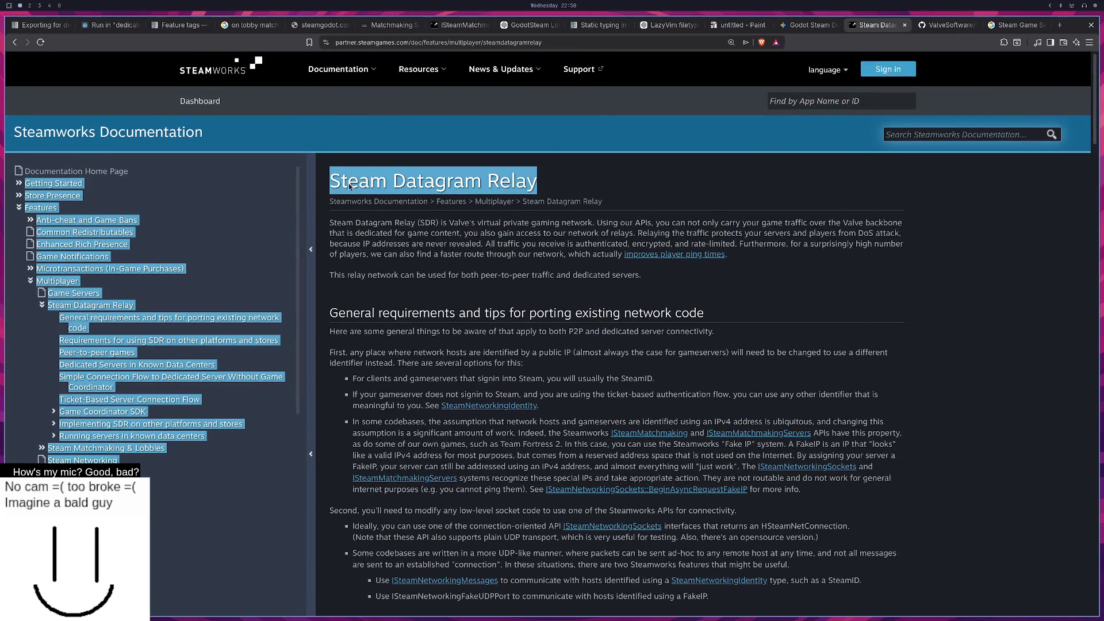
left_click_drag(545, 184, 328, 189)
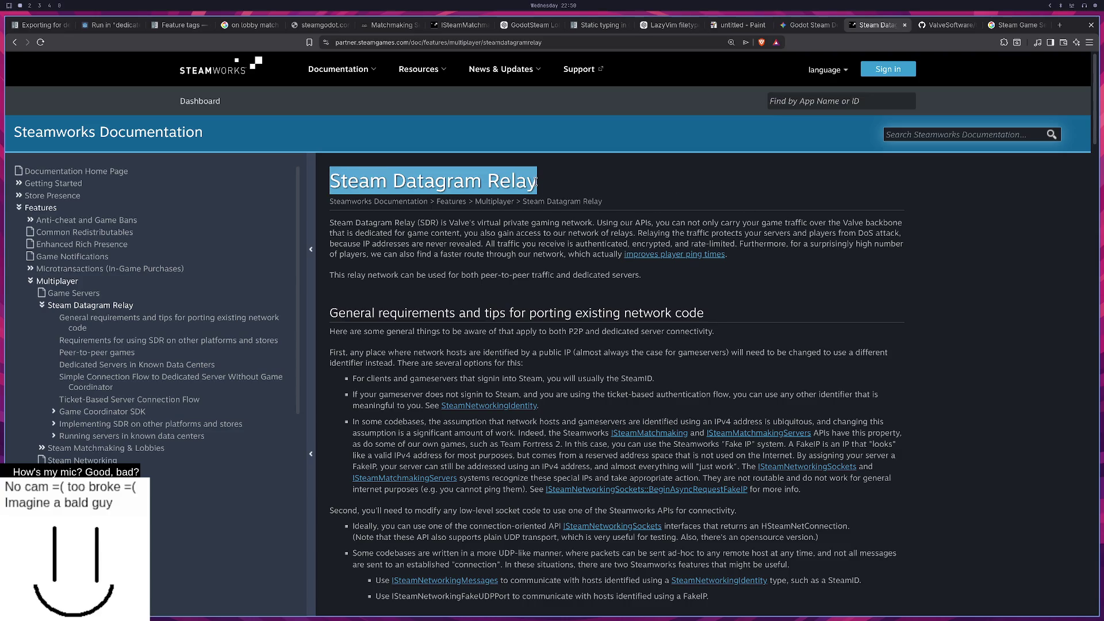
left_click_drag(541, 185, 329, 185)
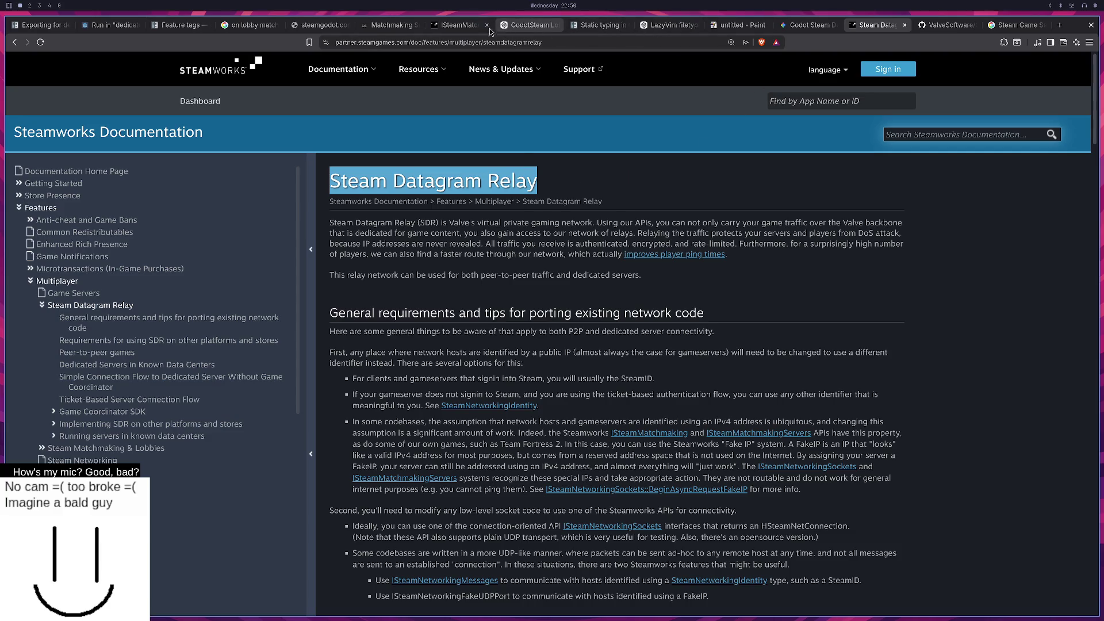
Look at the ISteamMatchmakingServers page, then move to the GodotSteam Matchmaking Servers page.
left_click(463, 26)
key("Home")
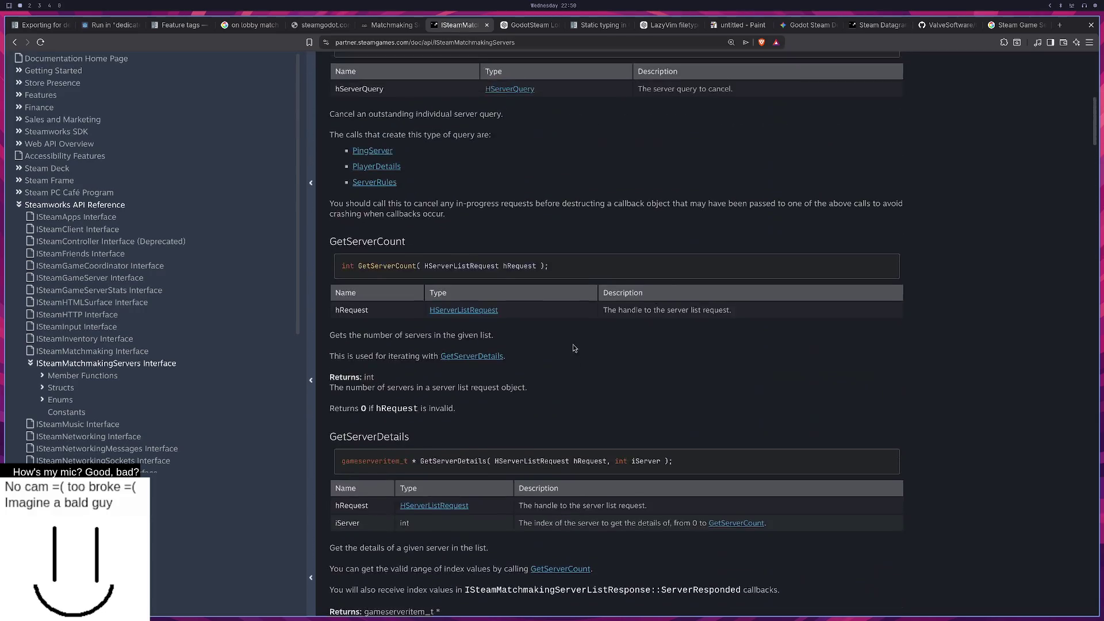
left_click(371, 24)
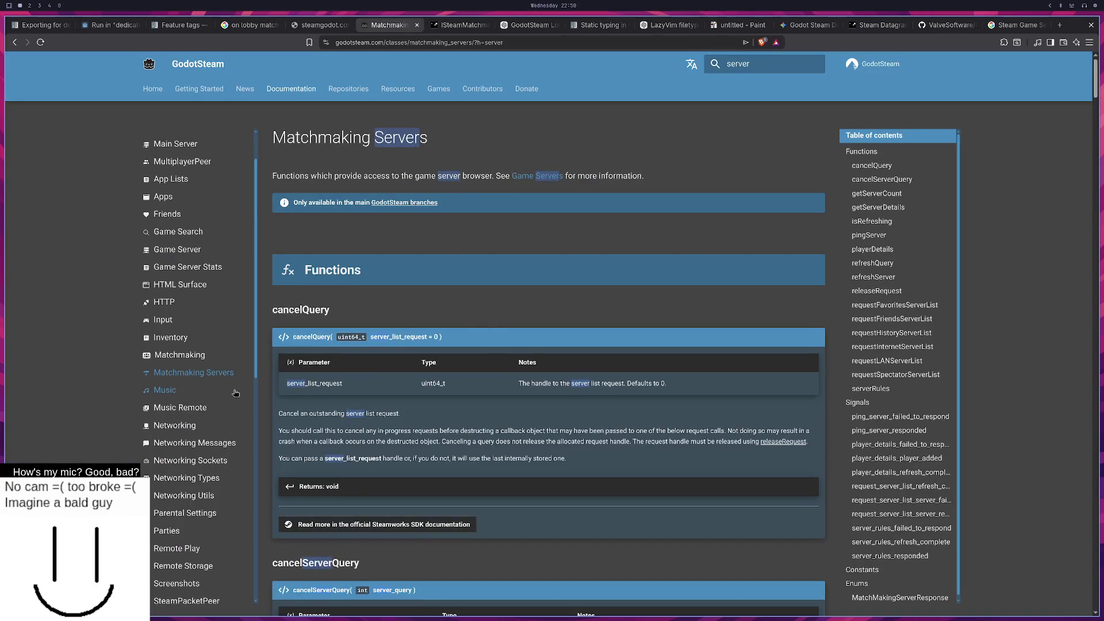
scroll(232, 386, "up", 2)
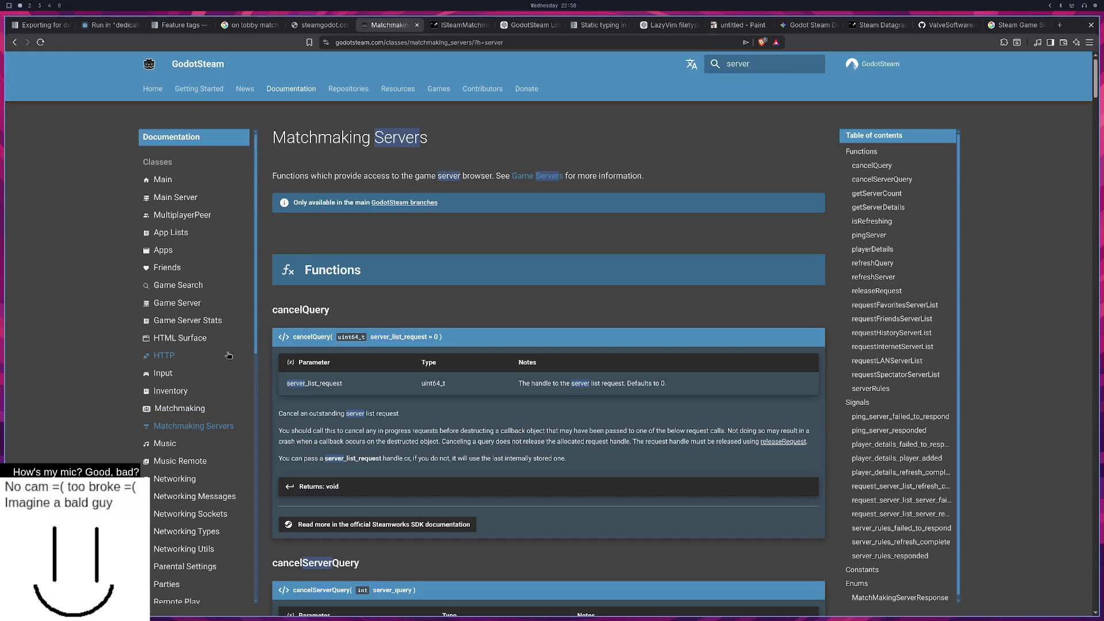
Open the GodotSteam MultiplayerPeer reference and read create_host before returning to ISteamMatchmakingServers.
left_click(203, 216)
scroll(439, 302, "down", 5)
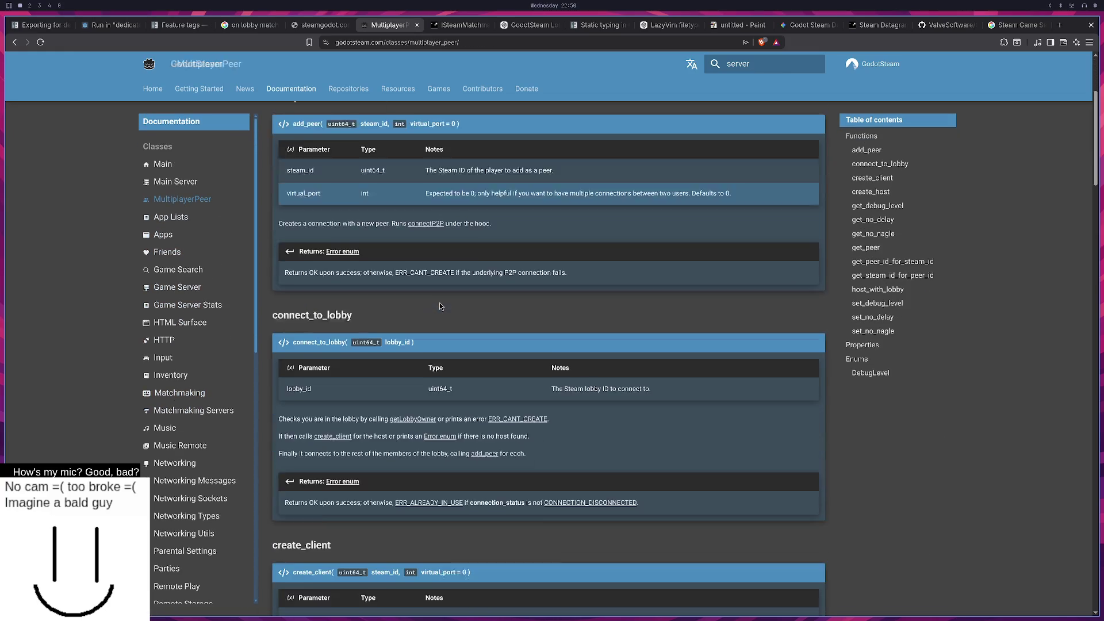
scroll(438, 309, "down", 5)
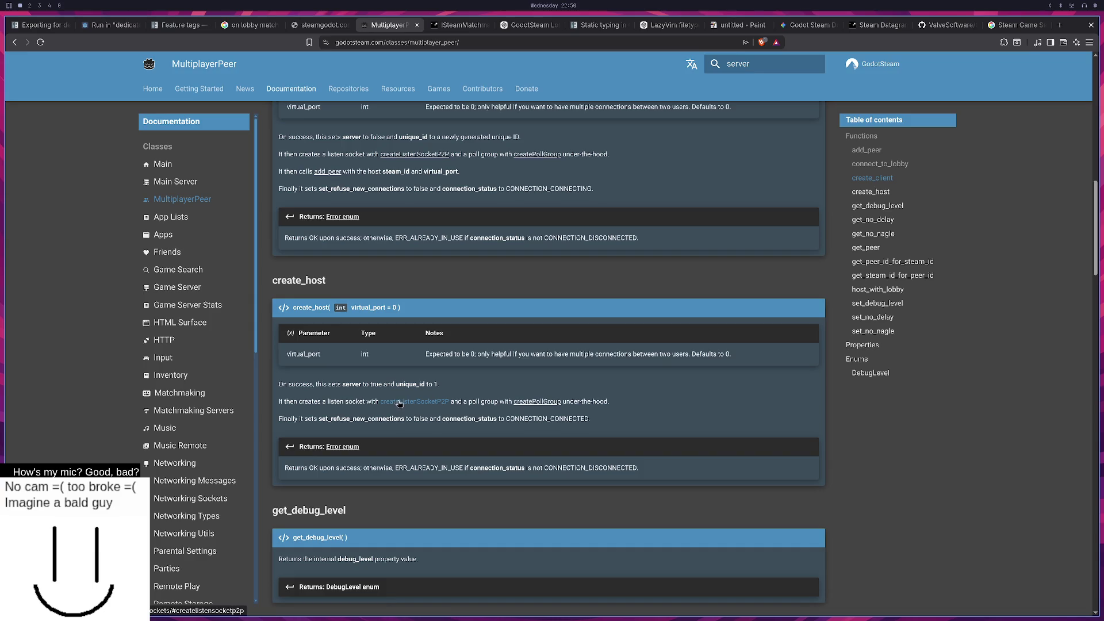
left_click(322, 24)
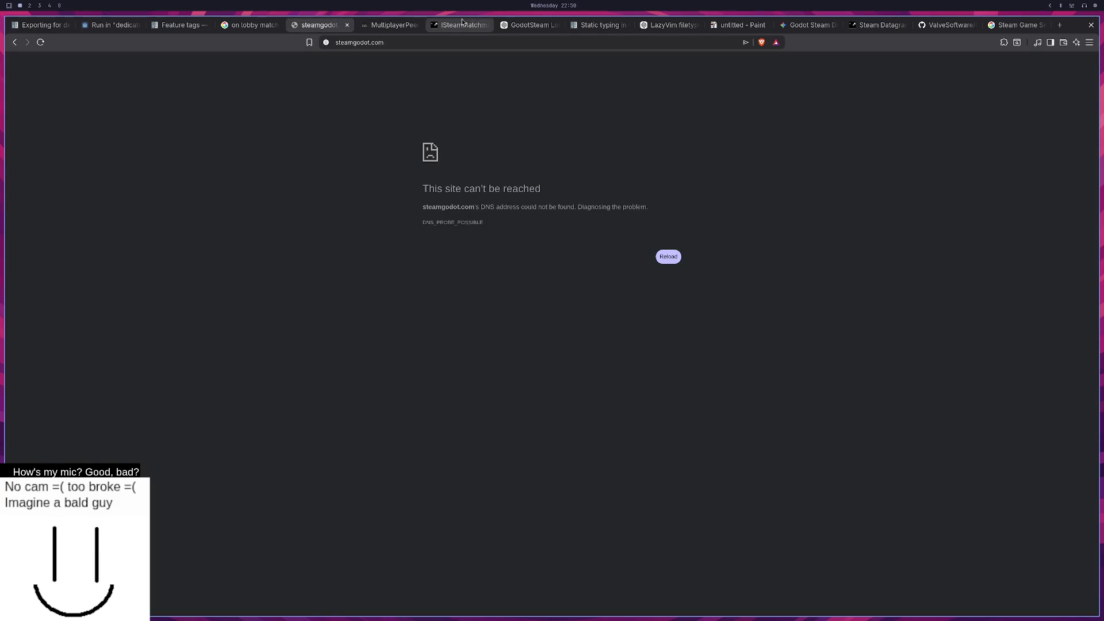
left_click(457, 20)
scroll(737, 350, "up", 3)
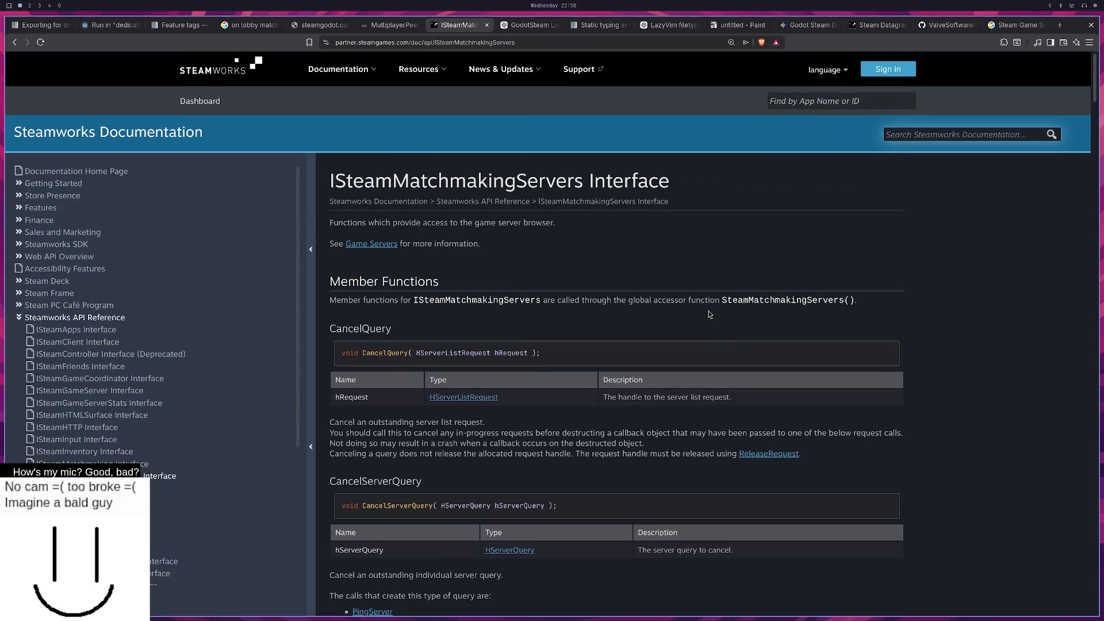
On the Steam Datagram Relay tab, highlight the peer-to-peer traffic phrase and CreateListenSocketP2P.
left_click(881, 24)
scroll(637, 312, "down", 10)
double_click(533, 342)
mouse_move(359, 343)
left_mouse_down()
mouse_move(460, 345)
mouse_move(460, 356)
mouse_move(419, 344)
left_mouse_up()
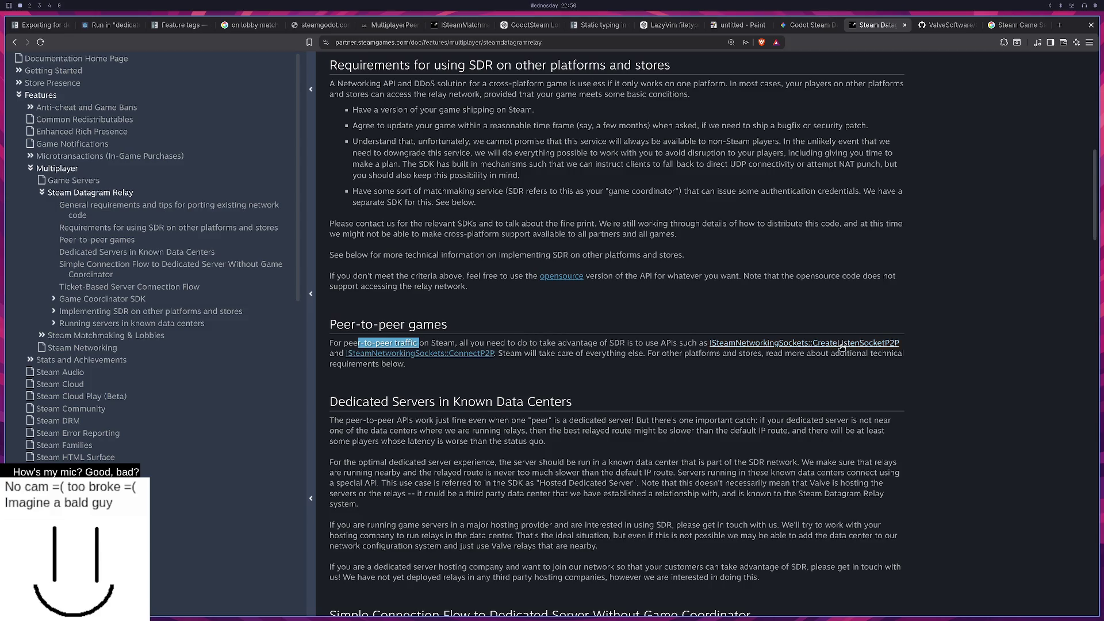
left_click_drag(920, 348, 817, 343)
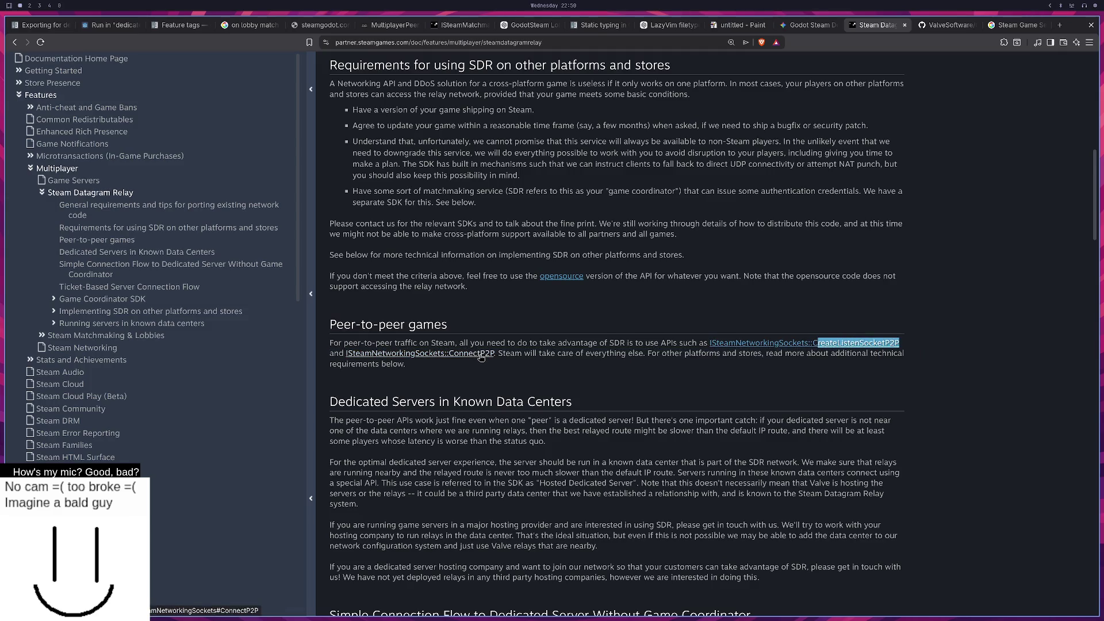
left_click_drag(635, 355, 515, 355)
Scroll to the Dedicated Servers in Known Data Centers heading, then switch to the MultiplayerPeer tab.
scroll(489, 400, "down", 1)
scroll(490, 399, "down", 1)
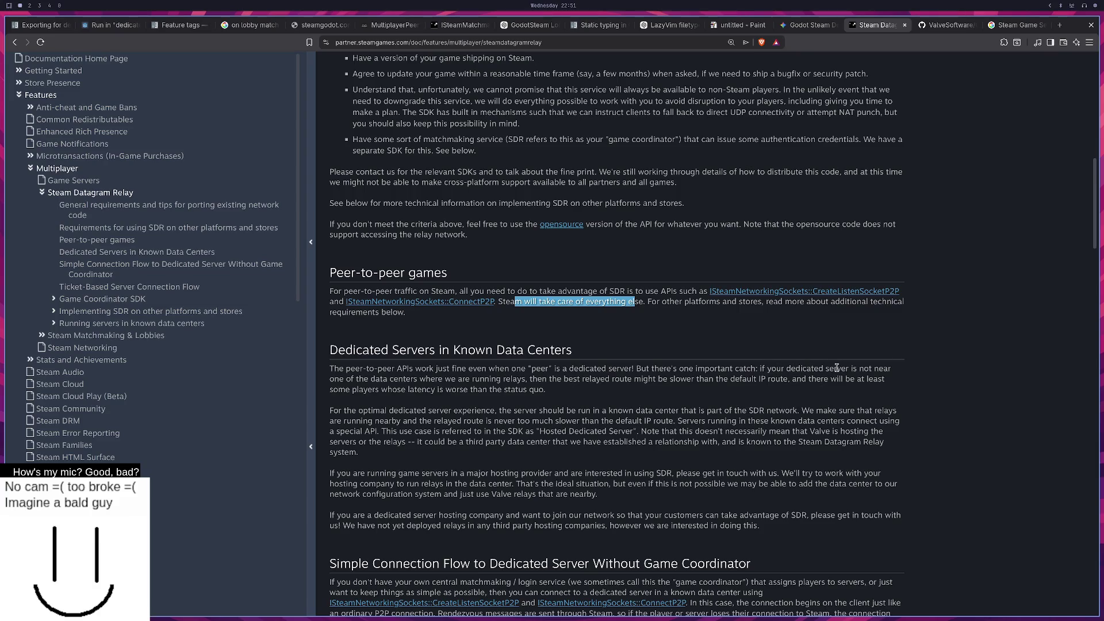
left_click_drag(586, 371, 485, 333)
left_click(577, 381)
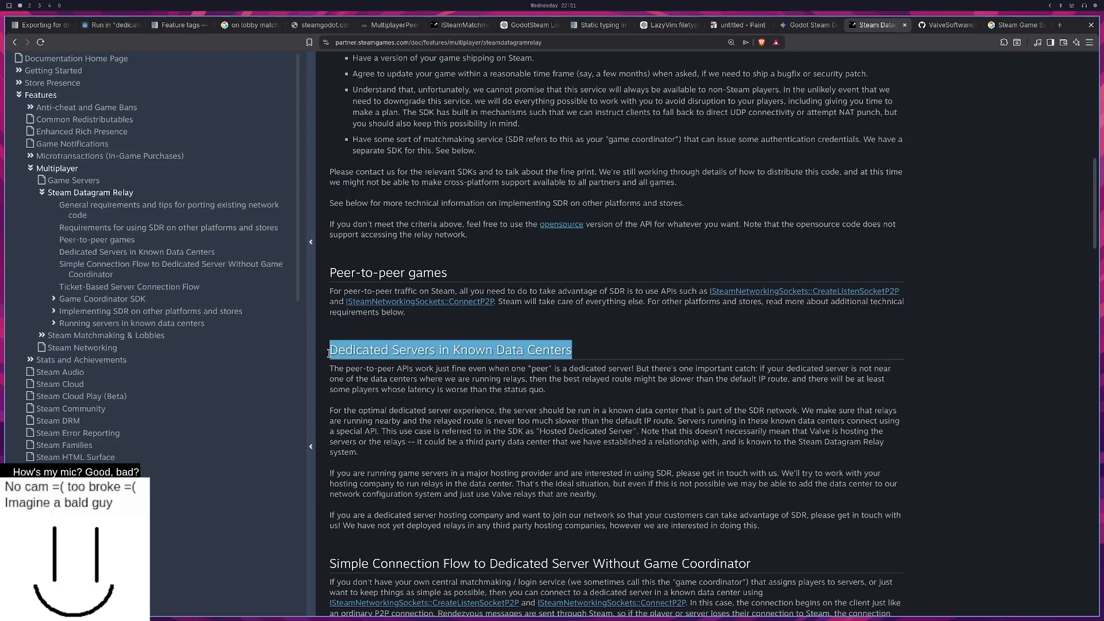
left_click(721, 320)
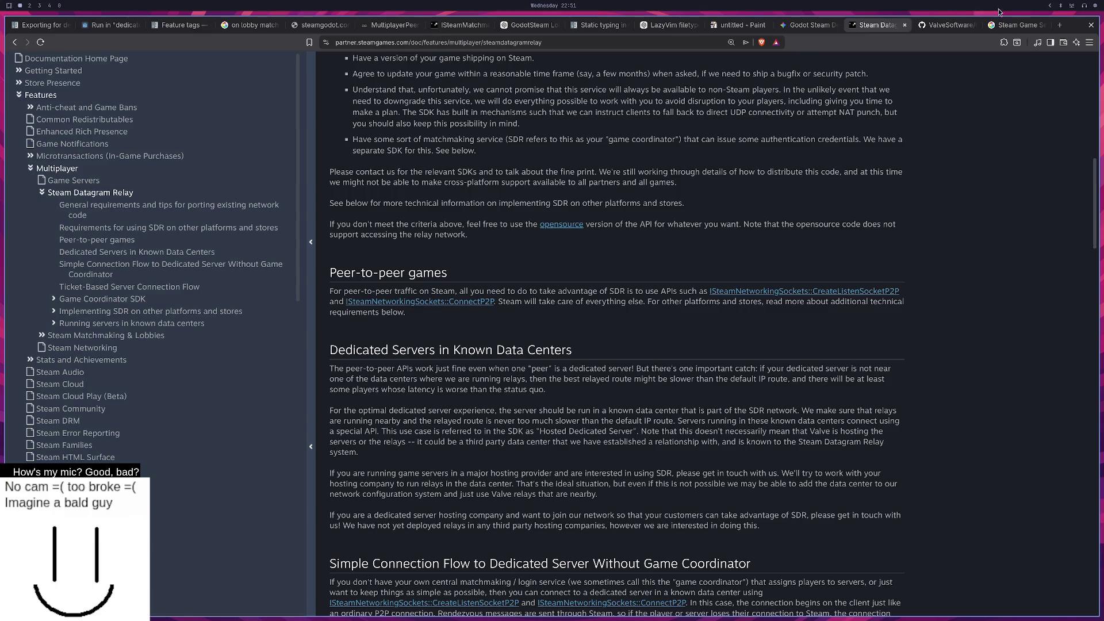
left_click(442, 25)
left_click(396, 25)
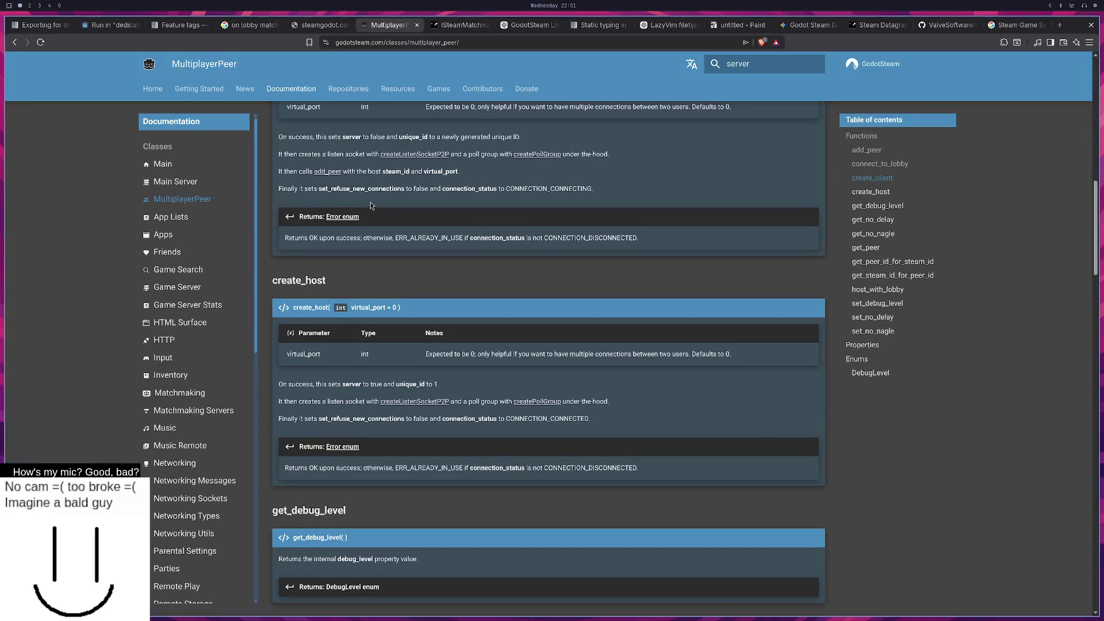
Scroll through the create_host description and highlight its listen socket sentence.
scroll(376, 207, "up", 2)
scroll(377, 210, "up", 1)
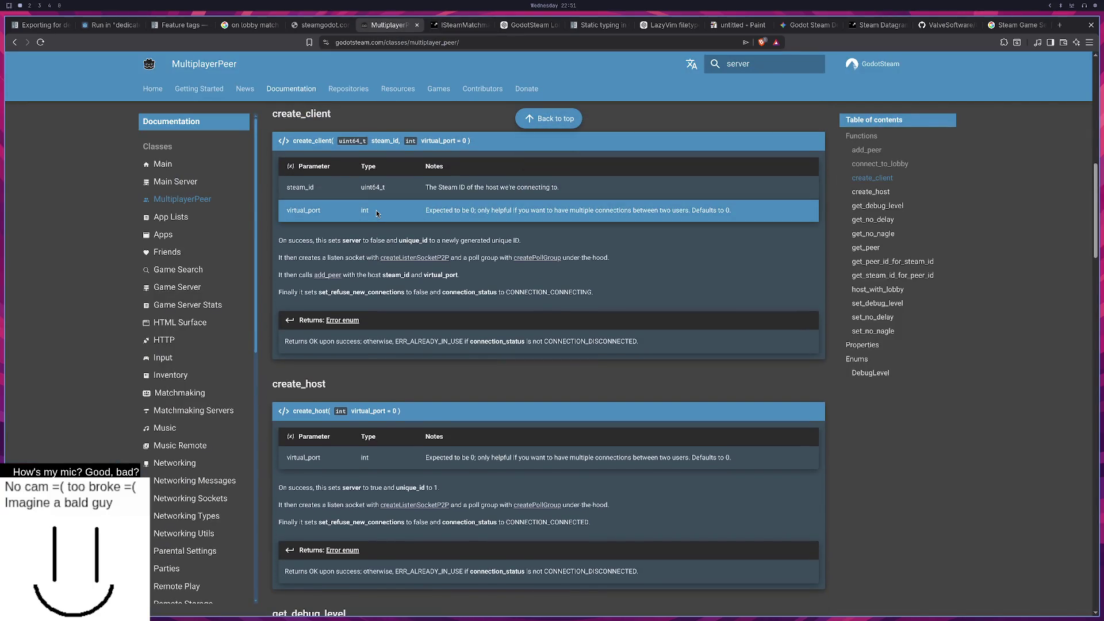
scroll(329, 308, "down", 2)
left_click_drag(328, 307, 302, 309)
scroll(302, 314, "up", 2)
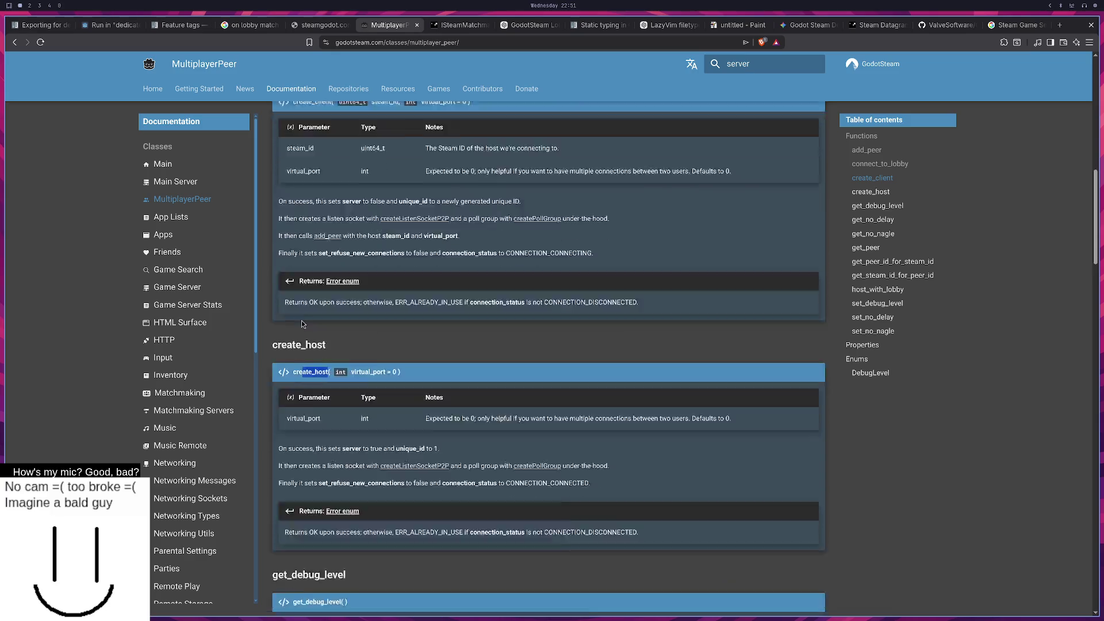
scroll(302, 323, "up", 1)
scroll(326, 218, "down", 1)
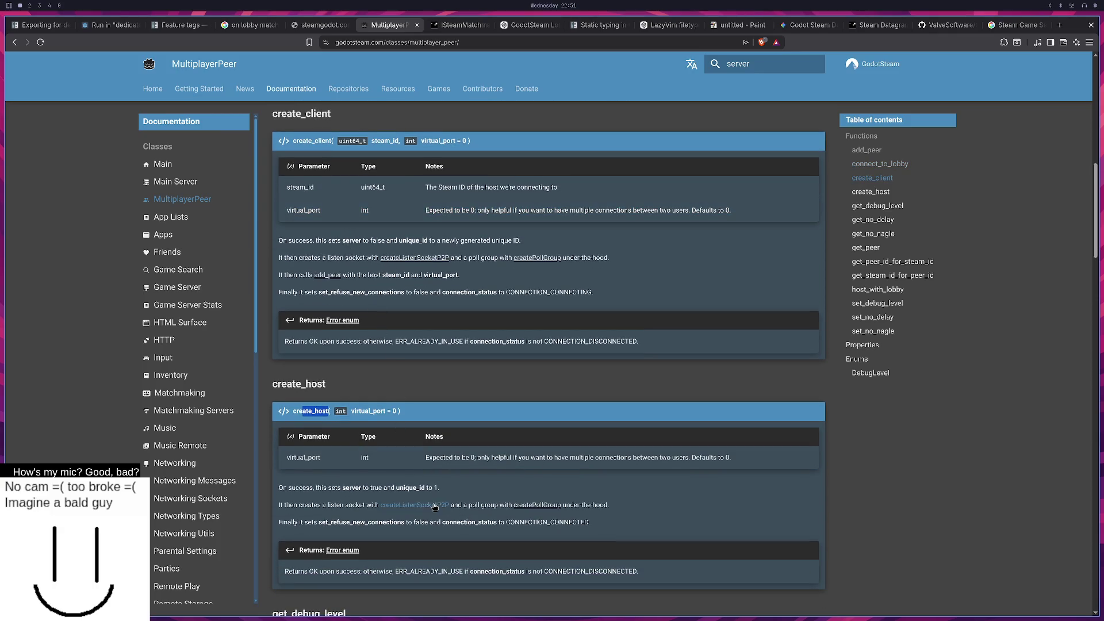
left_click_drag(285, 505, 359, 507)
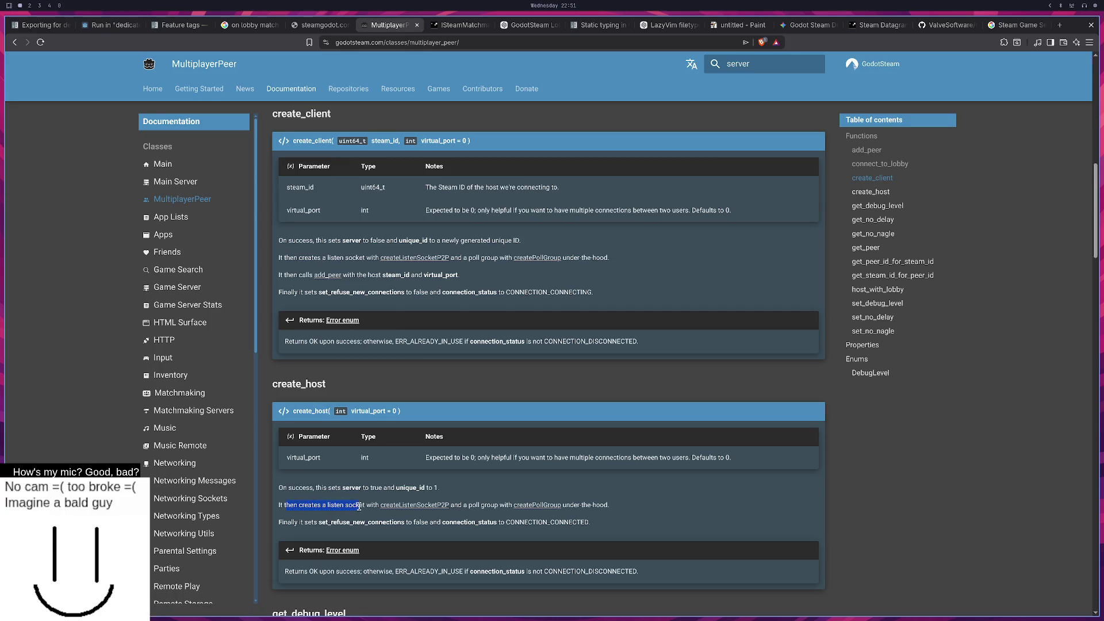
Open the createListenSocketP2P and createPollGroup references in new tabs, ending on createListenSocketP2P.
middle_click(405, 507)
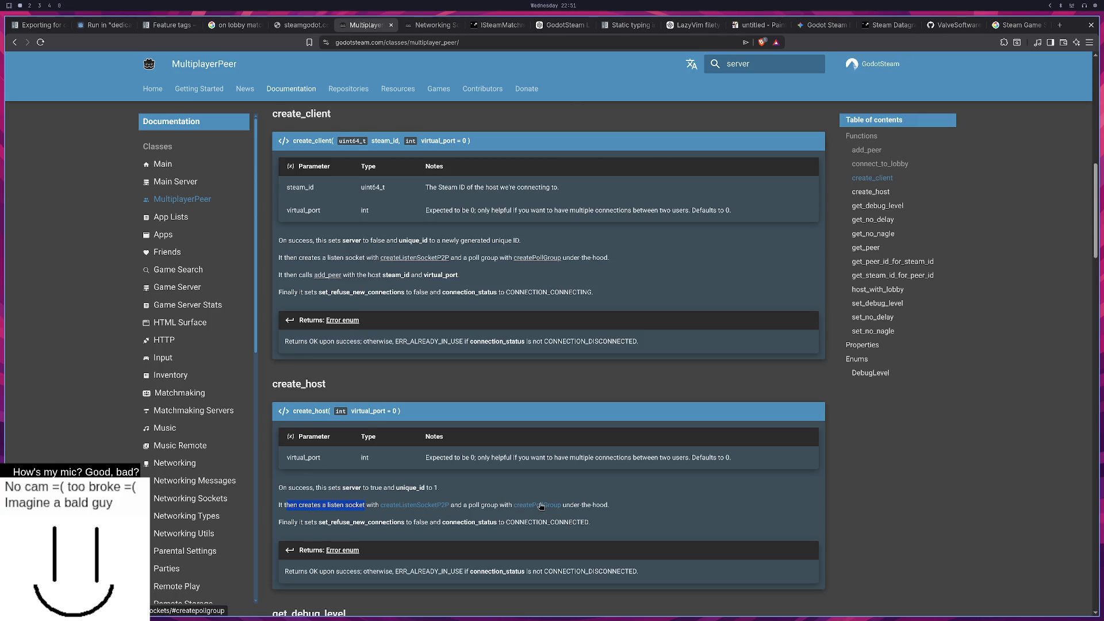
scroll(541, 506, "down", 2)
middle_click(536, 454)
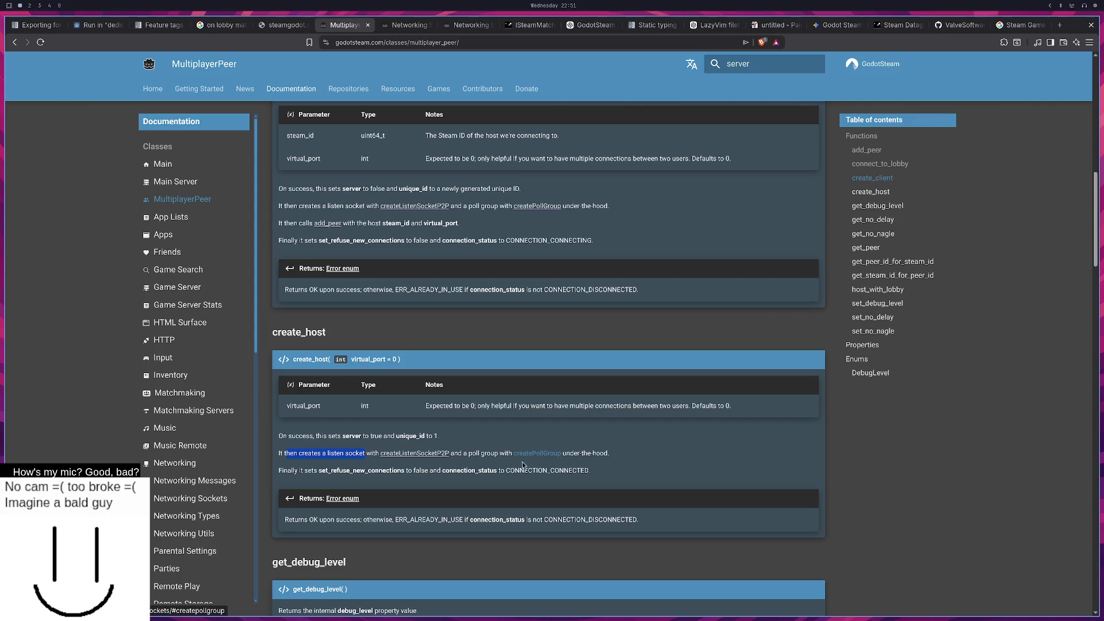
scroll(347, 523, "down", 2)
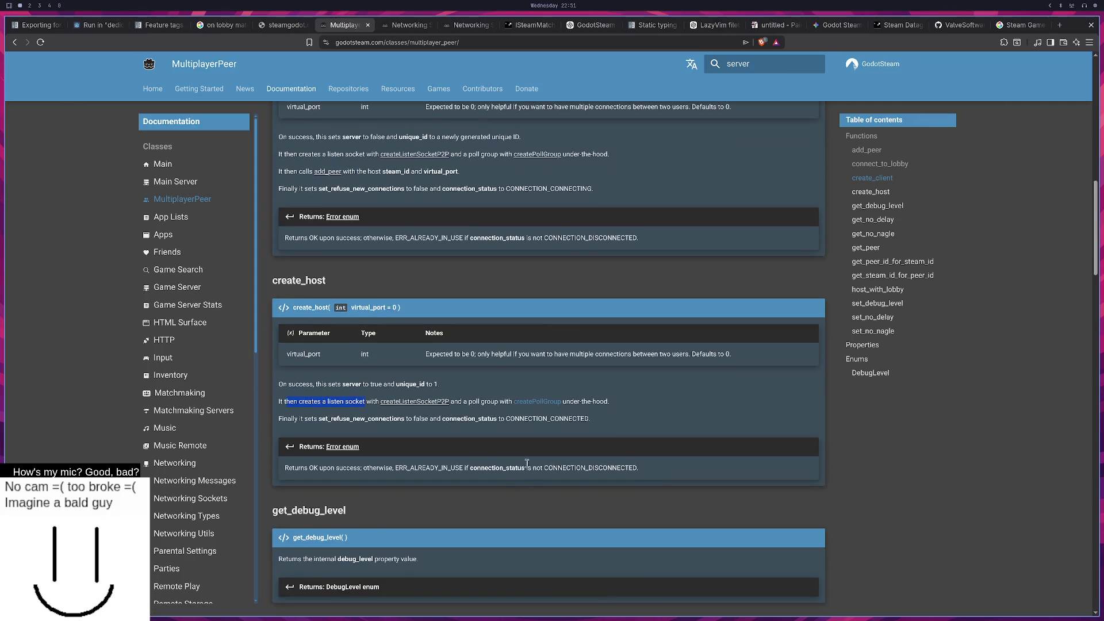
scroll(528, 467, "up", 4)
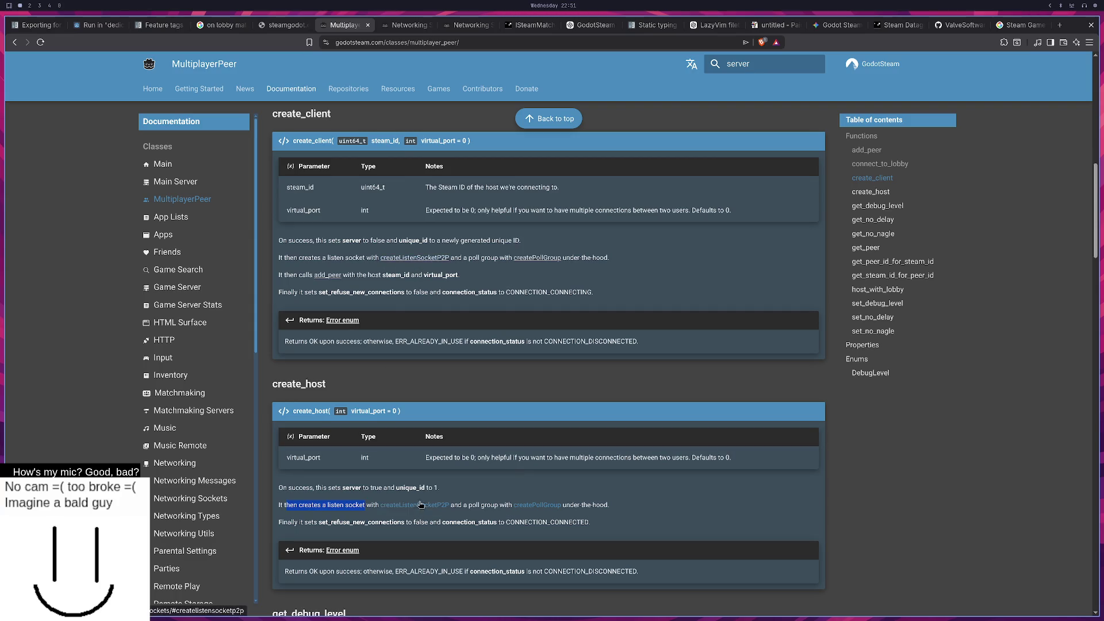
left_click(891, 25)
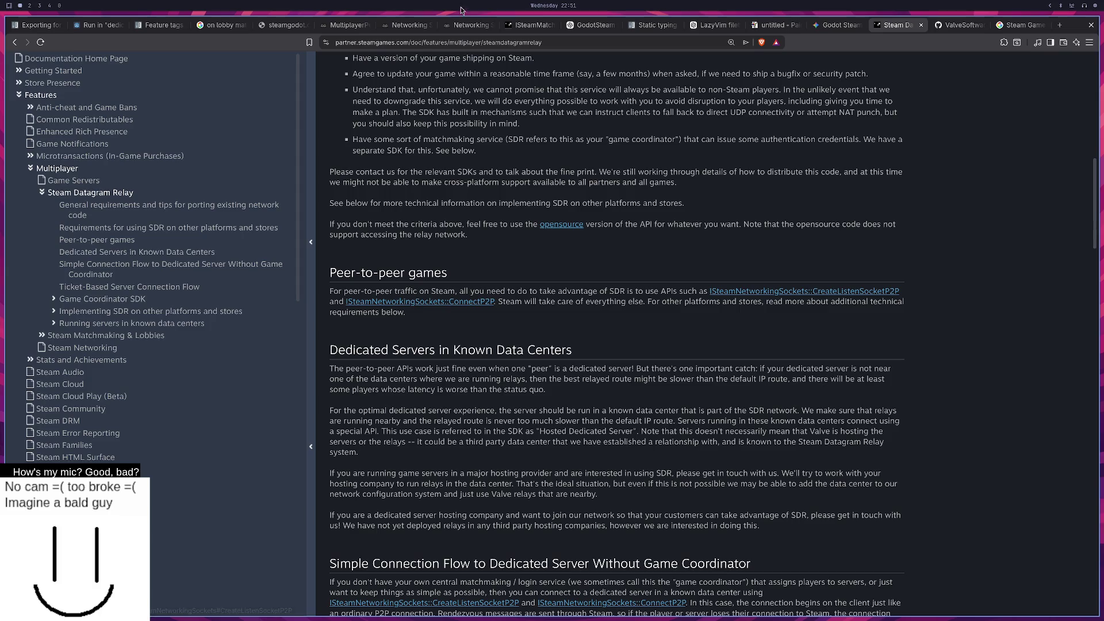
left_click(409, 24)
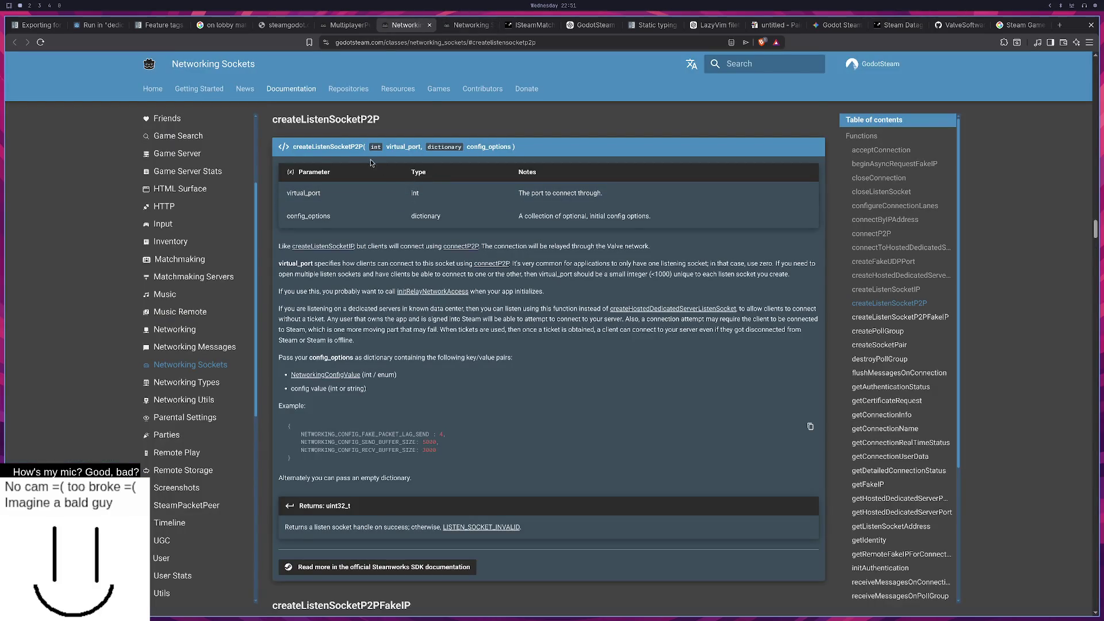
Highlight the createListenSocketP2P signature and open Steamworks' CreateListenSocketP2P reference in a new tab.
left_click_drag(363, 146, 291, 147)
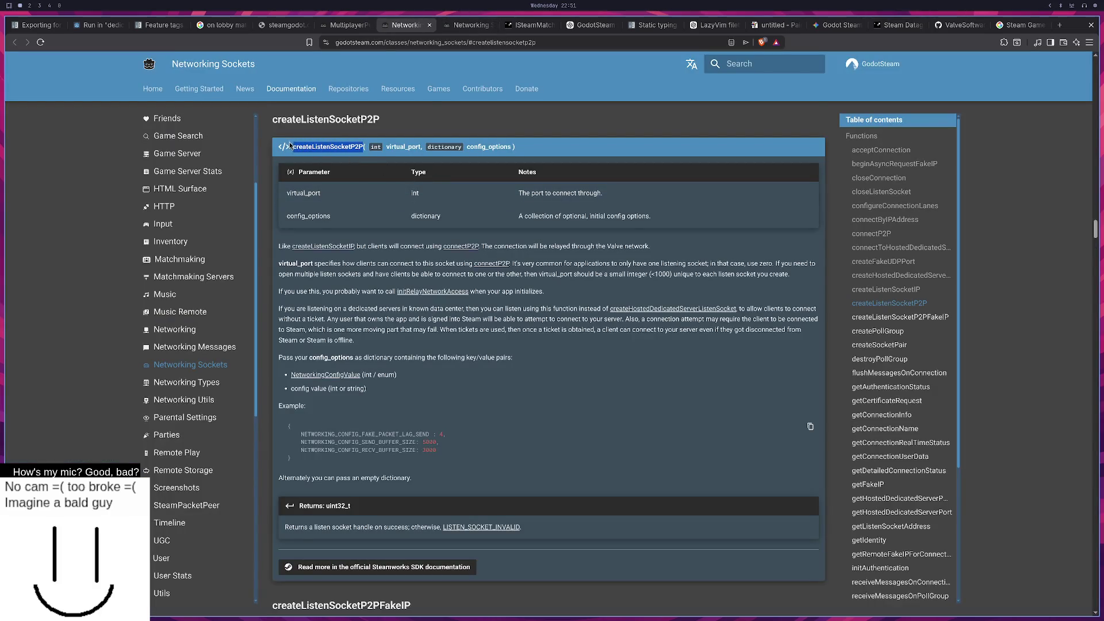
left_click(977, 26)
left_click(898, 24)
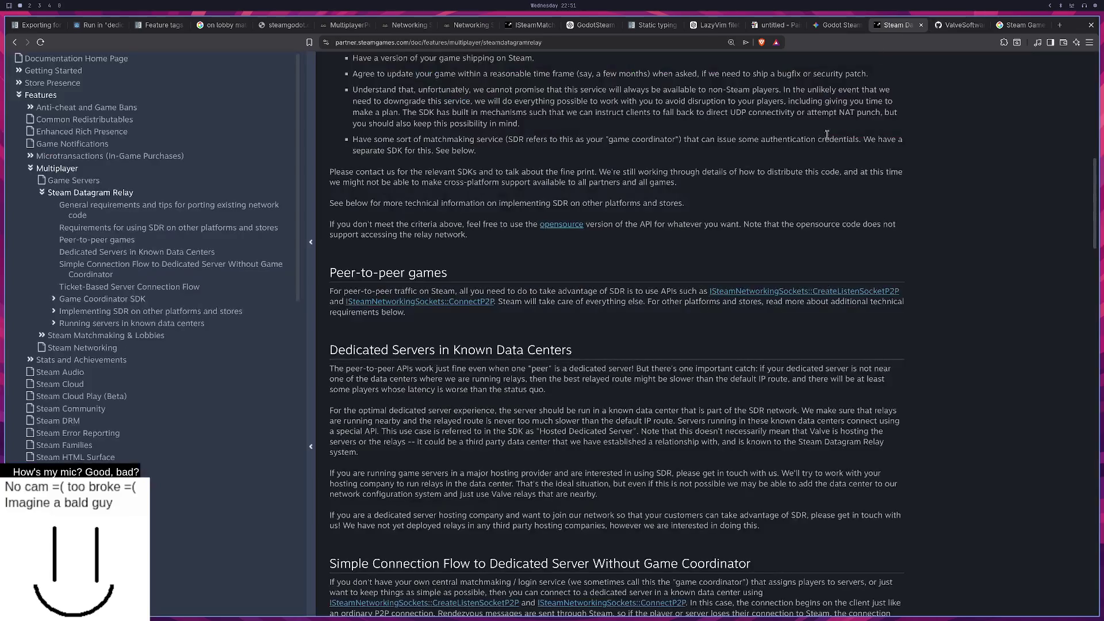
mouse_move(758, 290)
left_mouse_down()
mouse_move(897, 26)
mouse_move(466, 26)
mouse_move(444, 45)
mouse_move(501, 25)
left_mouse_up()
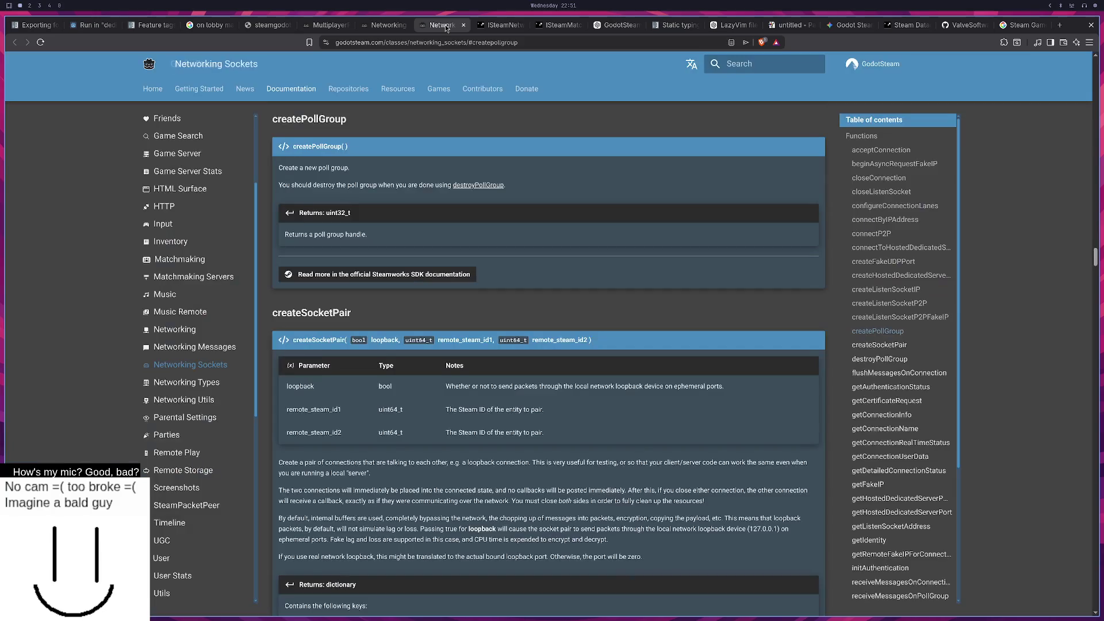
Compare the createPollGroup and Steamworks pages, finishing on GodotSteam's createListenSocketP2P entry.
left_click(447, 27)
left_click(502, 26)
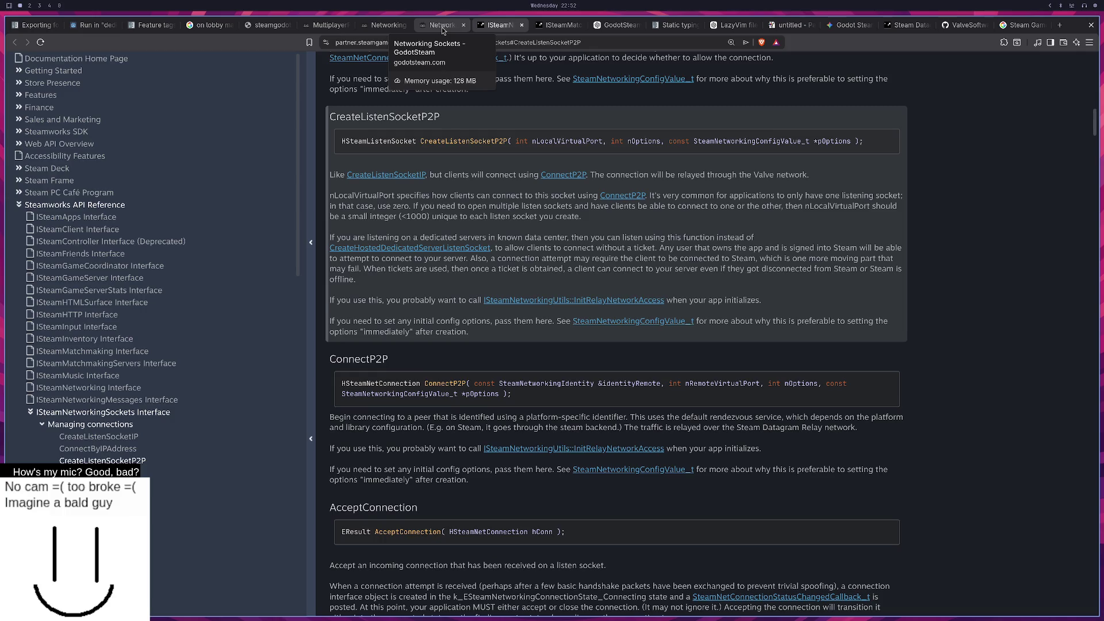
left_click(442, 27)
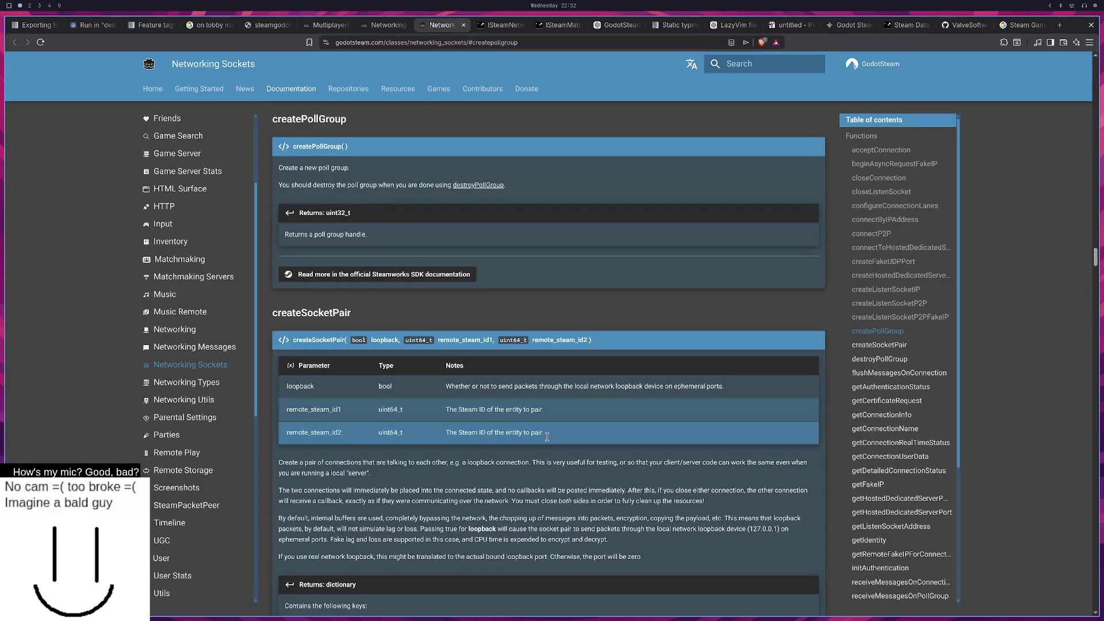
scroll(564, 449, "down", 1)
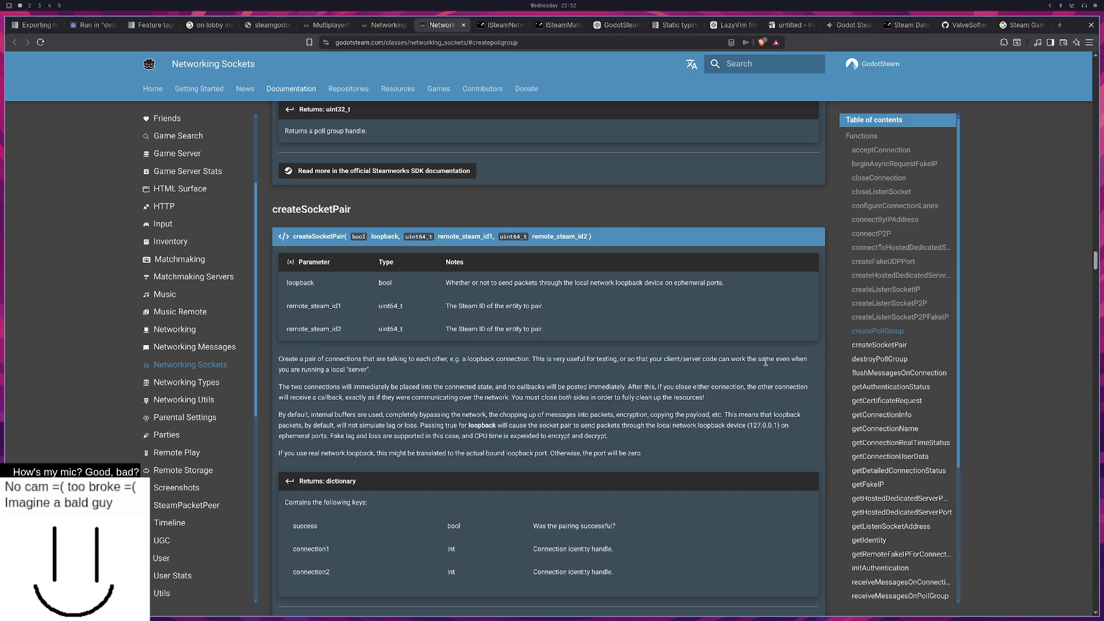
scroll(371, 322, "up", 3)
scroll(311, 336, "down", 10)
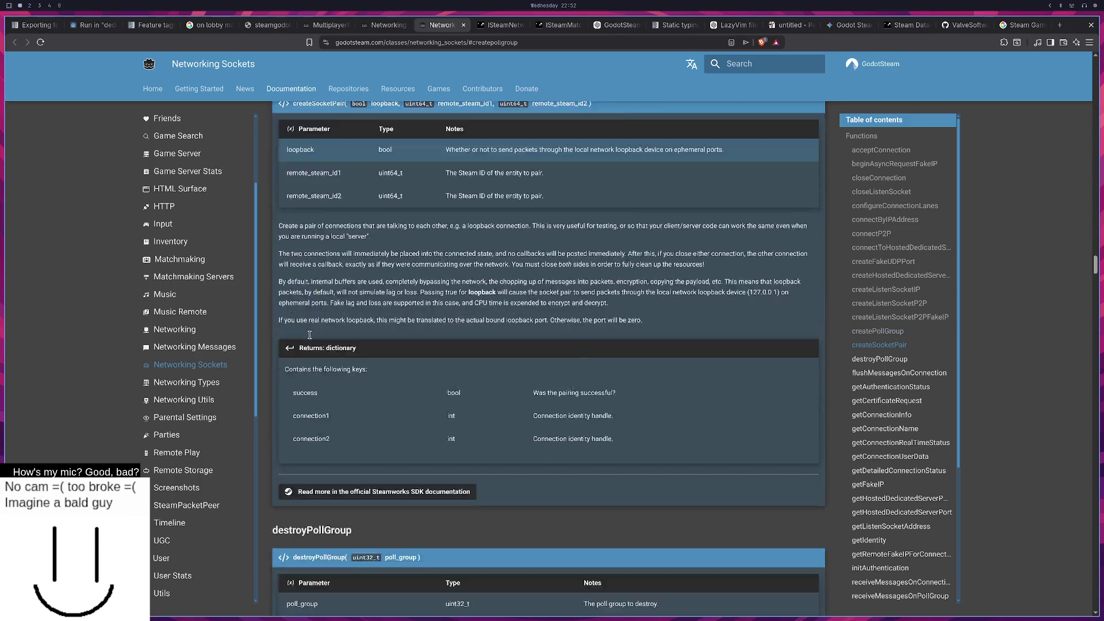
scroll(338, 327, "up", 7)
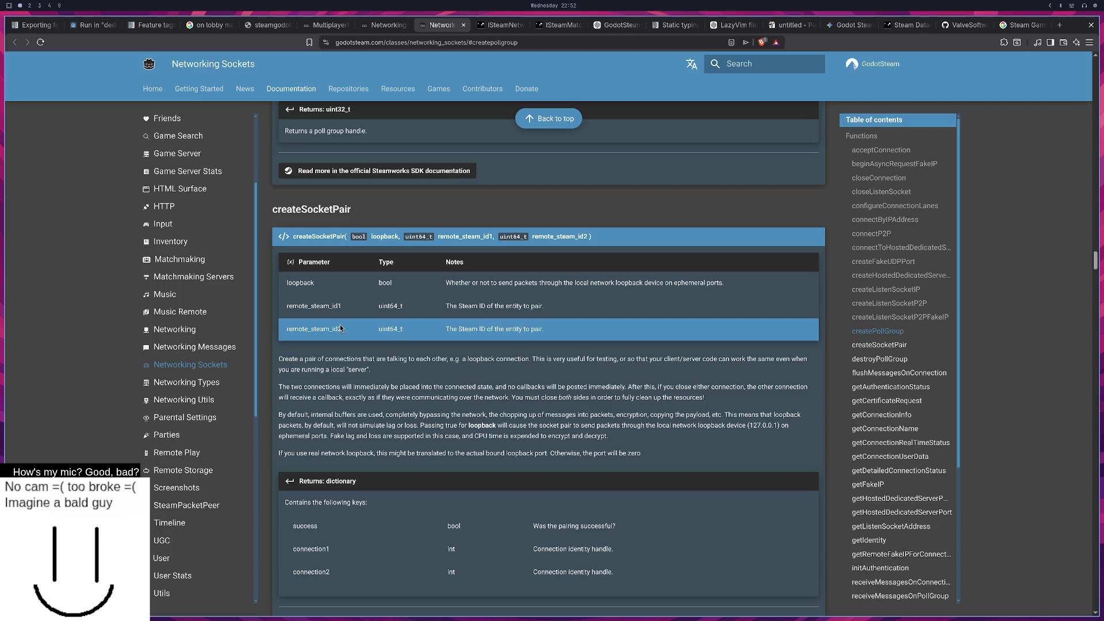
left_click(386, 31)
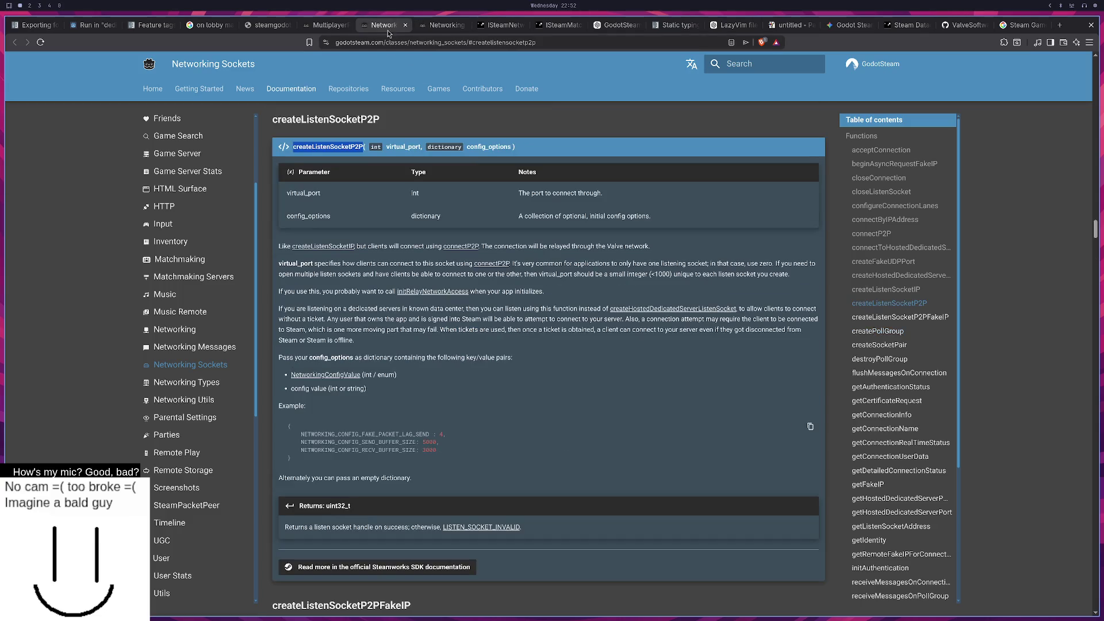
Close the duplicate createPollGroup tab and highlight config options in Steamworks' CreateListenSocketP2P signature.
left_click(444, 32)
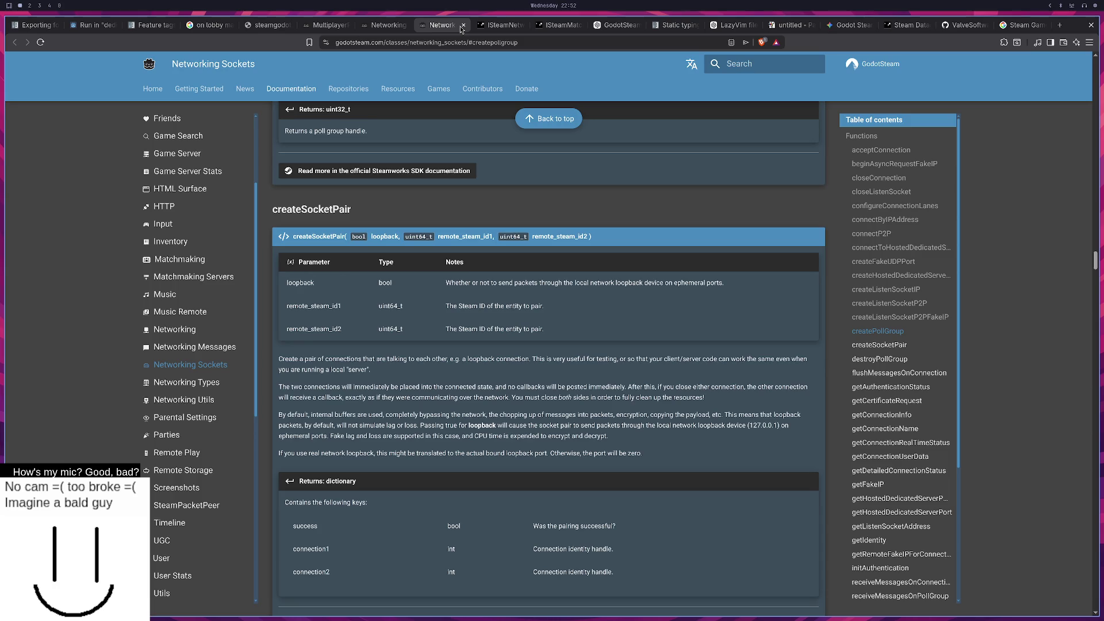
left_click(463, 25)
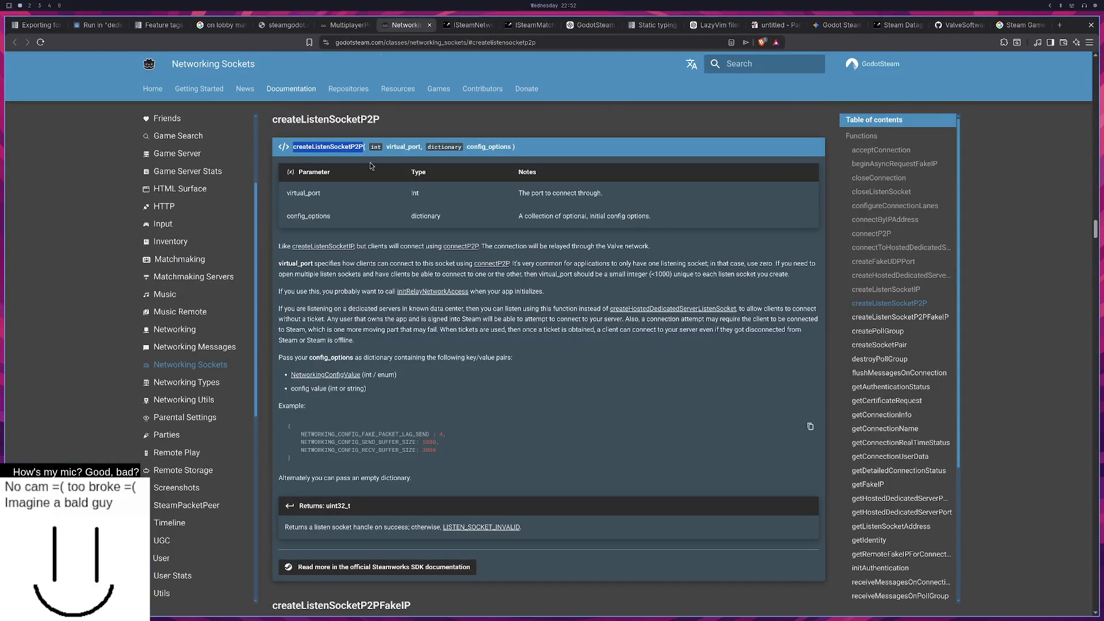
left_click(482, 25)
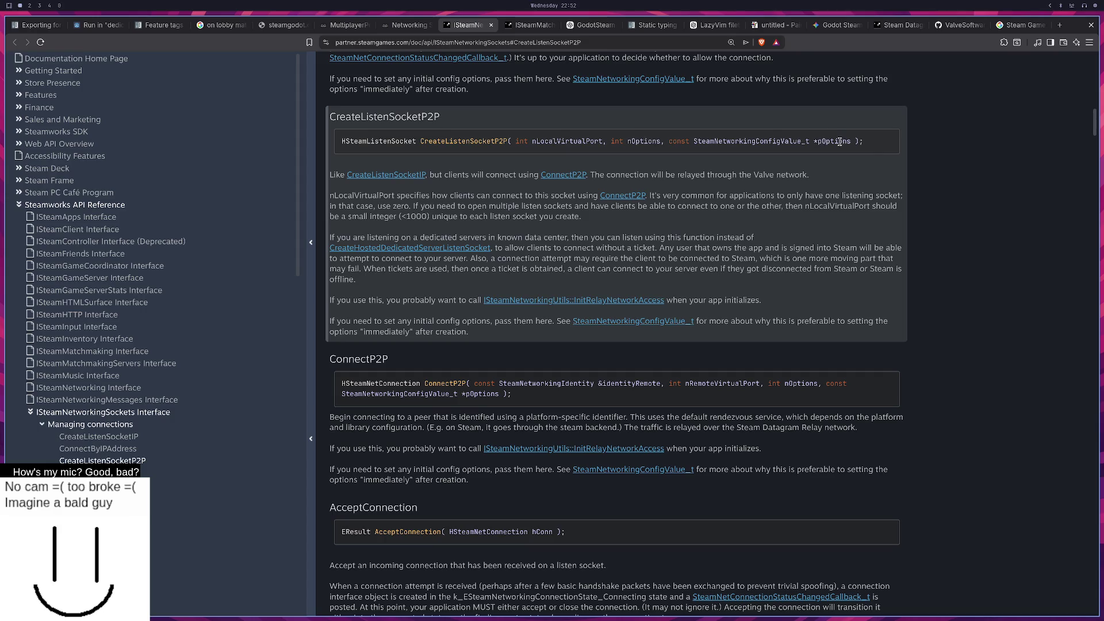
left_click_drag(778, 145, 835, 142)
Highlight GodotSteam's note about relaying through Valve, then return to network_manager.gd.
left_click(405, 24)
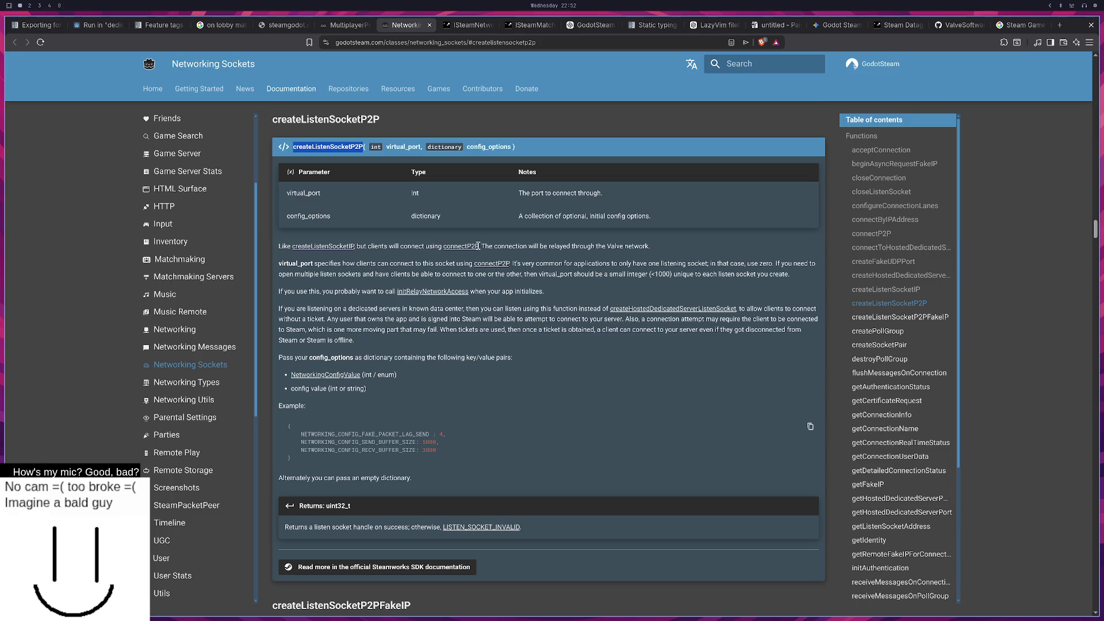
mouse_move(655, 248)
left_mouse_down()
mouse_move(281, 247)
mouse_move(478, 246)
left_mouse_up()
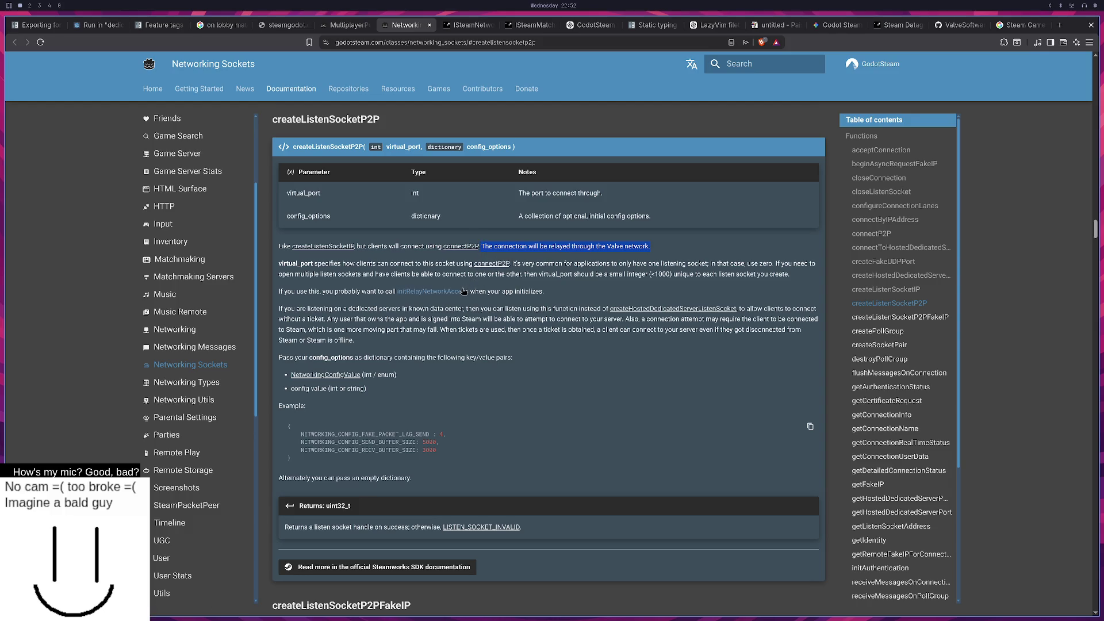
key("super+3")
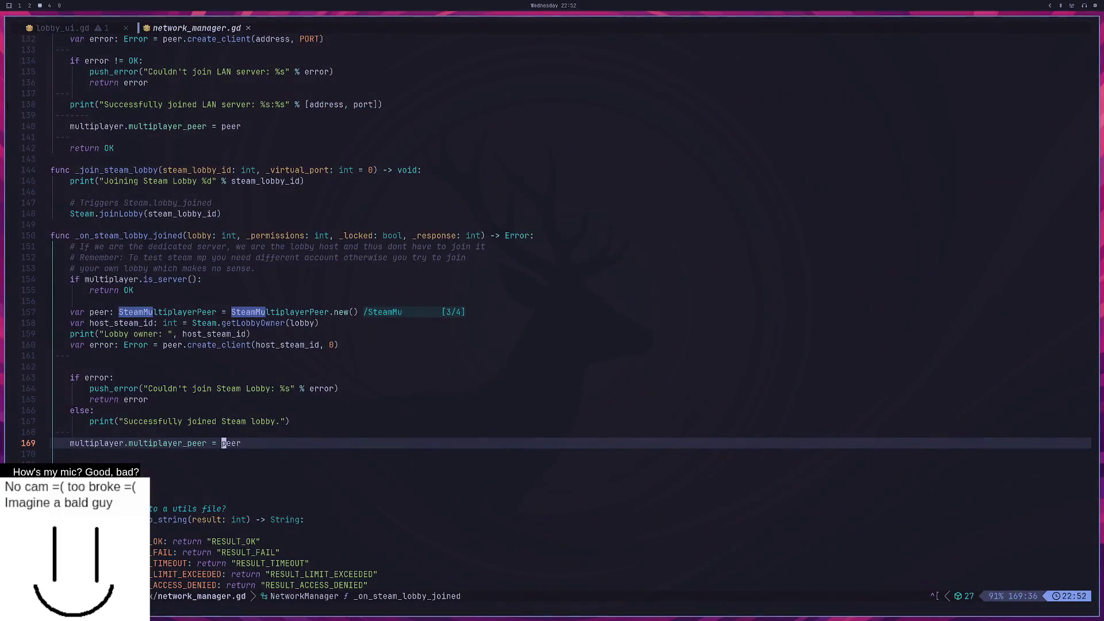
Move onto the create_client arguments and start a /lobby_joined search.
left_click(392, 367)
key("k")
key("k")
key("k")
key("j")
key("j")
key("b")
key("b")
key("b")
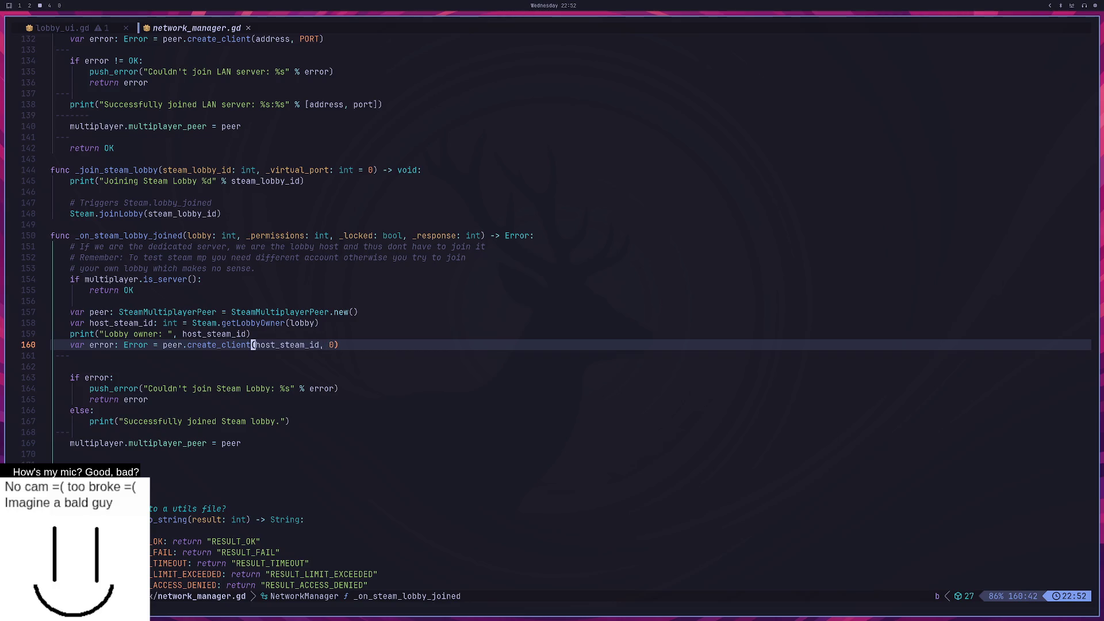
type("/lobby_joined")
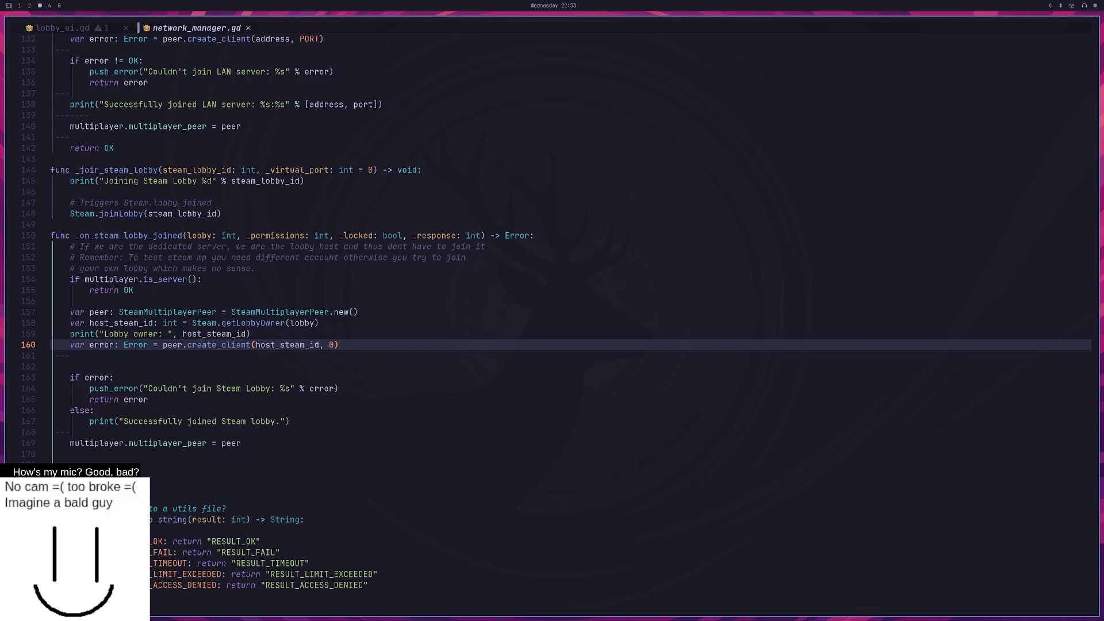
key("BackSpace")
key("BackSpace")
key("BackSpace")
Check the MultiplayerPeer docs page in the browser, then come back to network_manager.gd.
key("super+2")
key("super+1")
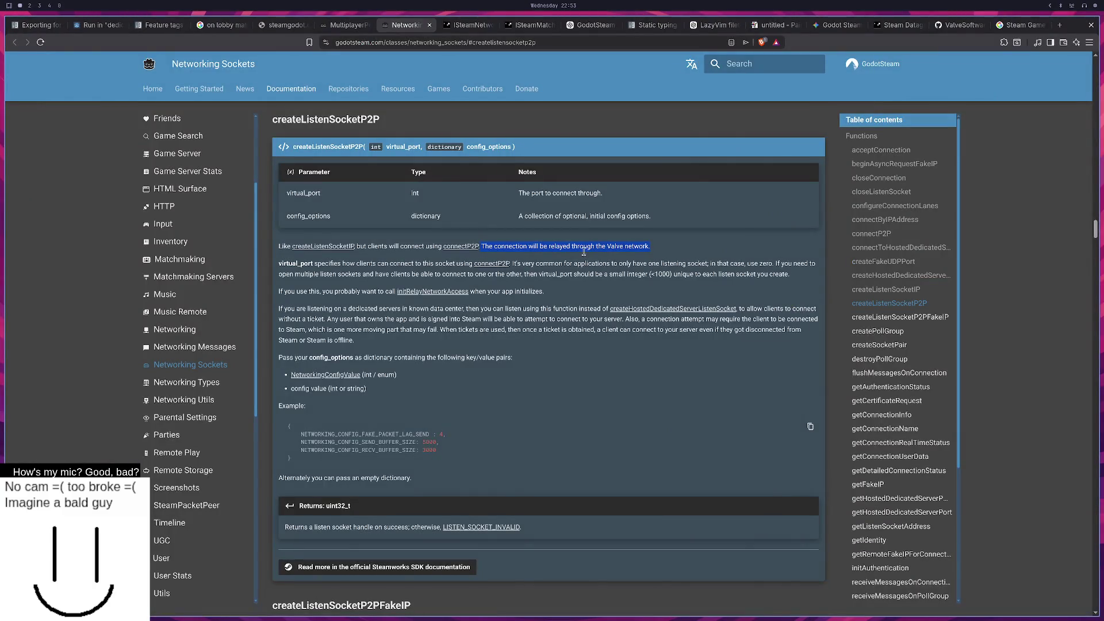
left_click(346, 25)
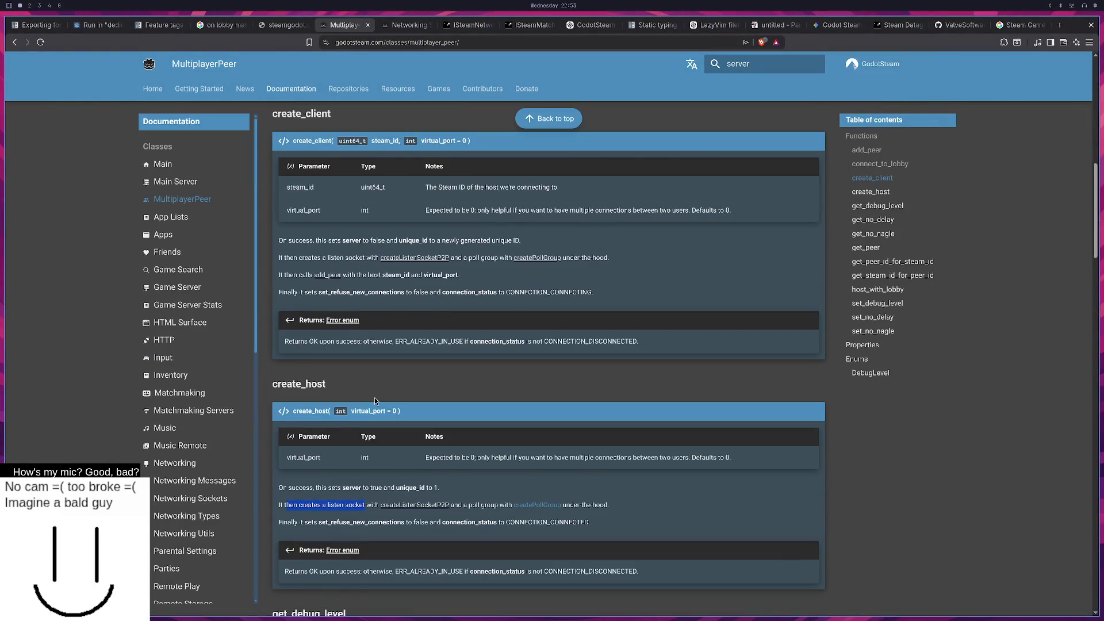
key("super+3")
Search /create_host and step through create_steam_lobby from the Creating Steam Lobby print to peer creation.
type("/create_host")
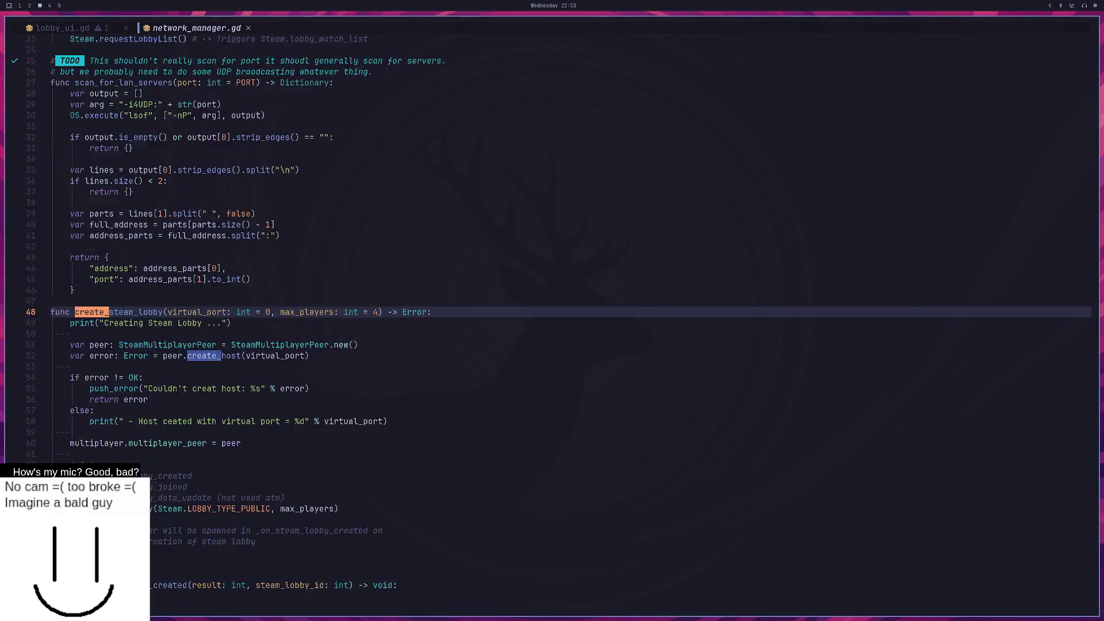
key("Return")
key("k")
key("k")
key("k")
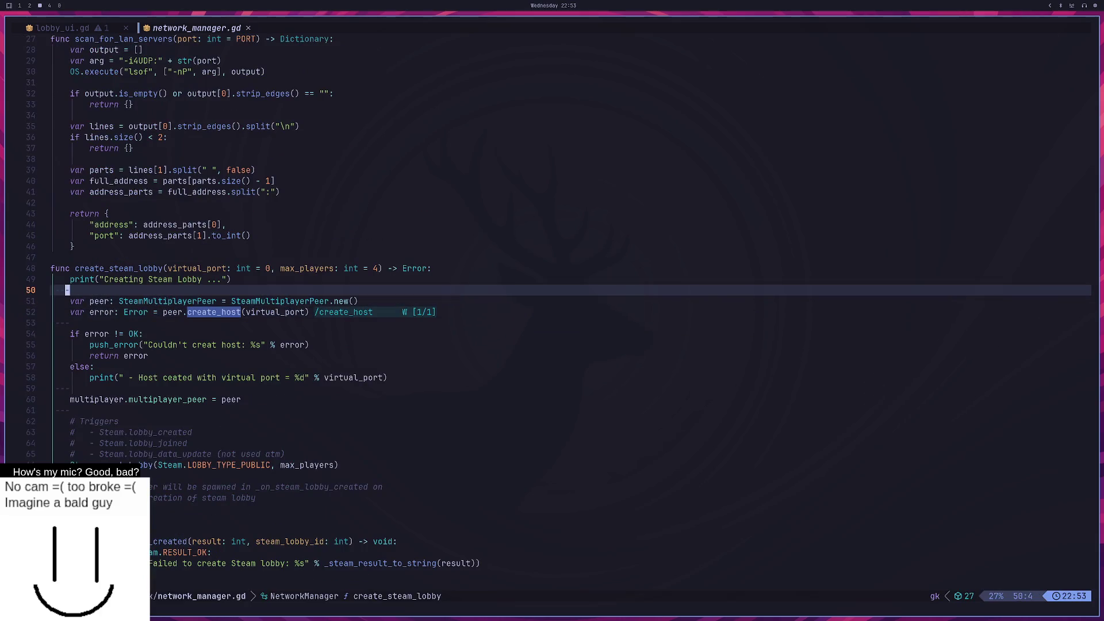
key("j")
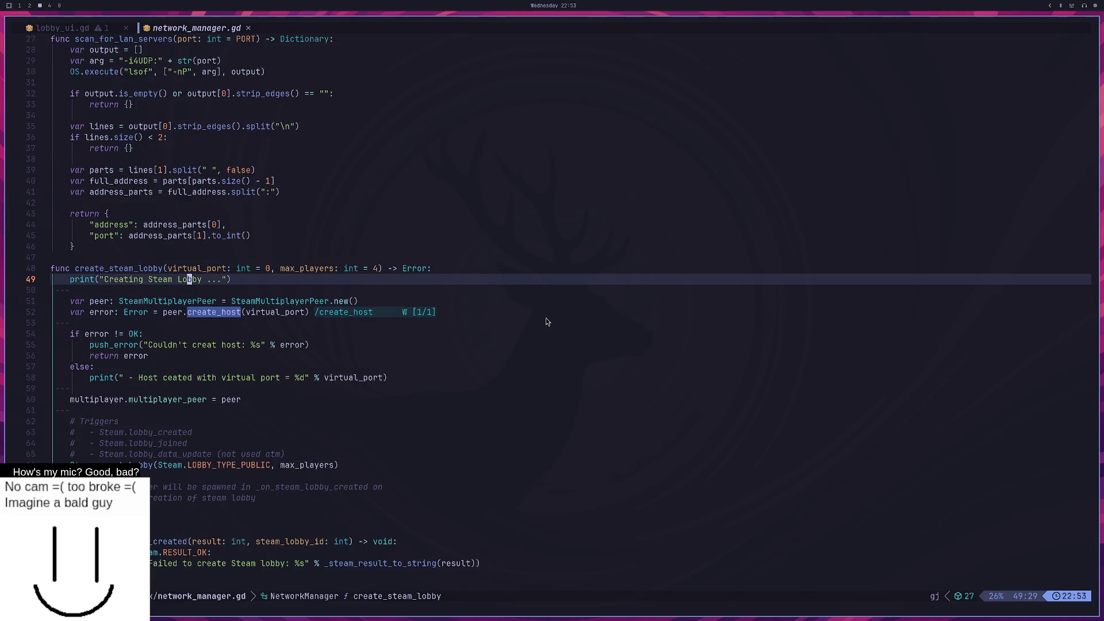
key("j")
key("k")
key("k")
key("j")
key("j")
key("j")
key("j")
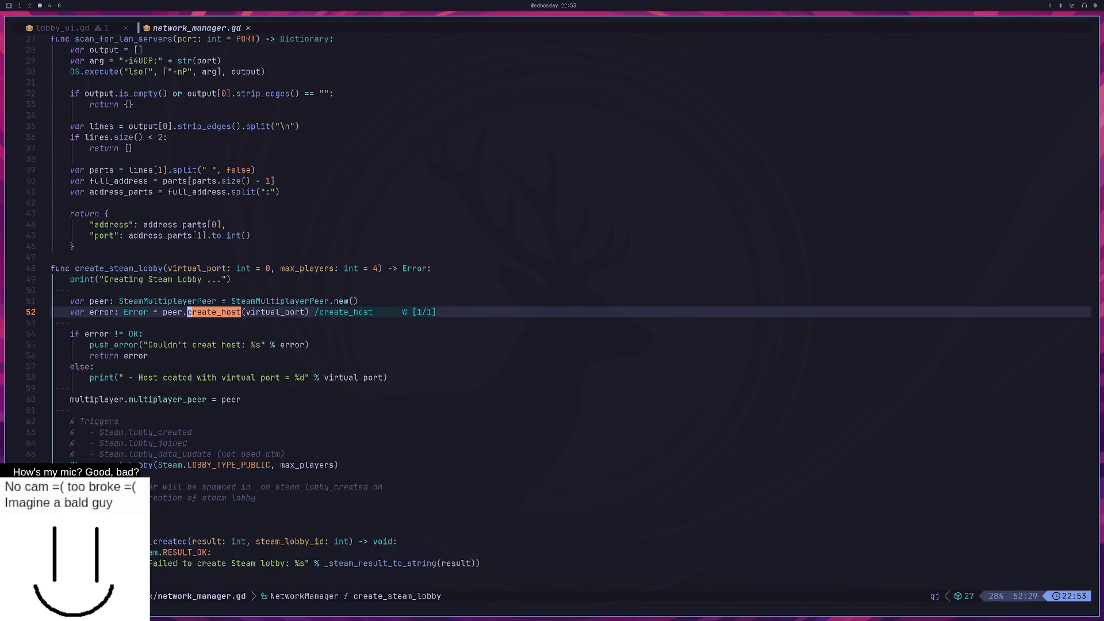
Settle on the create_host call on line 52, then bring up the GodotSteam MultiplayerPeer docs.
key("j")
key("j")
key("j")
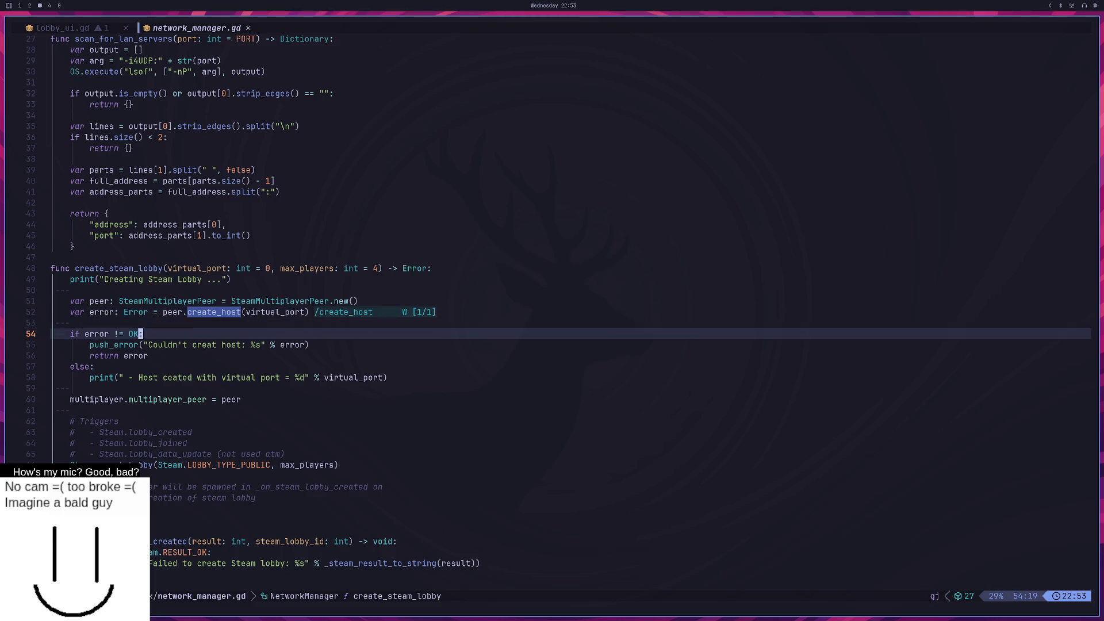
key("k")
key("k")
key("k")
key("j")
key("j")
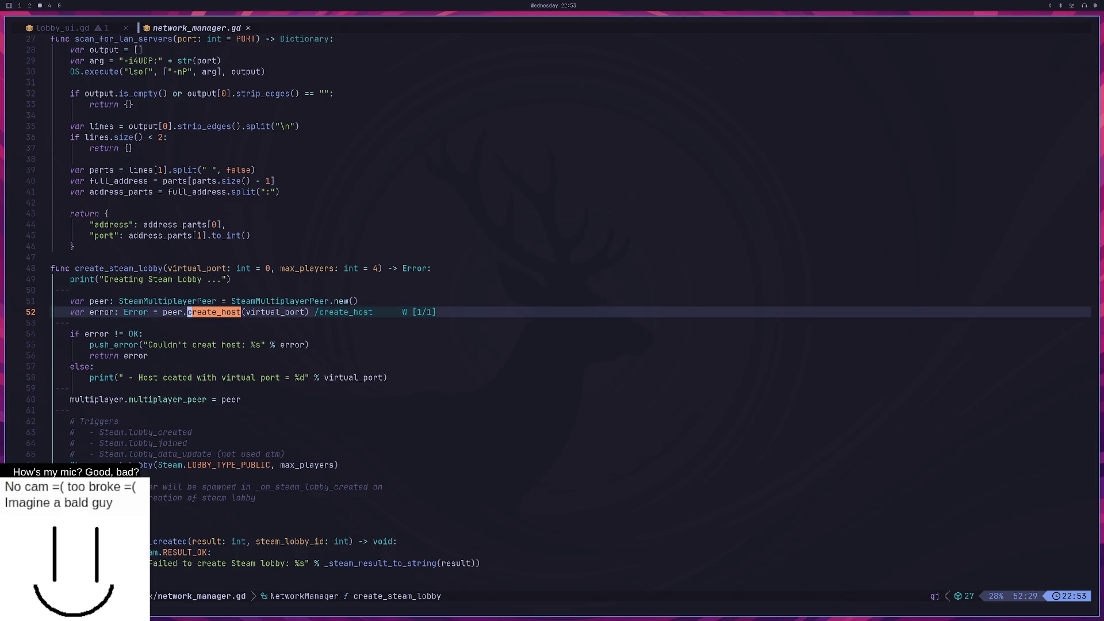
key("j")
key("j")
key("j")
key("j")
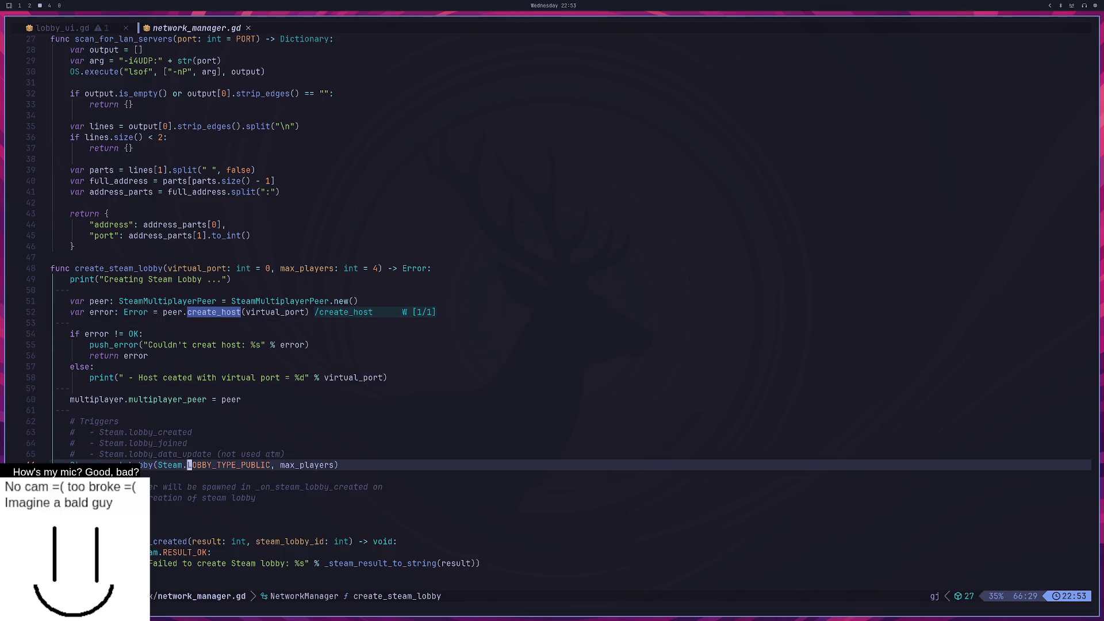
key("super+2")
key("super+1")
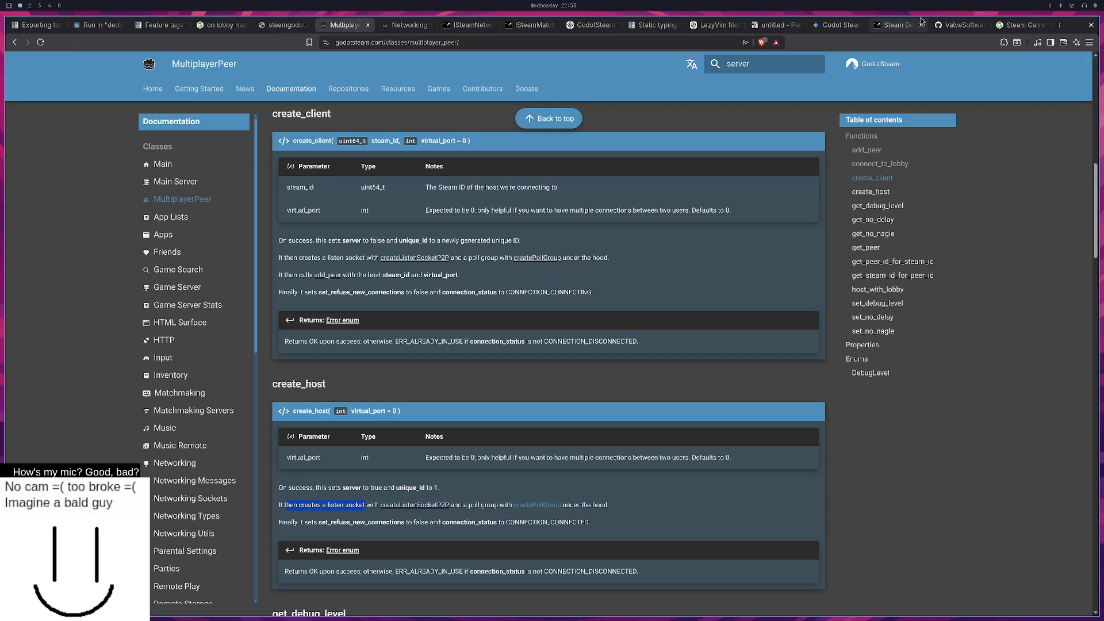
Flip through the Networking Sockets and ISteamMatchmakingServers tabs to the Steam Datagram Relay page.
left_click(454, 31)
key("ctrl+shift+Tab")
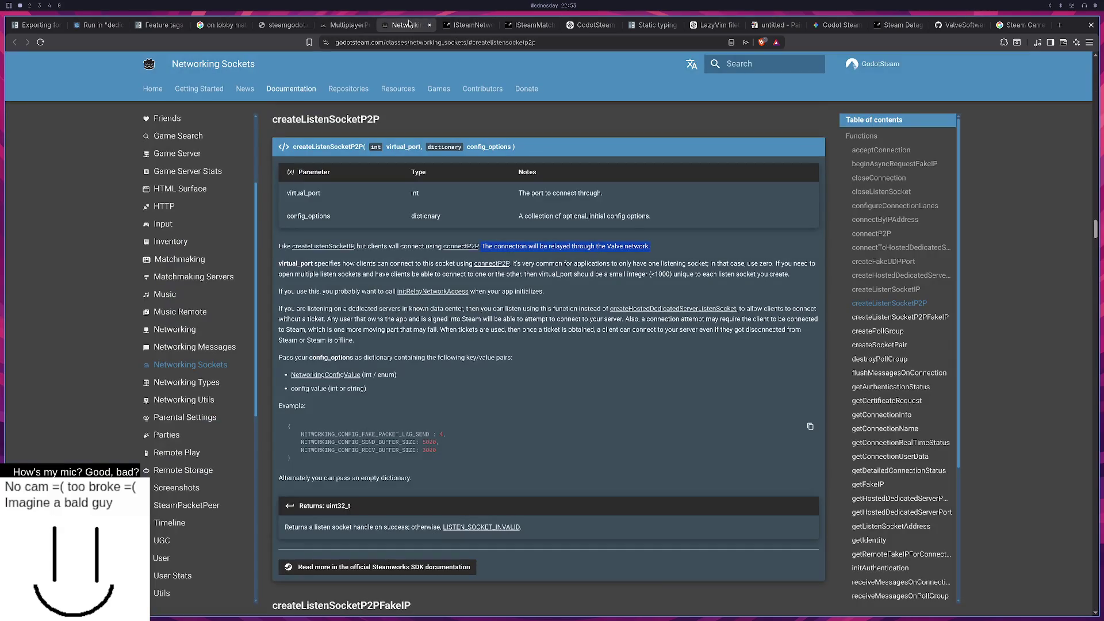
left_click(509, 25)
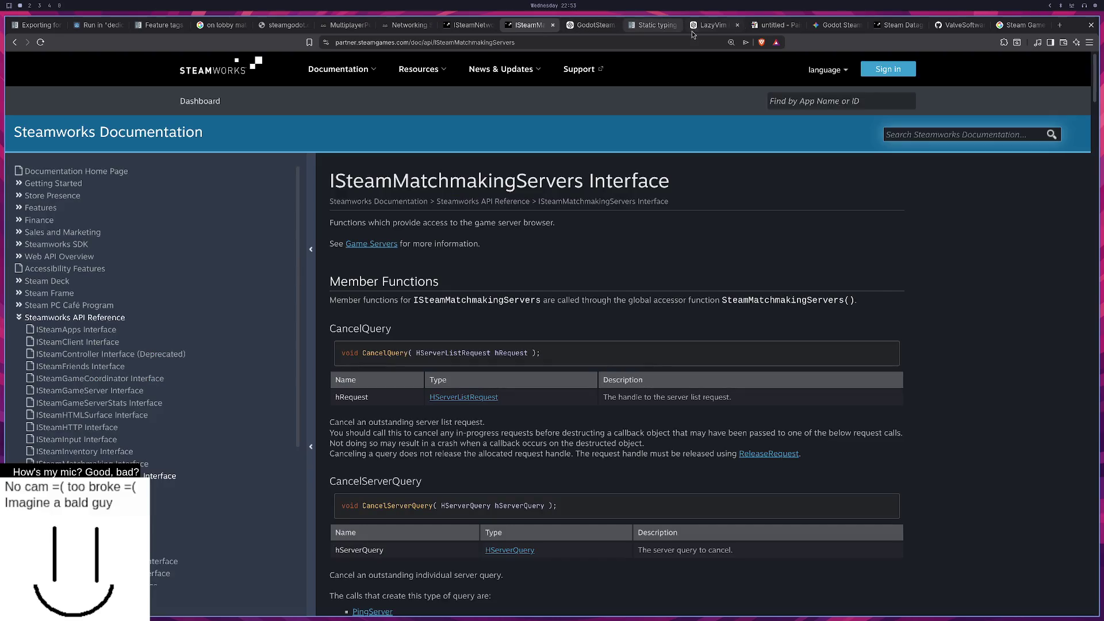
left_click(902, 25)
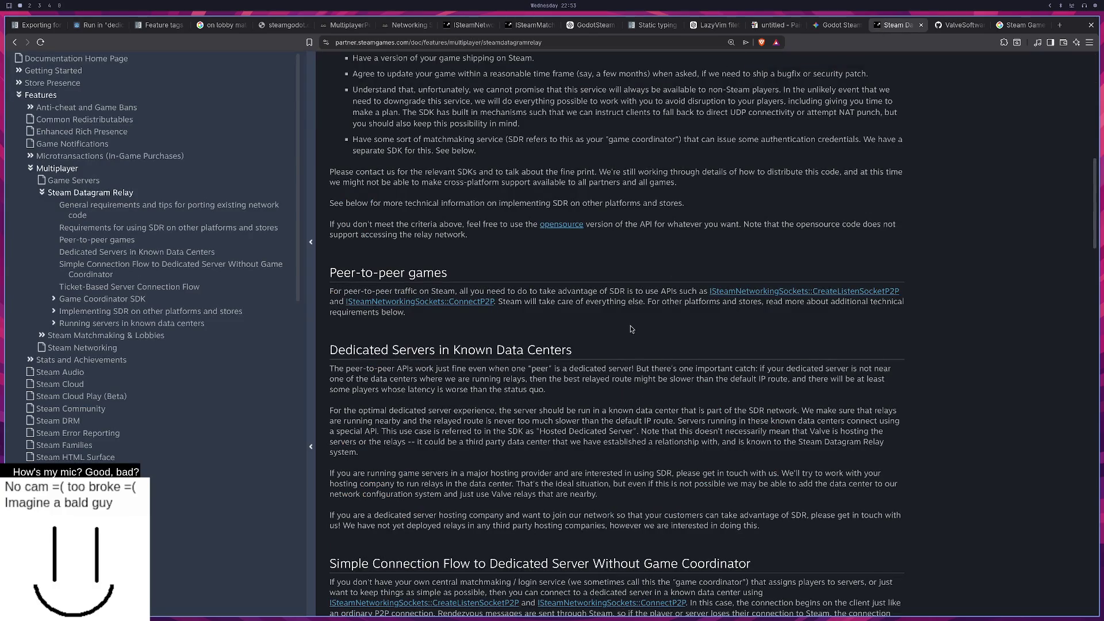
Highlight SDR's peer-to-peer paragraph, its title, and the sentence about using SDR APIs.
left_click_drag(538, 323, 399, 284)
scroll(399, 284, "up", 10)
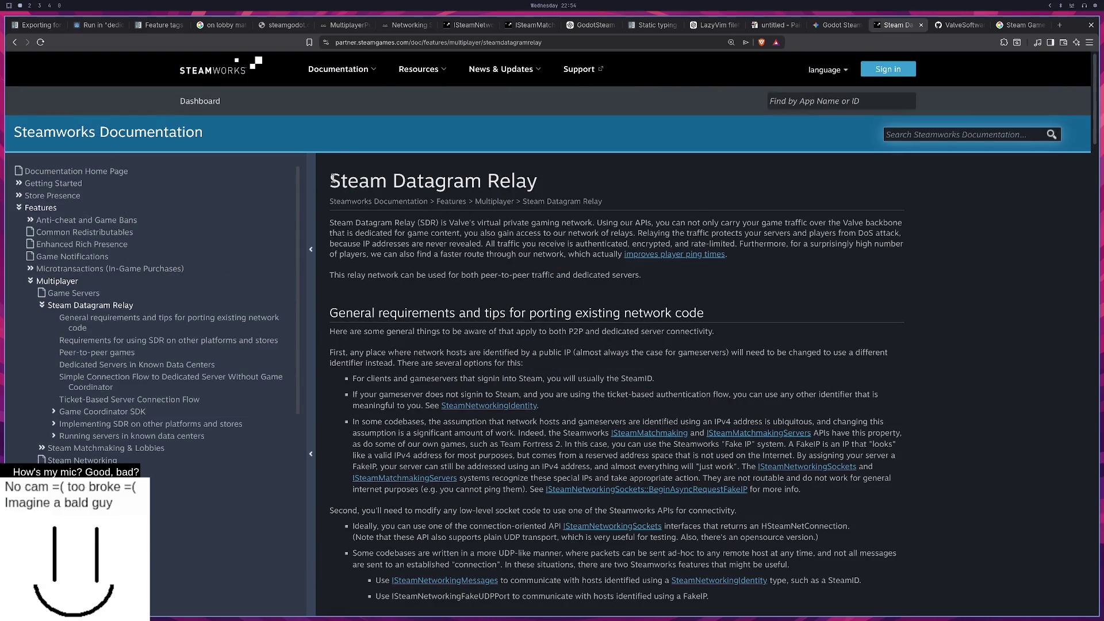
left_click(346, 27)
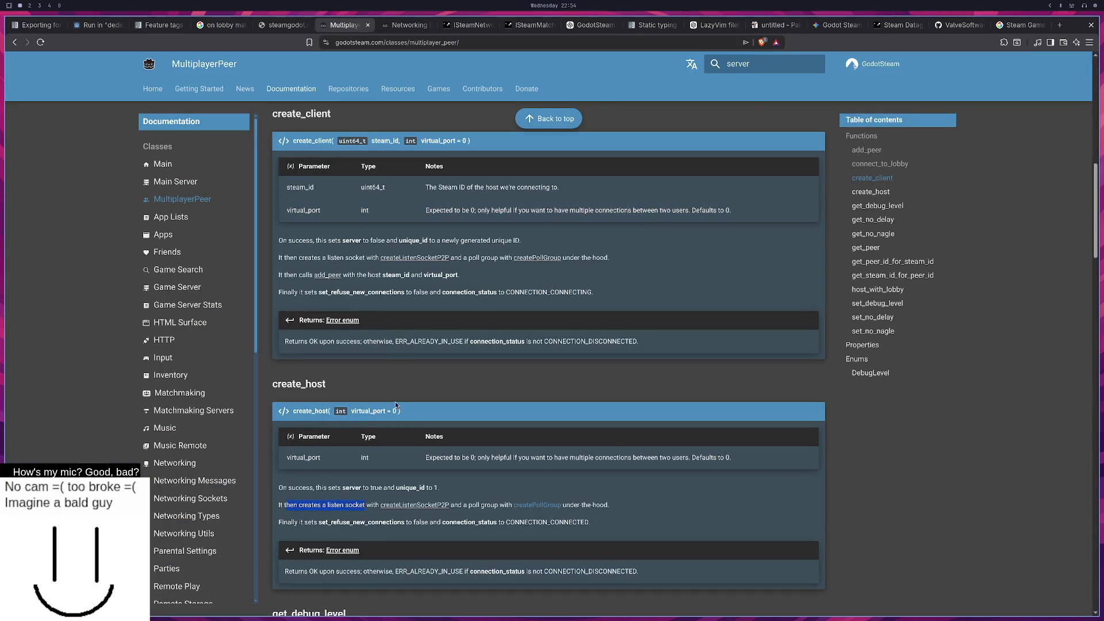
left_click(897, 25)
left_click_drag(332, 190, 610, 195)
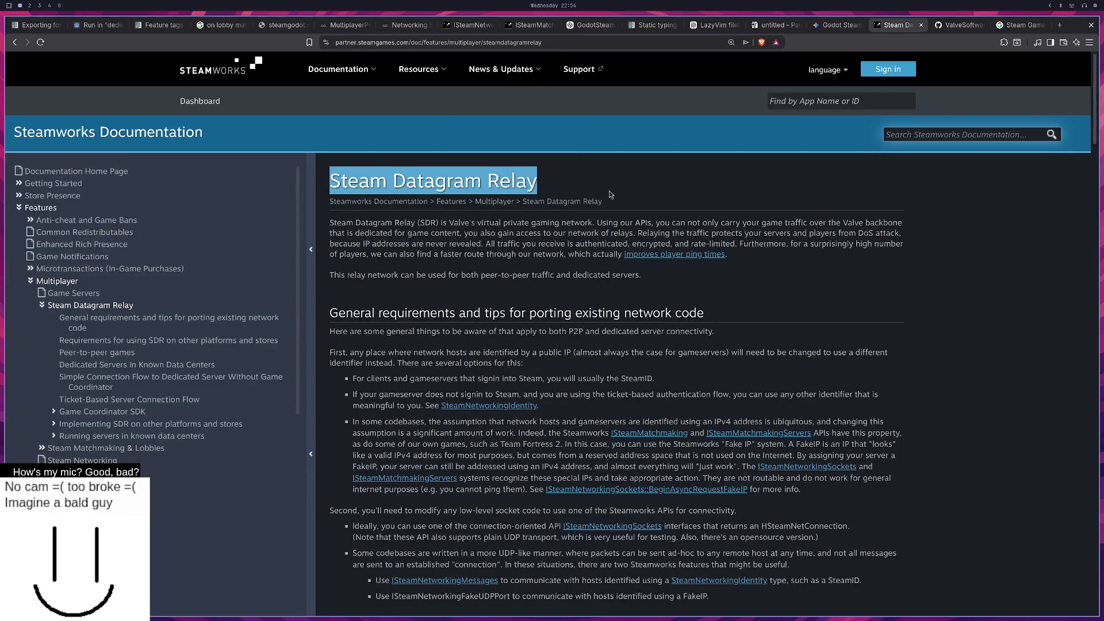
scroll(535, 337, "down", 10)
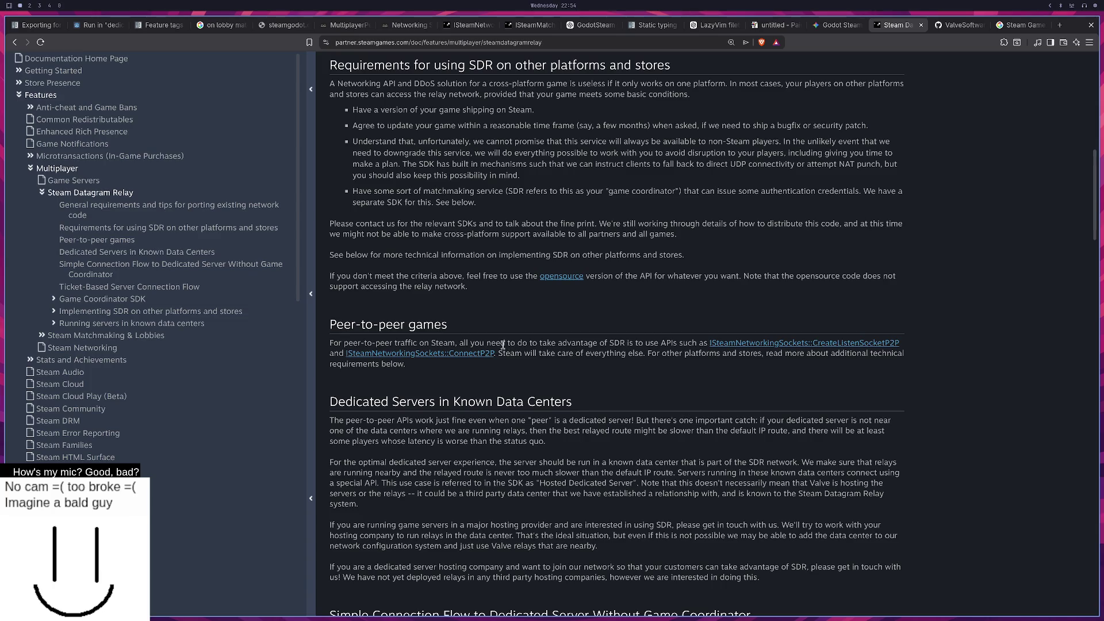
left_click_drag(539, 340, 708, 349)
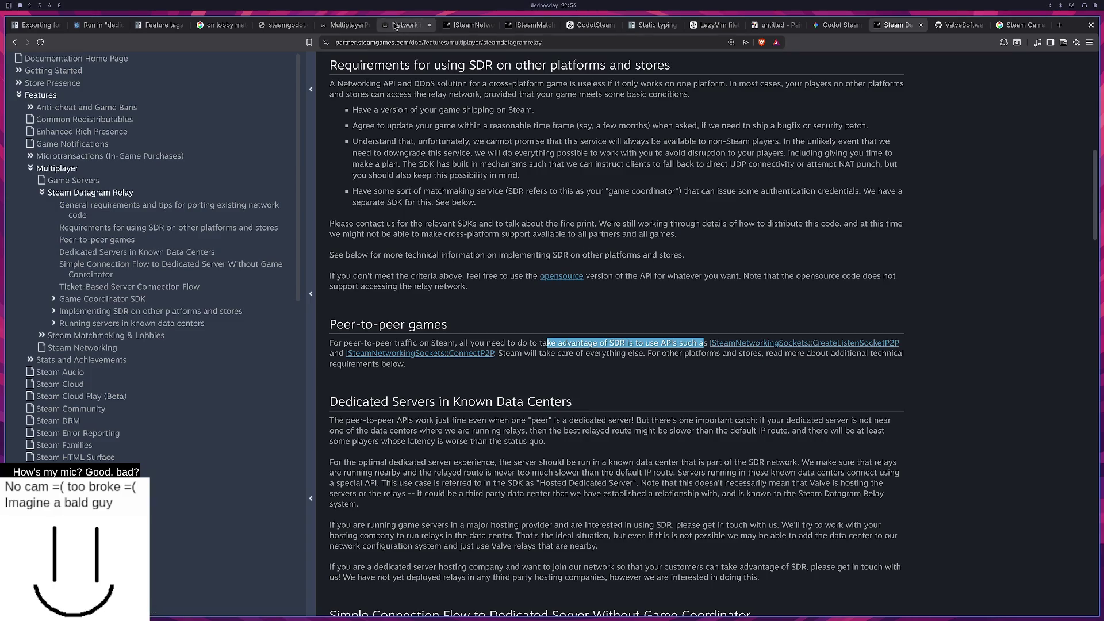
Return to the create_host docs, then bring up the Discord quick-help channel.
left_click(339, 30)
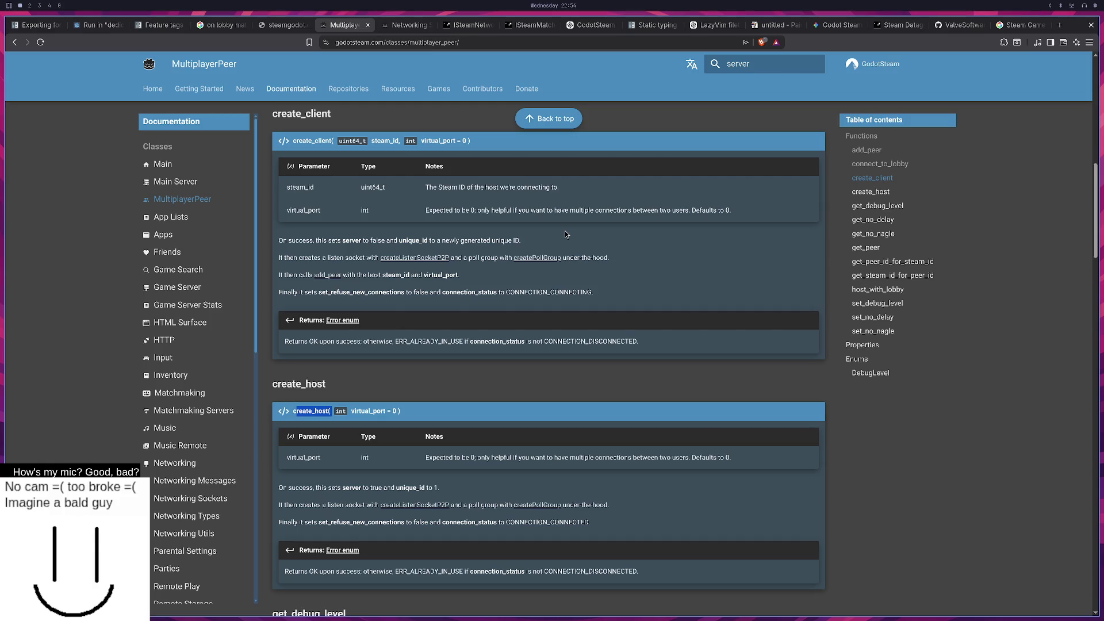
key("super+4")
scroll(608, 440, "up", 15)
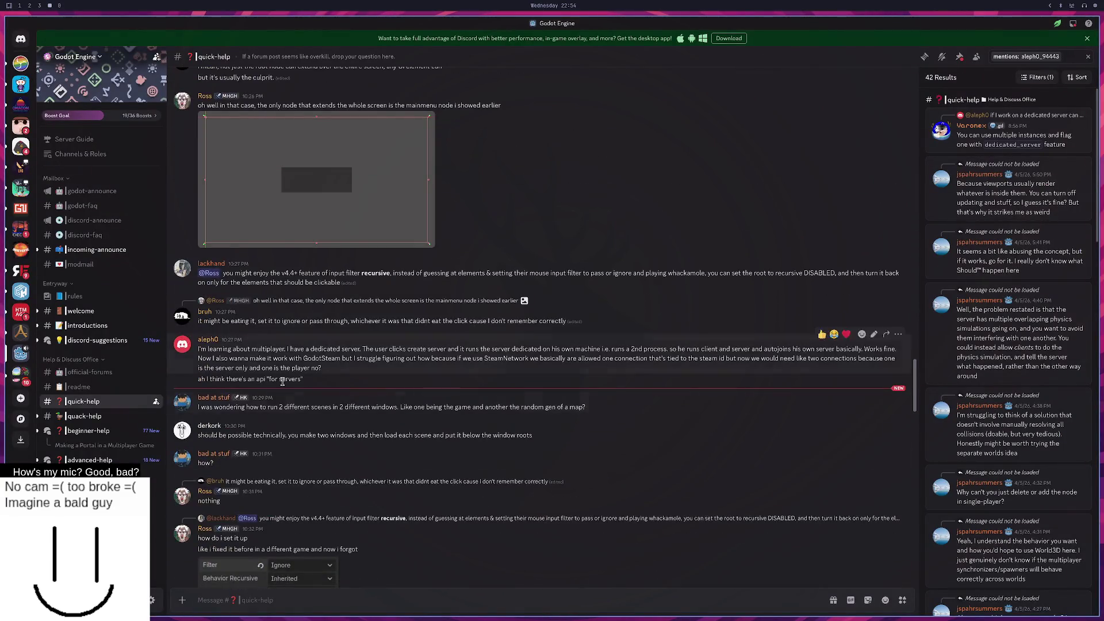
Scroll the quick-help chat, then cycle through Godot and the docs back to network_manager.gd.
scroll(530, 470, "down", 15)
key("super+2")
key("super+4")
key("super+2")
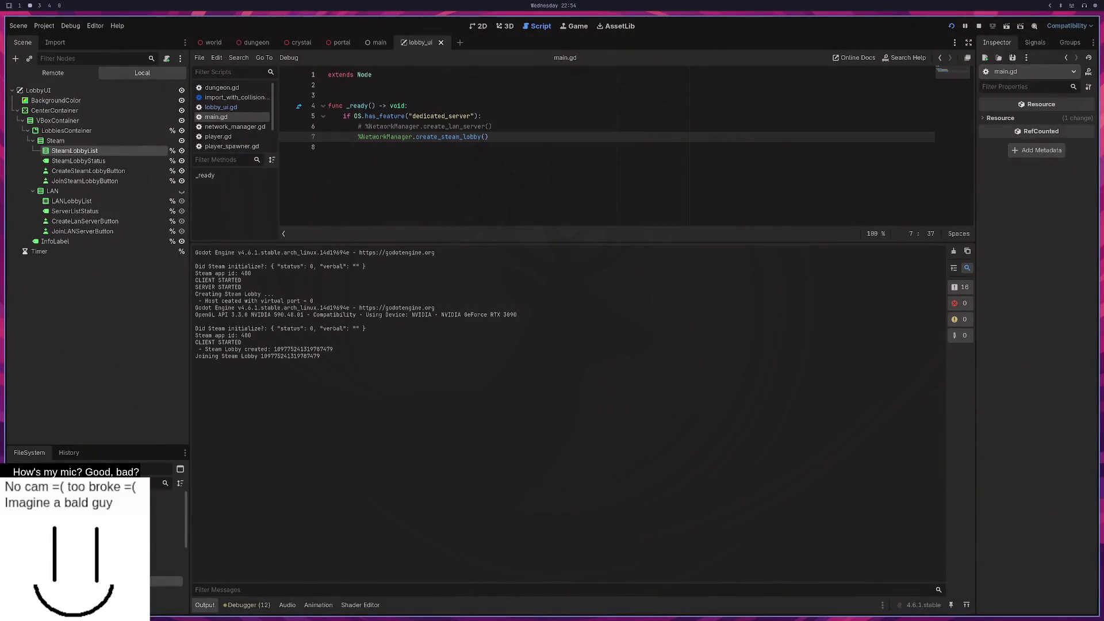
key("super+1")
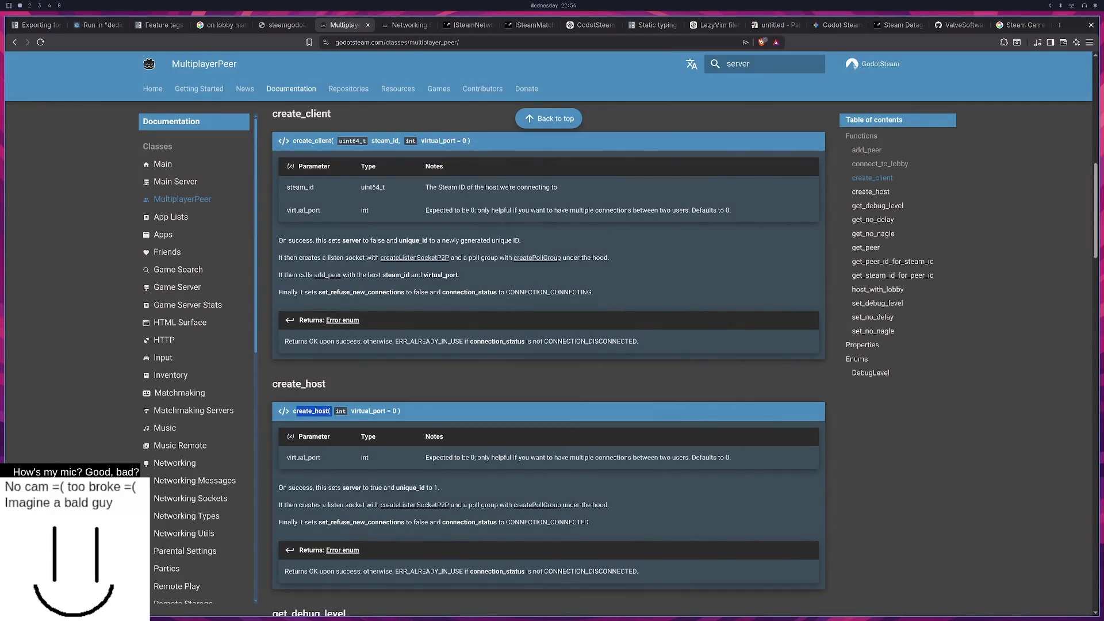
key("super+3")
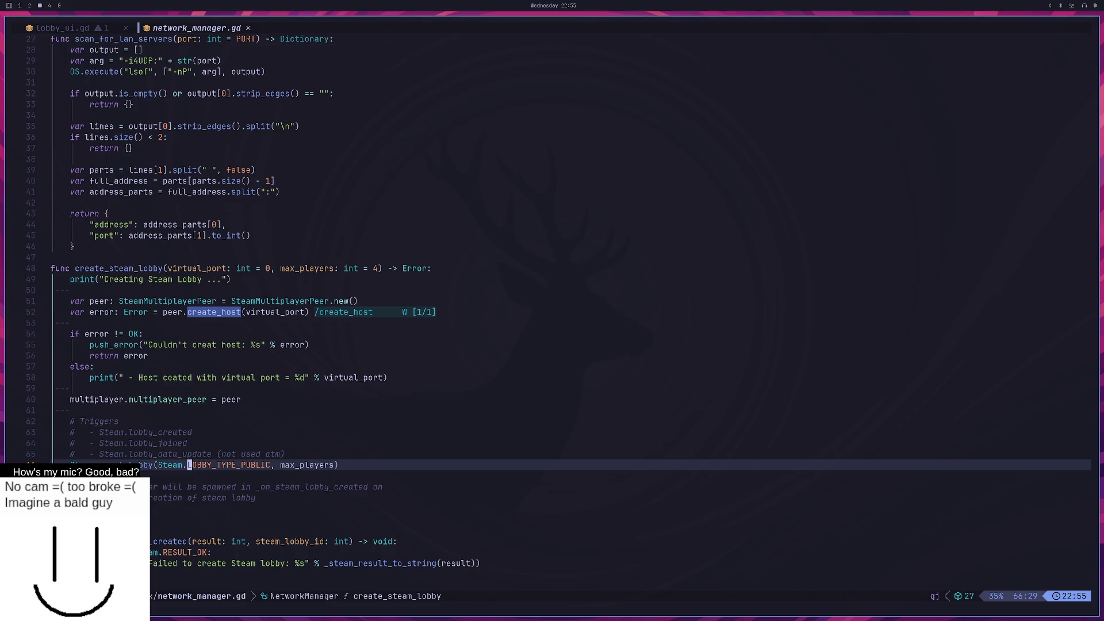
Open main.gd in a new tab with the space-f fuzzy finder.
key("space")
key("f")
key("f")
type("main")
key("Return")
key("k")
key("k")
key("k")
Bring the Godot editor to the front and open its debug options.
key("alt+Tab")
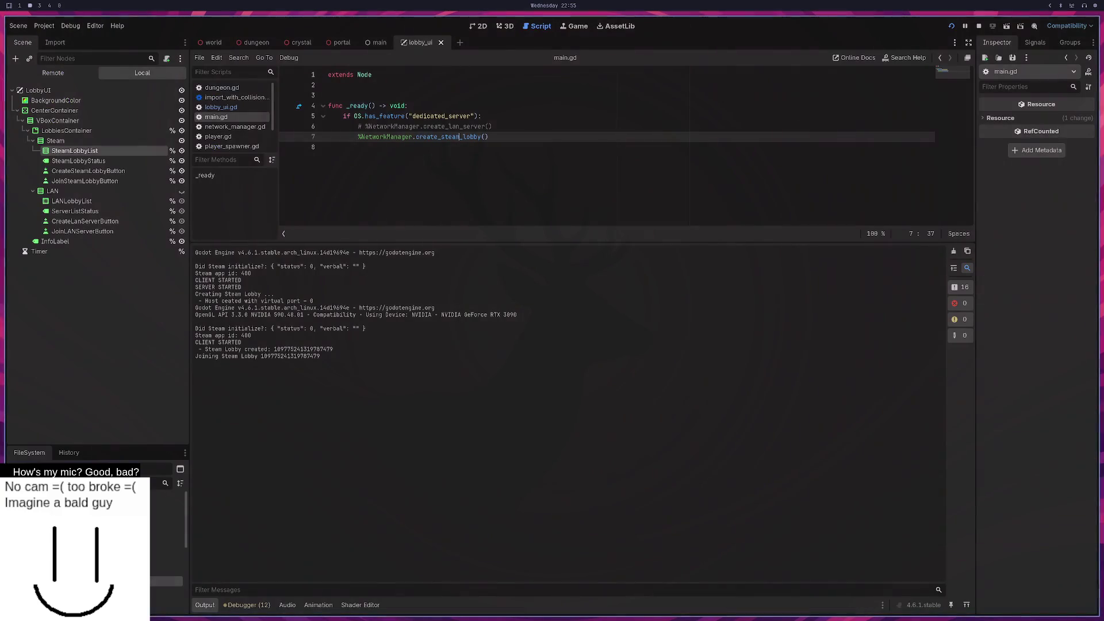
key("alt+Tab")
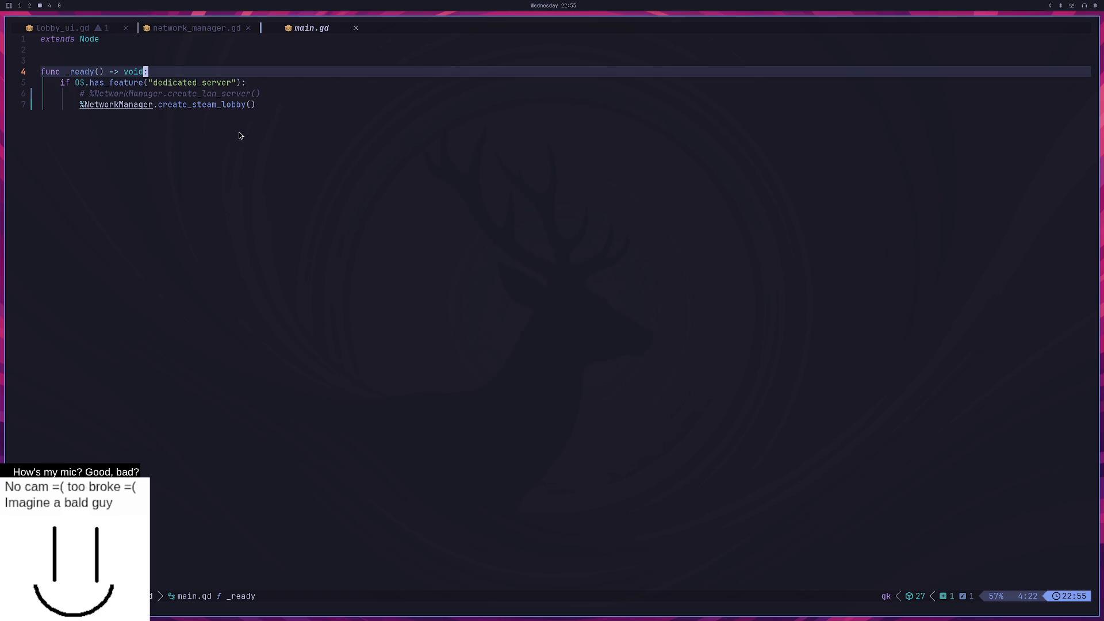
key("super+2")
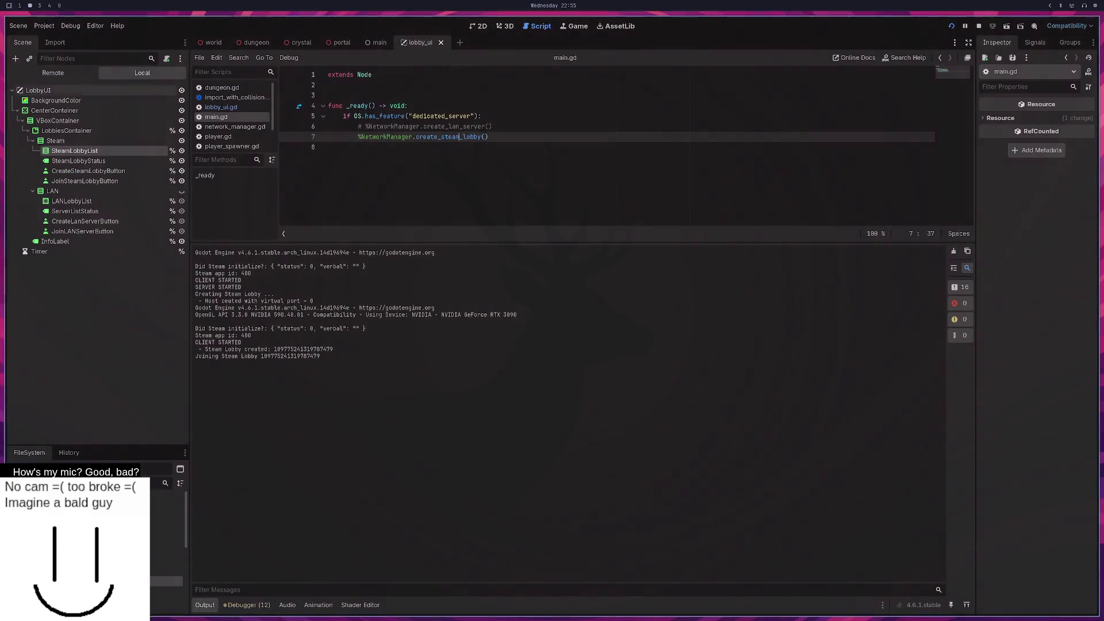
left_click(71, 26)
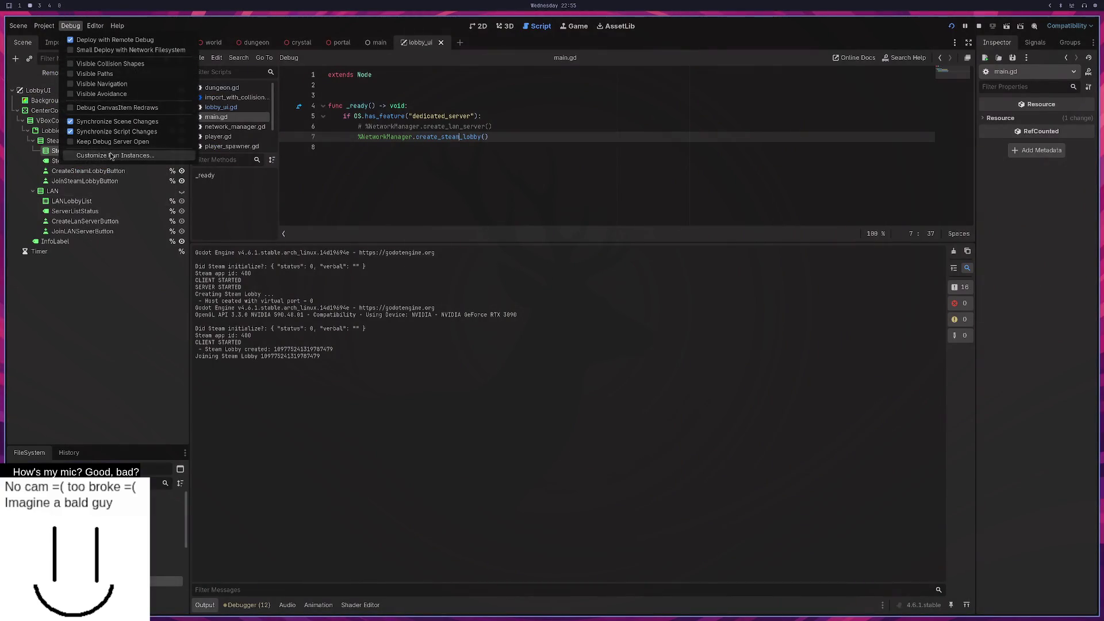
left_click(115, 155)
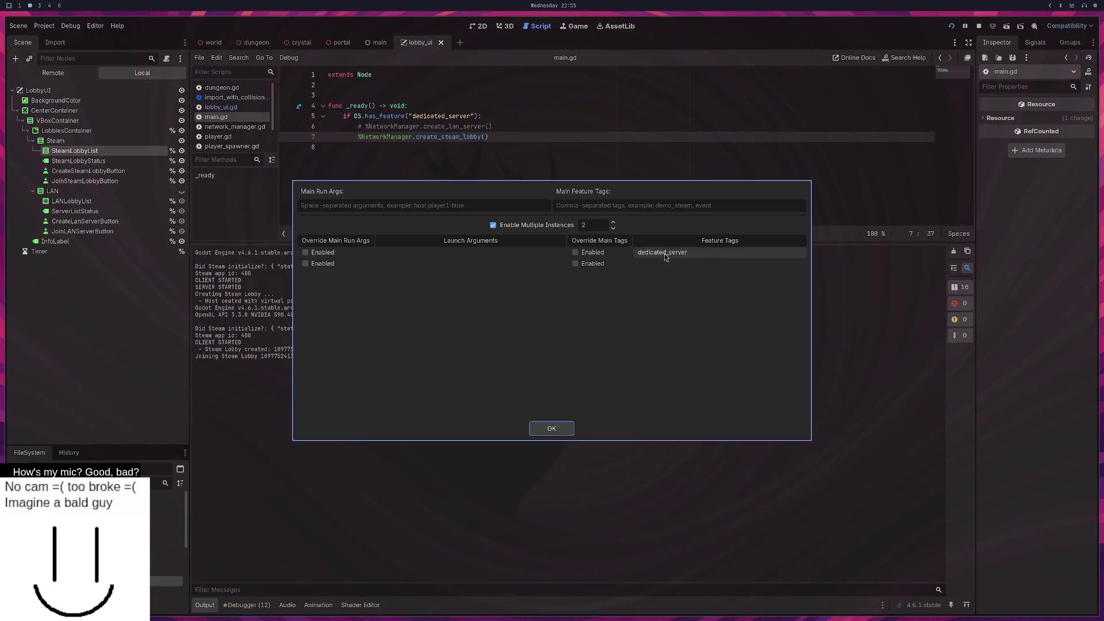
left_click(554, 434)
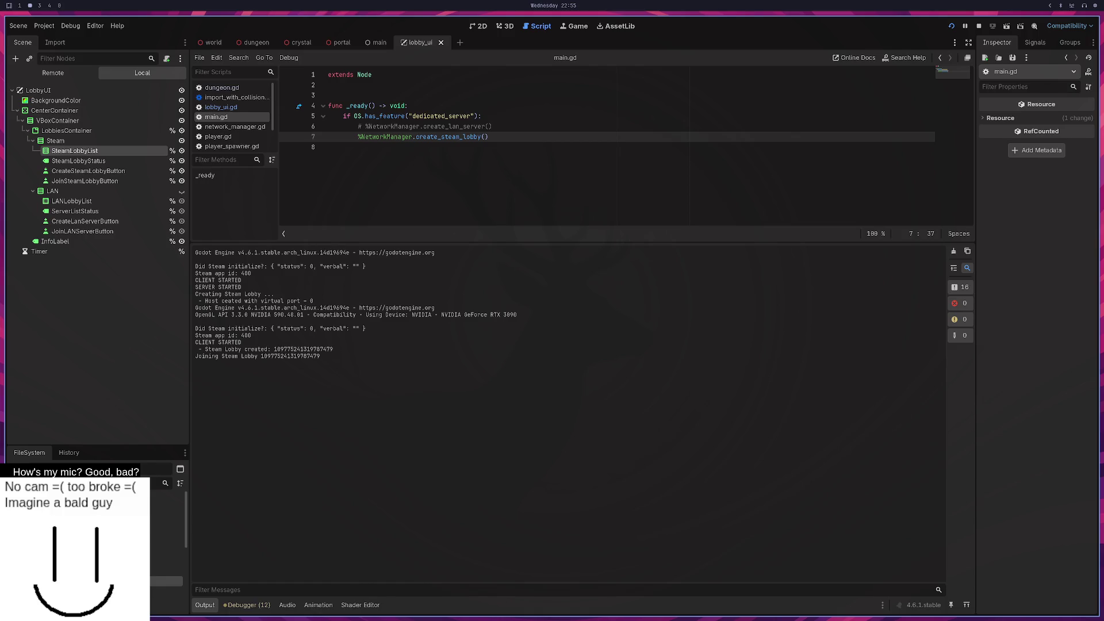
key("alt+Tab")
key("alt+Tab")
key("super+3")
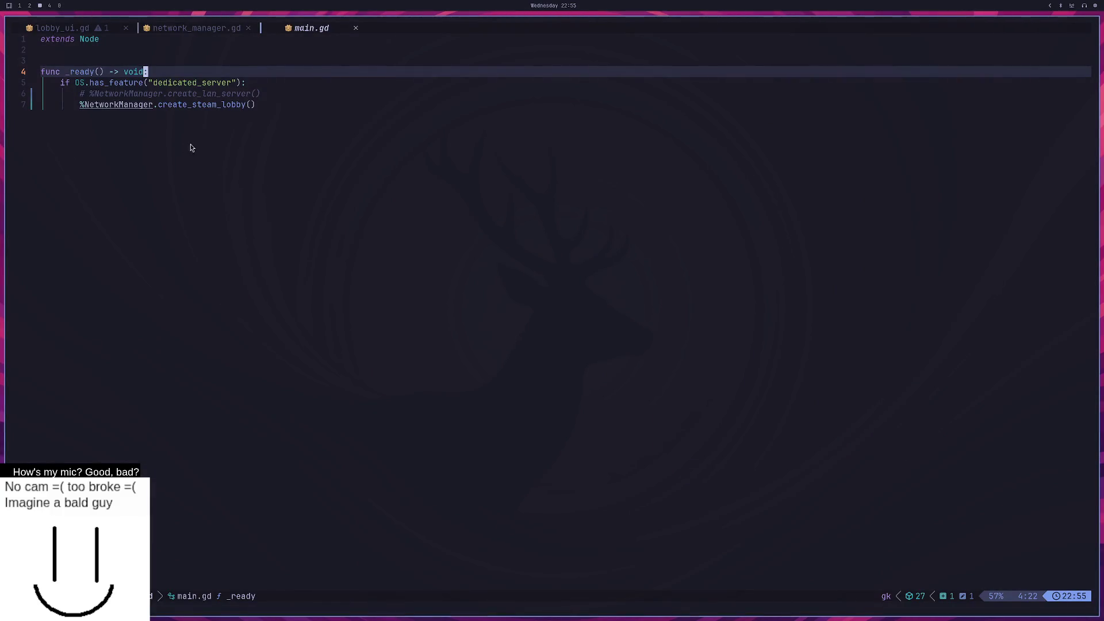
Select main.gd's has_feature dedicated_server condition and line 7's create_steam_lobby call, then return to Godot.
mouse_move(264, 111)
left_mouse_down()
mouse_move(228, 93)
mouse_move(98, 83)
left_mouse_up()
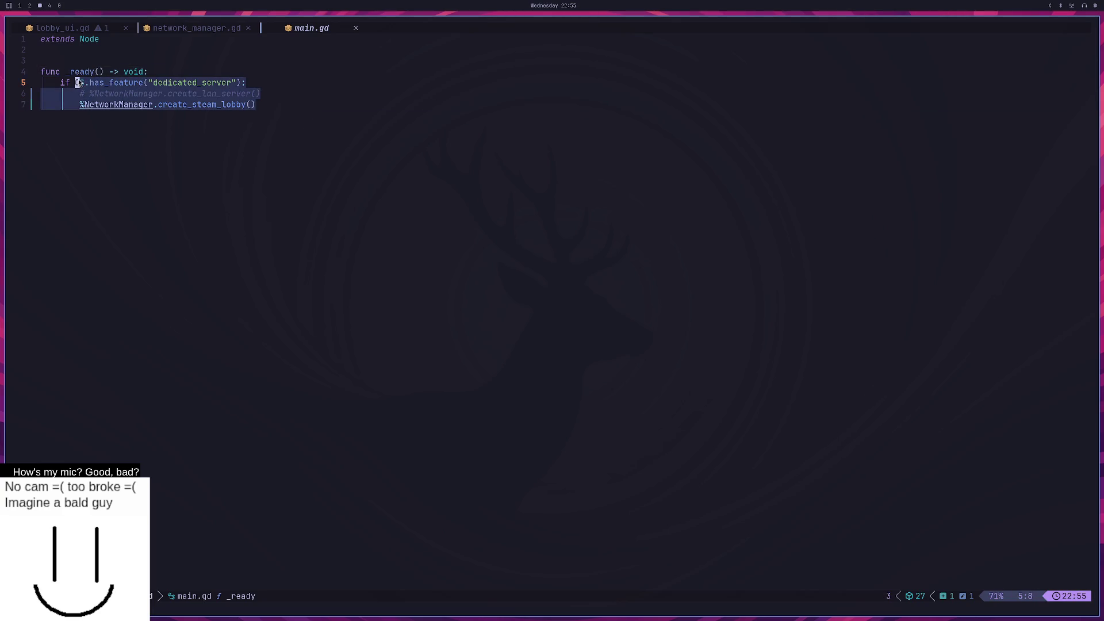
left_click(240, 84)
left_click_drag(258, 86, 82, 86)
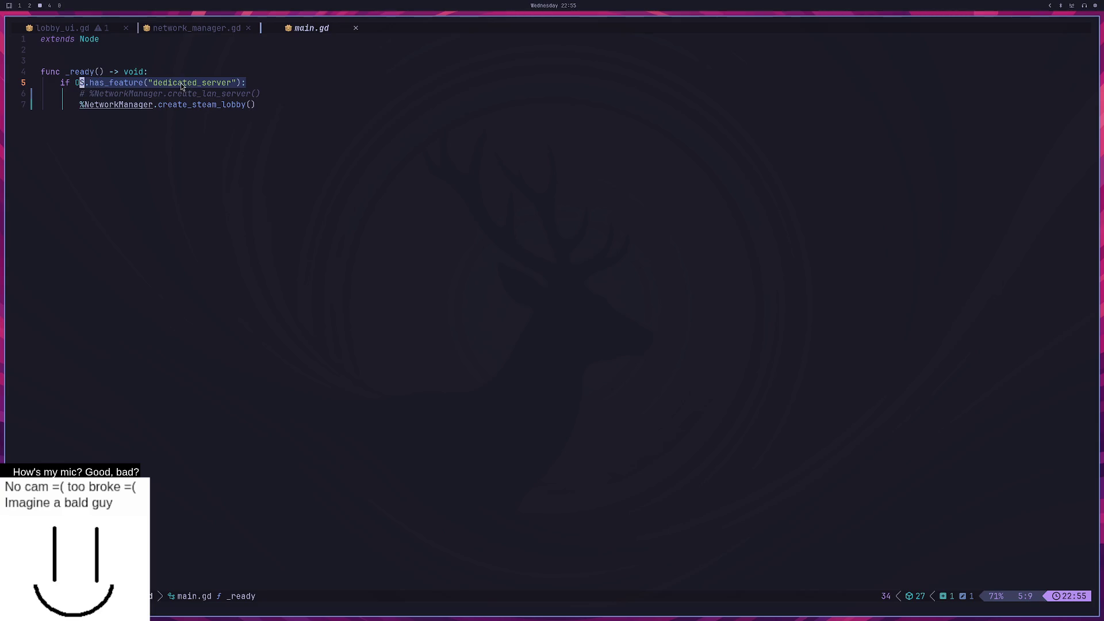
left_click_drag(257, 104, 147, 107)
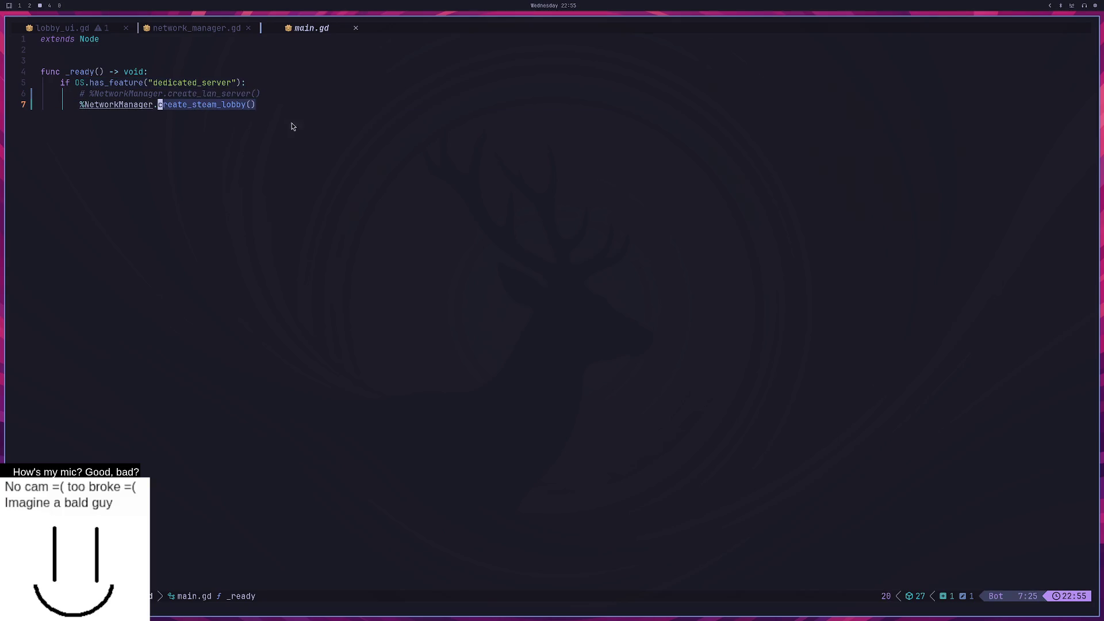
key("super+2")
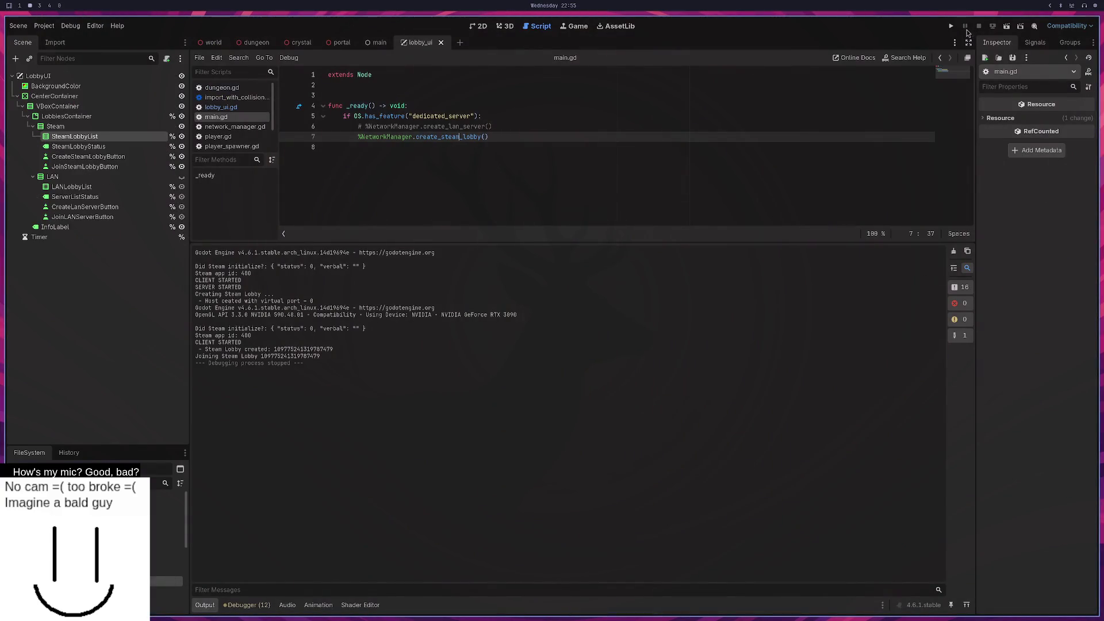
Run the project, stop both instances with F8, and highlight the 'Steam Lobby created' output line.
left_click(951, 26)
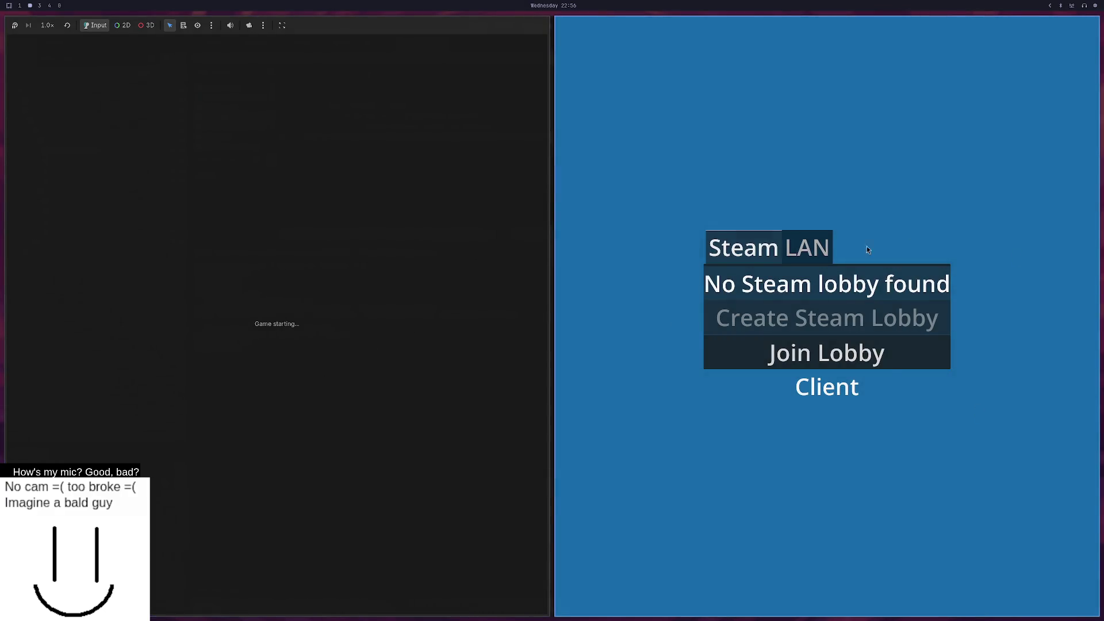
key("F8")
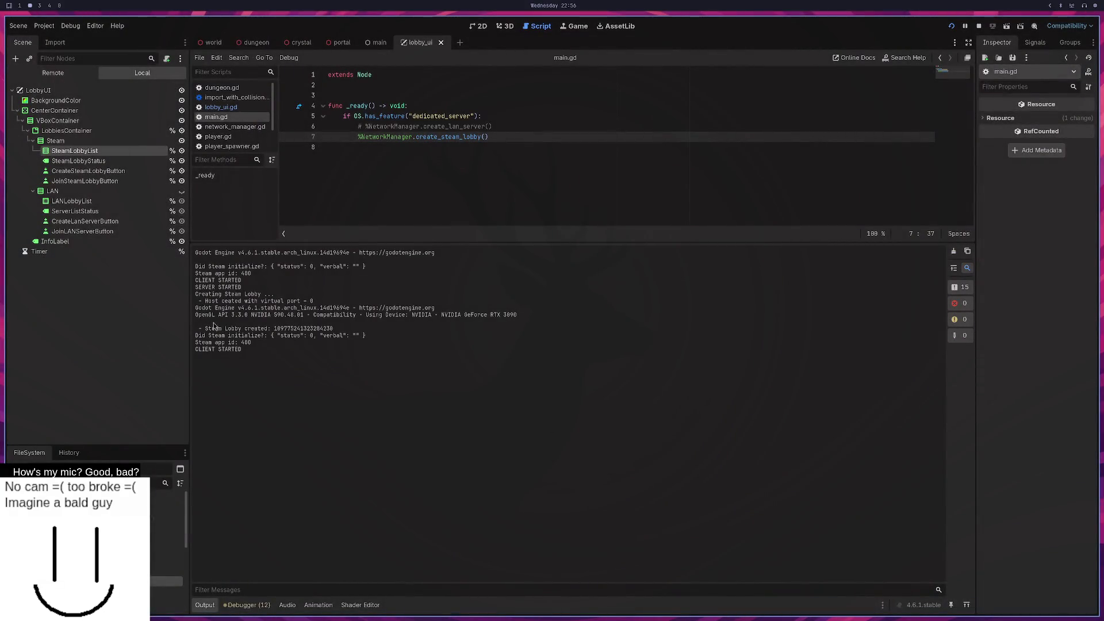
left_click_drag(206, 329, 196, 328)
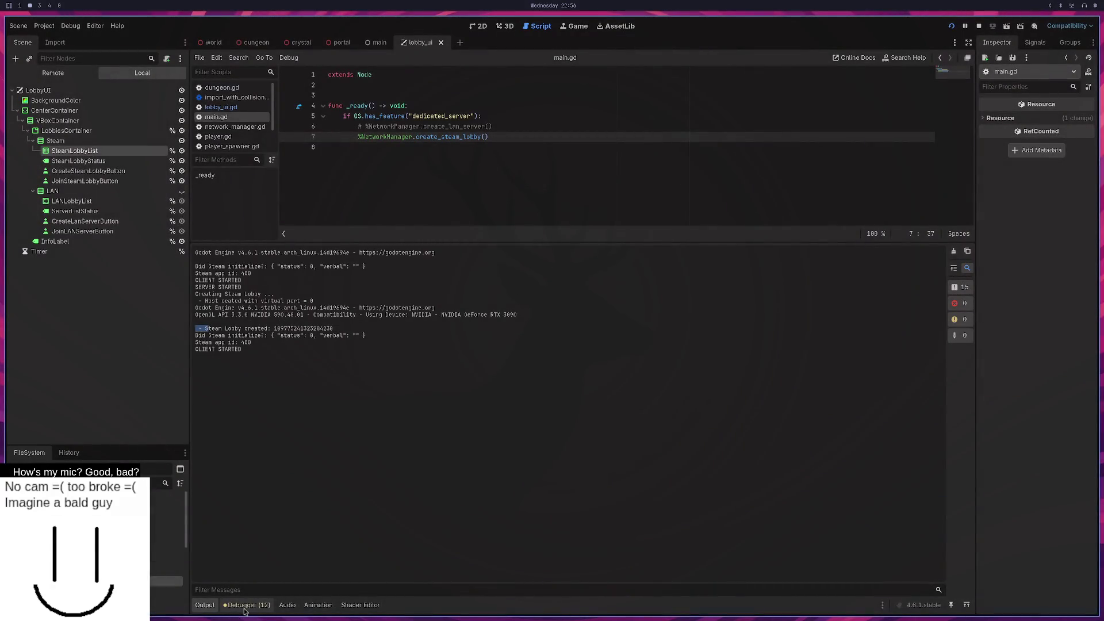
Step through the four debugger session tabs, ending back on the first session.
left_click(292, 363)
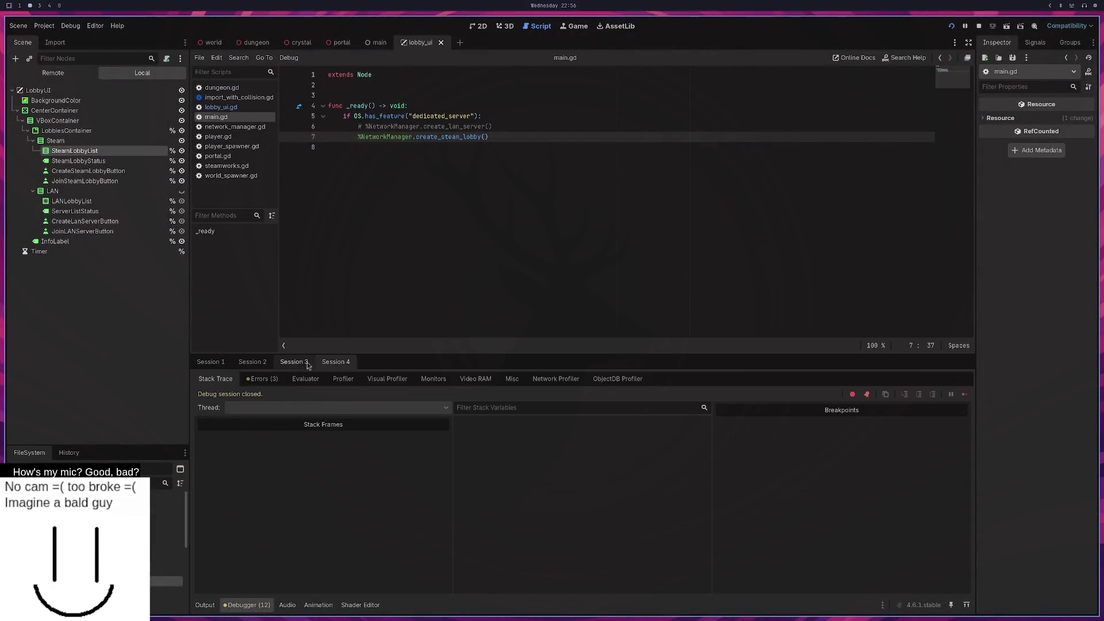
left_click(210, 362)
left_click(252, 362)
left_click(294, 361)
left_click(323, 365)
left_click(292, 362)
left_click(256, 364)
left_click(210, 364)
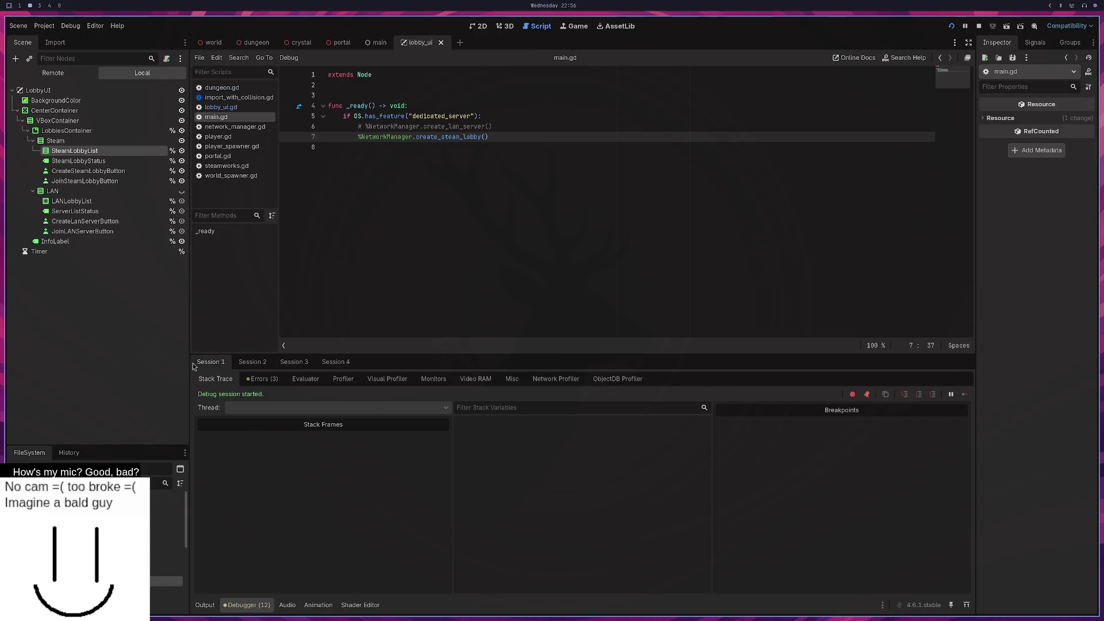
Show the second debug session's script warnings in the Errors tab.
left_click(261, 378)
left_click(255, 363)
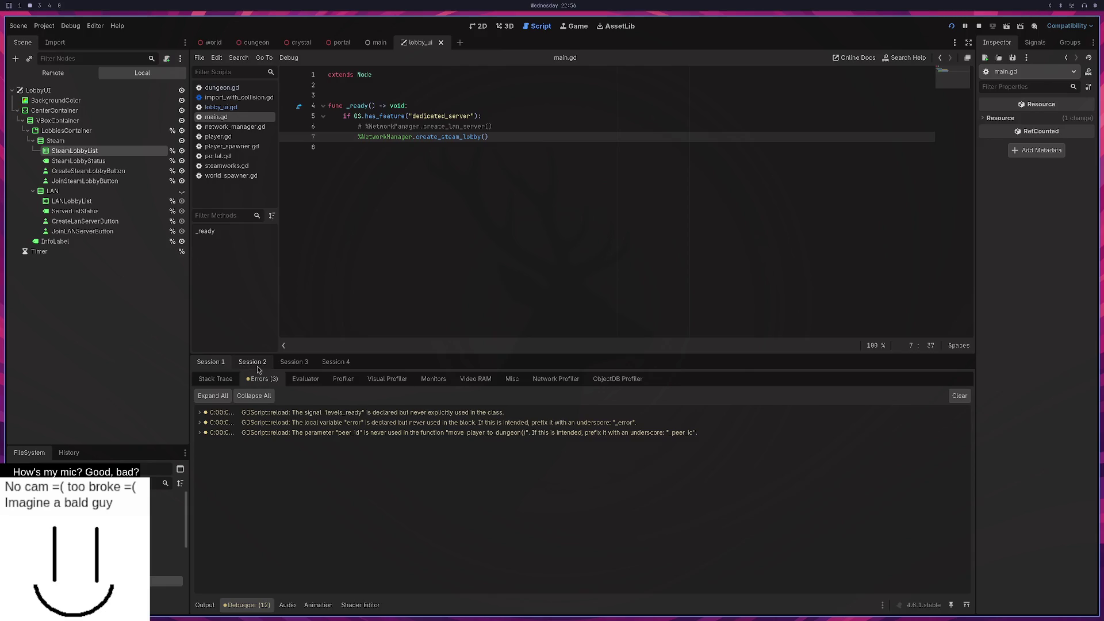
left_click(256, 364)
left_click(257, 380)
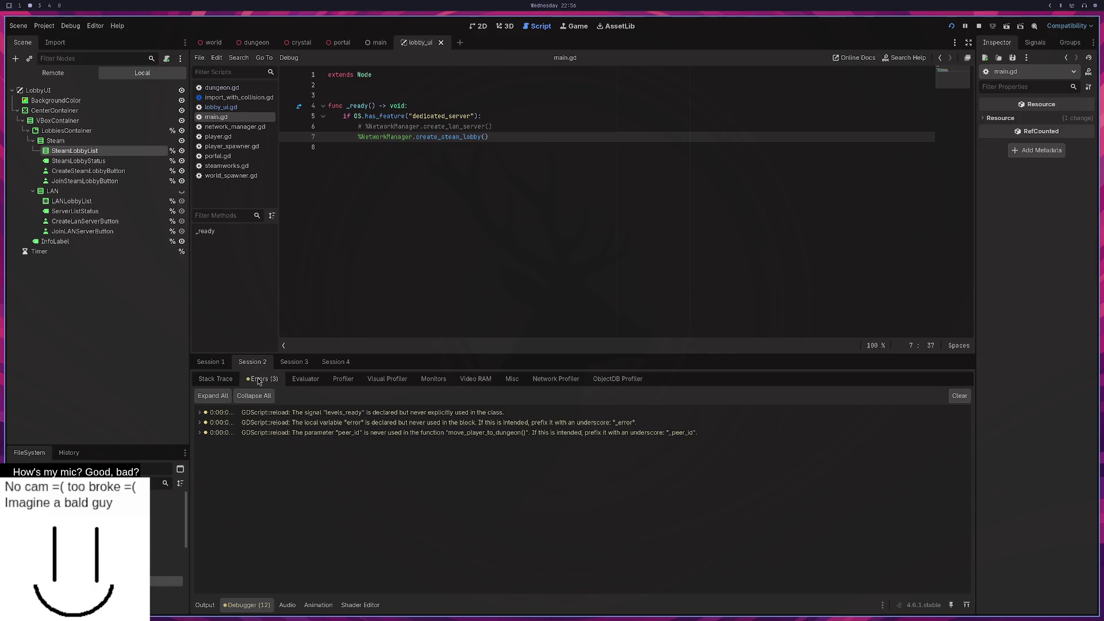
Run the game, join Test Lobby 1, then close the game window.
key("F5")
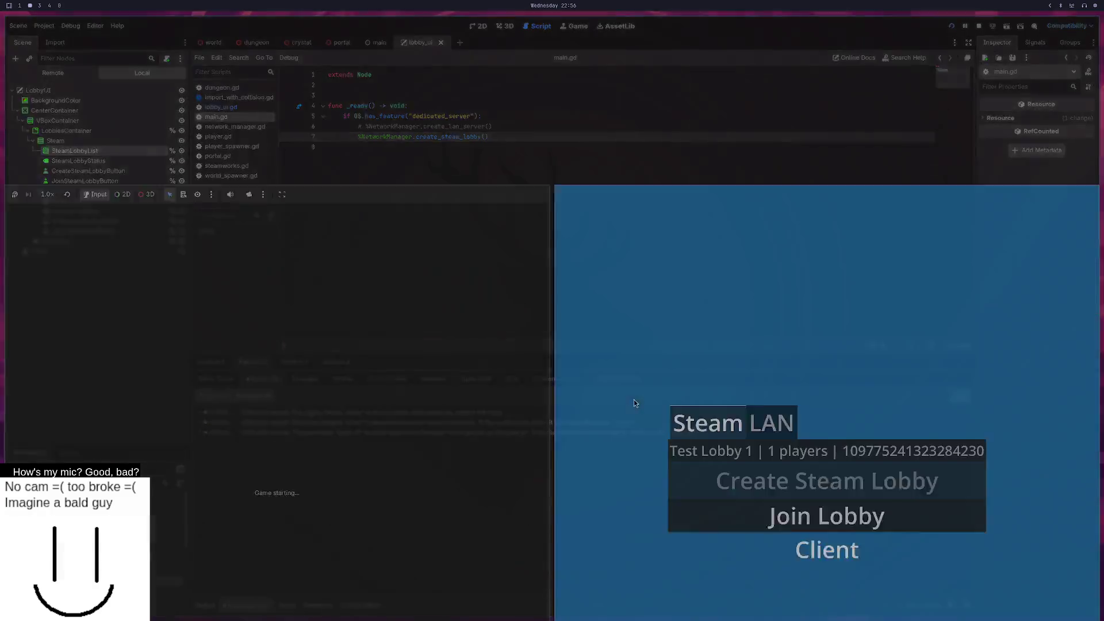
left_click(816, 282)
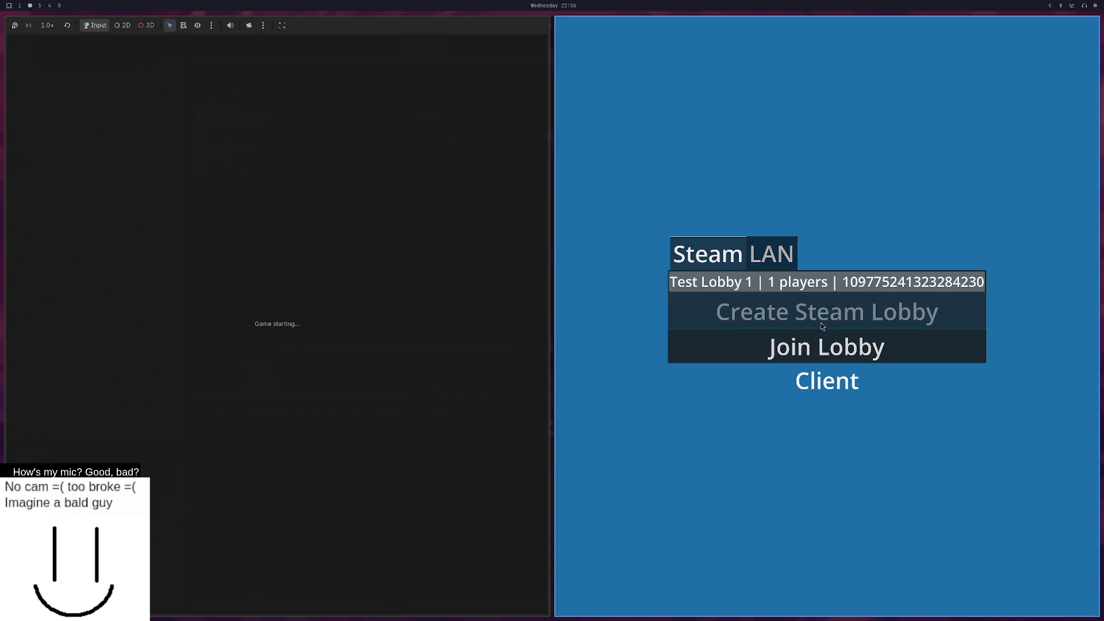
left_click(803, 348)
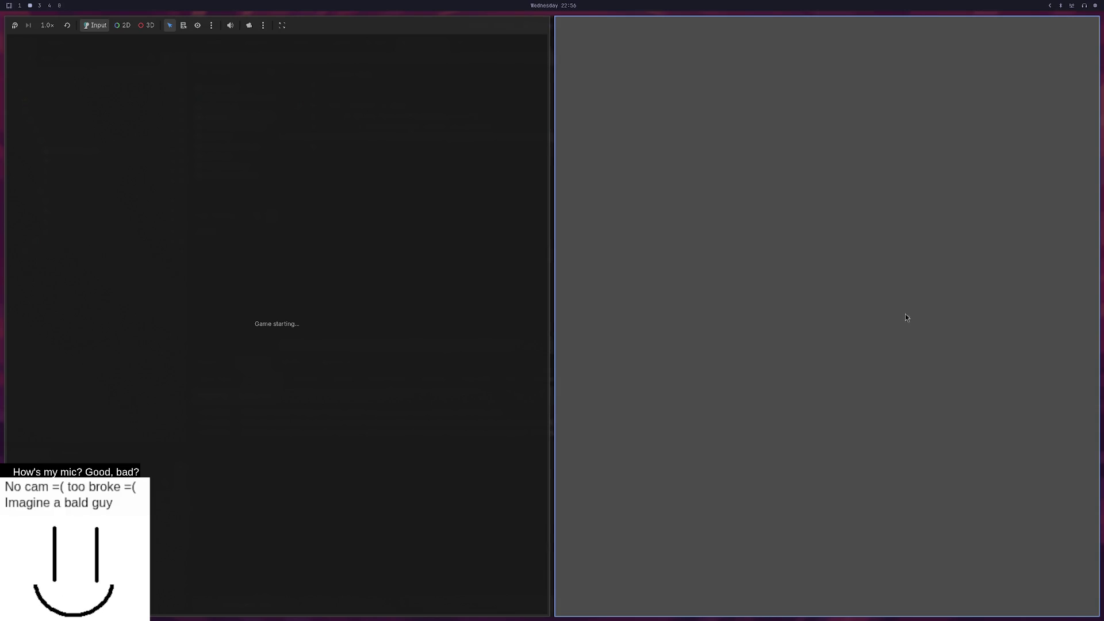
key("F5")
key("F8")
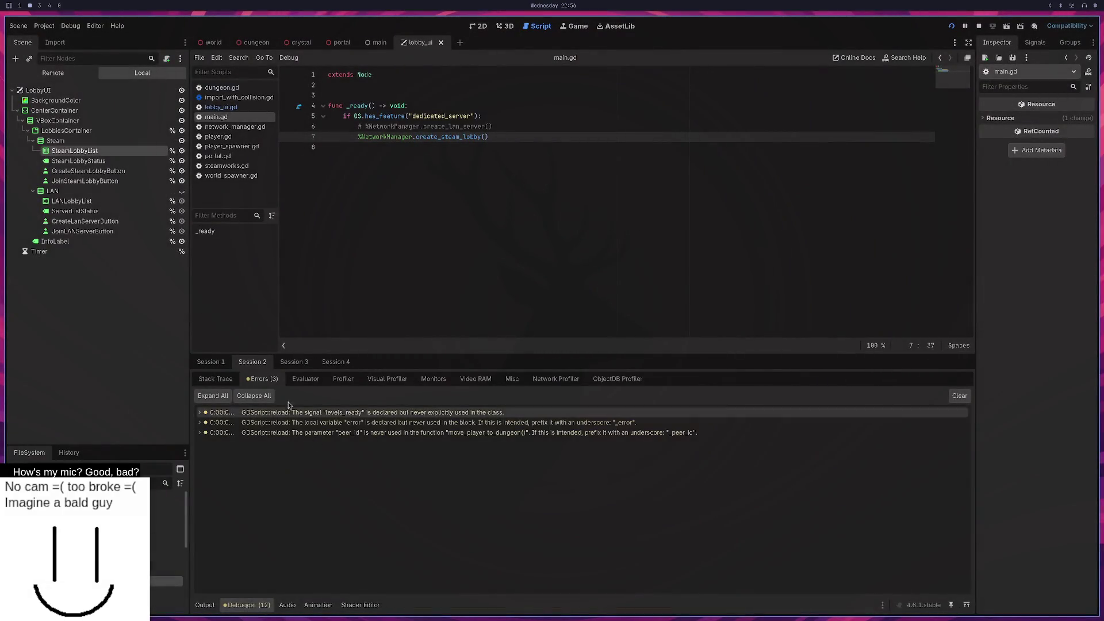
In Session 1's Remote tree, expand Main and WorldSpawner to show World and Dungeon.
left_click(219, 365)
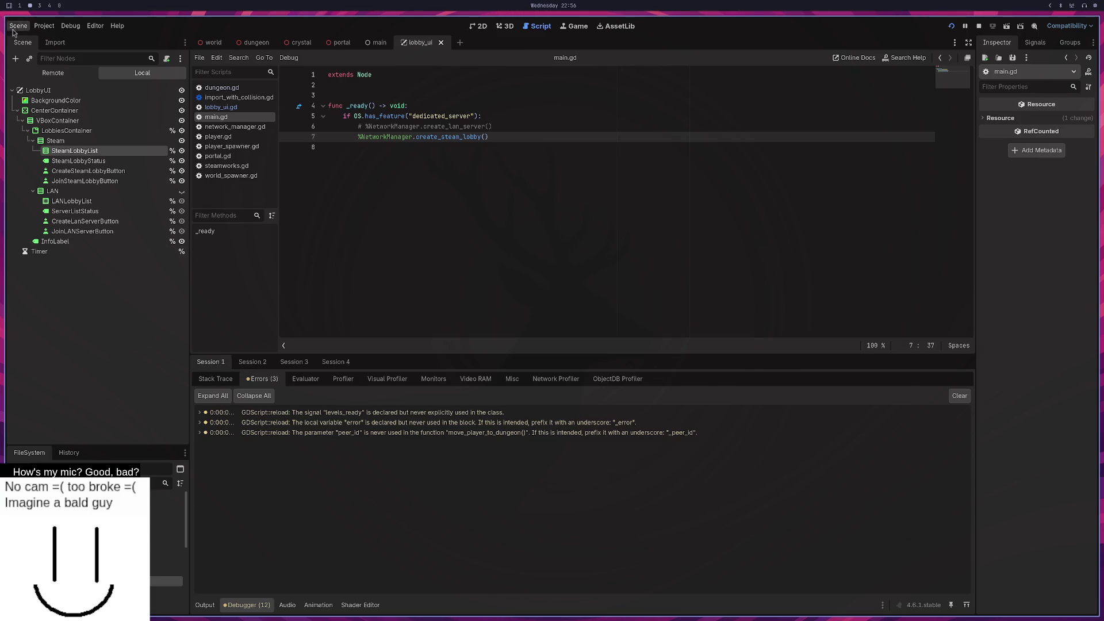
left_click(53, 72)
left_click(17, 120)
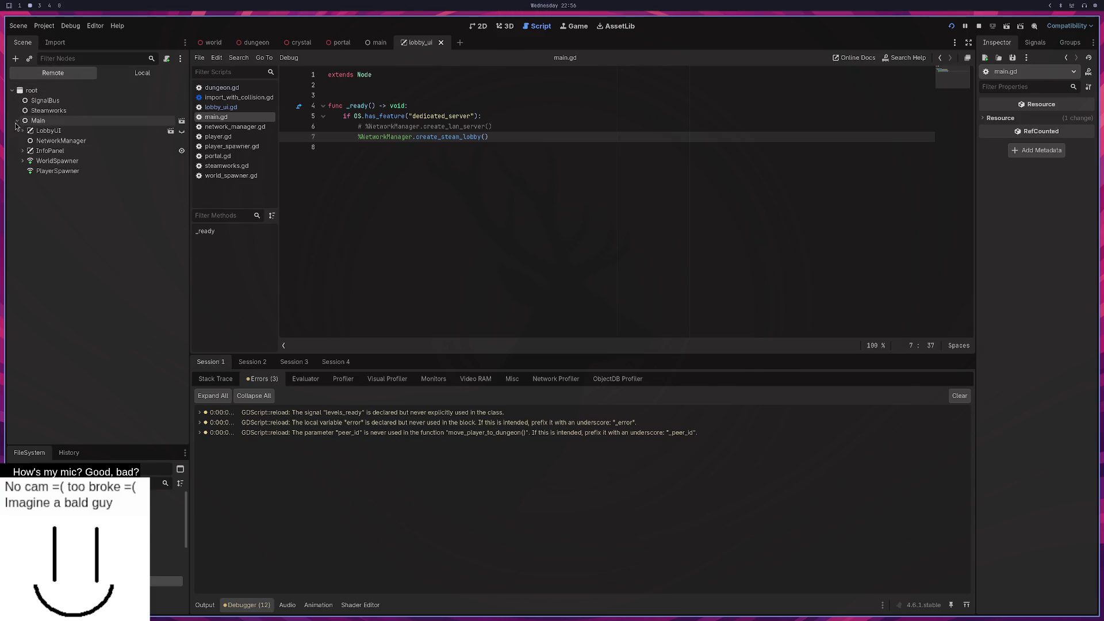
left_click(23, 161)
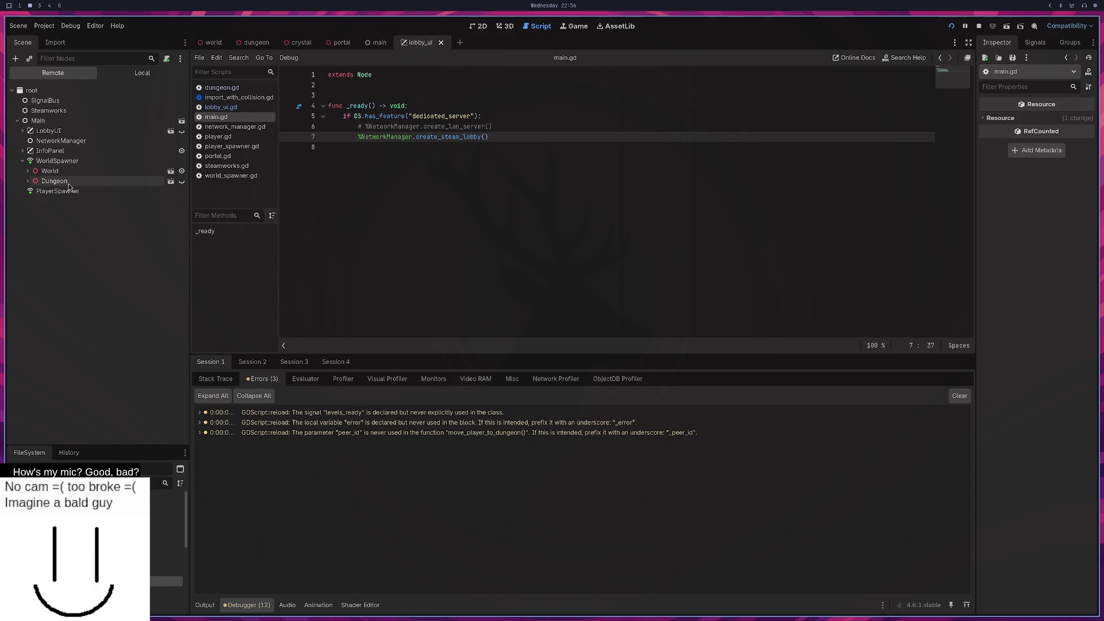
left_click(251, 363)
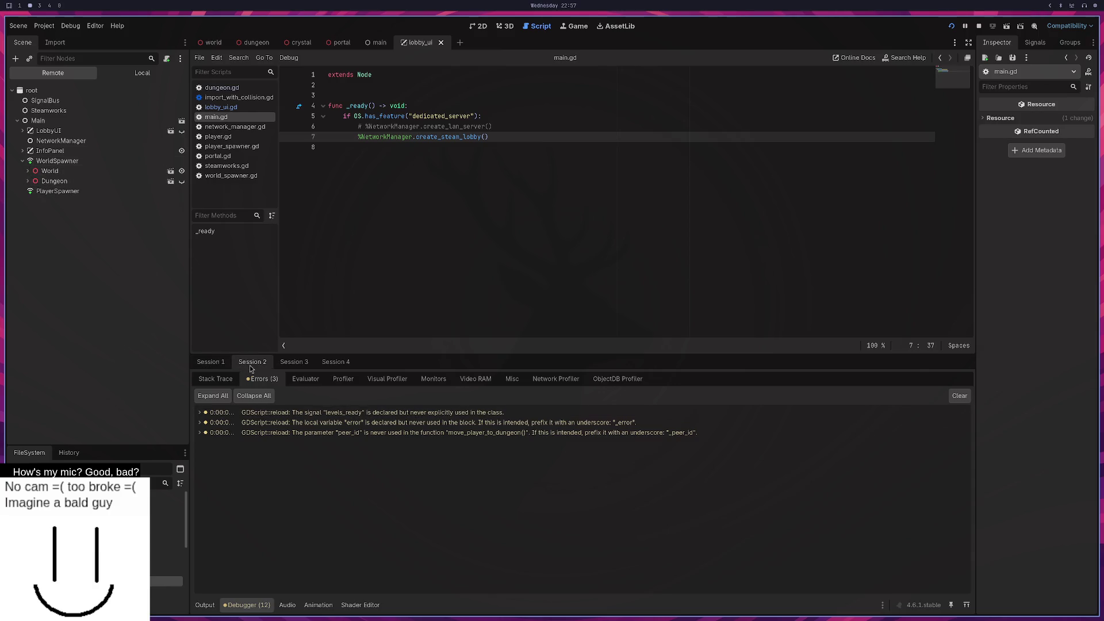
Select the remote Main node to inspect its properties.
left_click(17, 123)
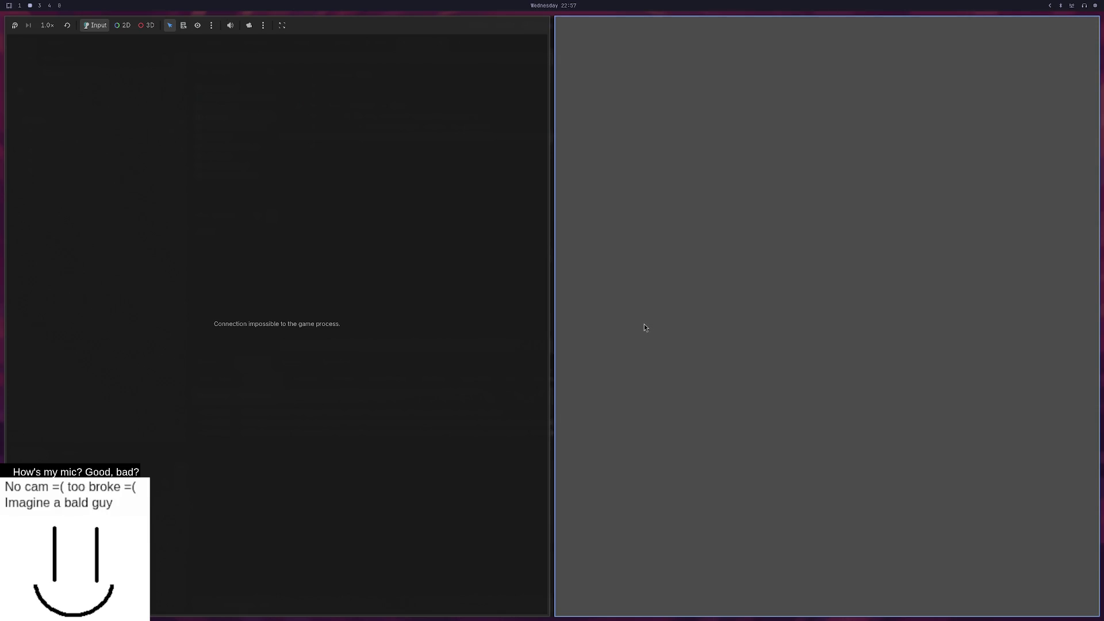
Close the grey game window and bring the output log into view.
key("super+q")
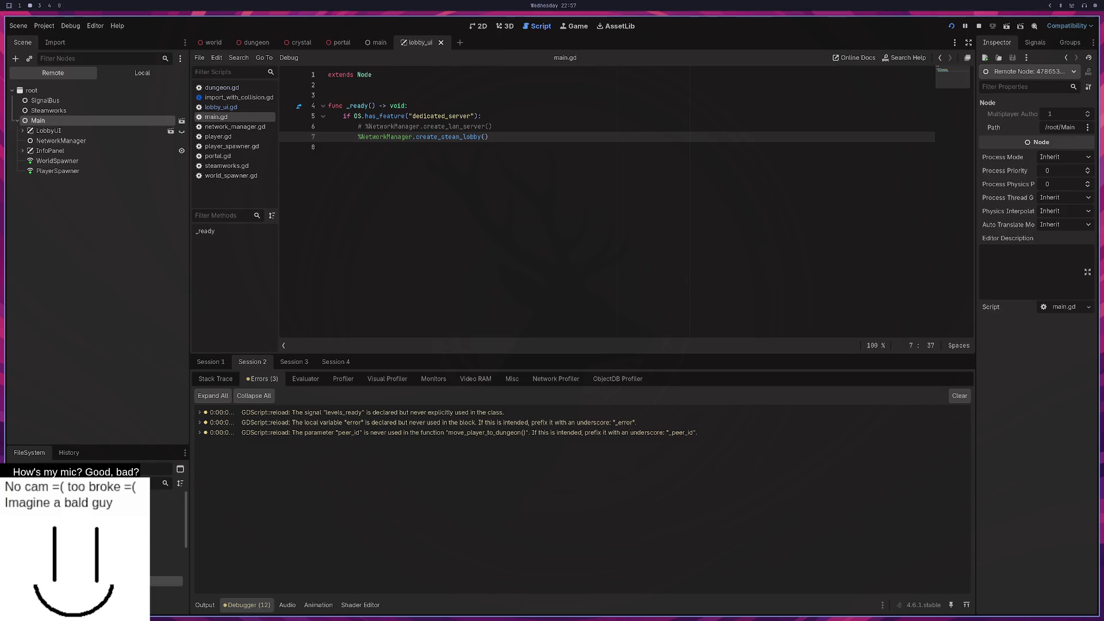
left_click(204, 605)
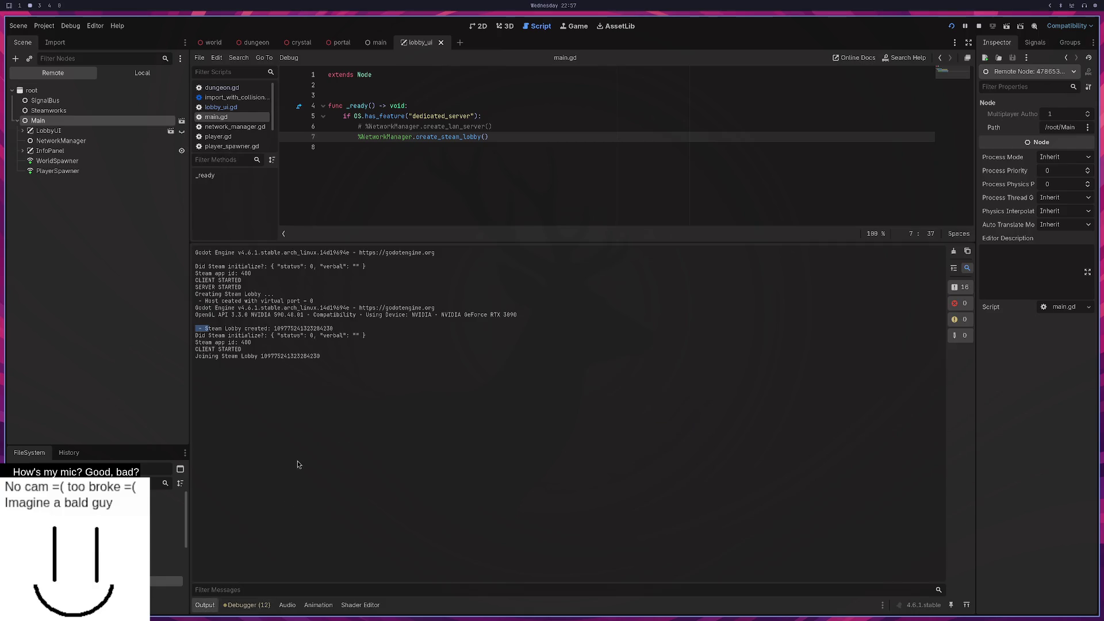
Highlight the 'Joining Steam Lobby' output line, then move to main.gd in Neovim.
left_click_drag(321, 356, 201, 354)
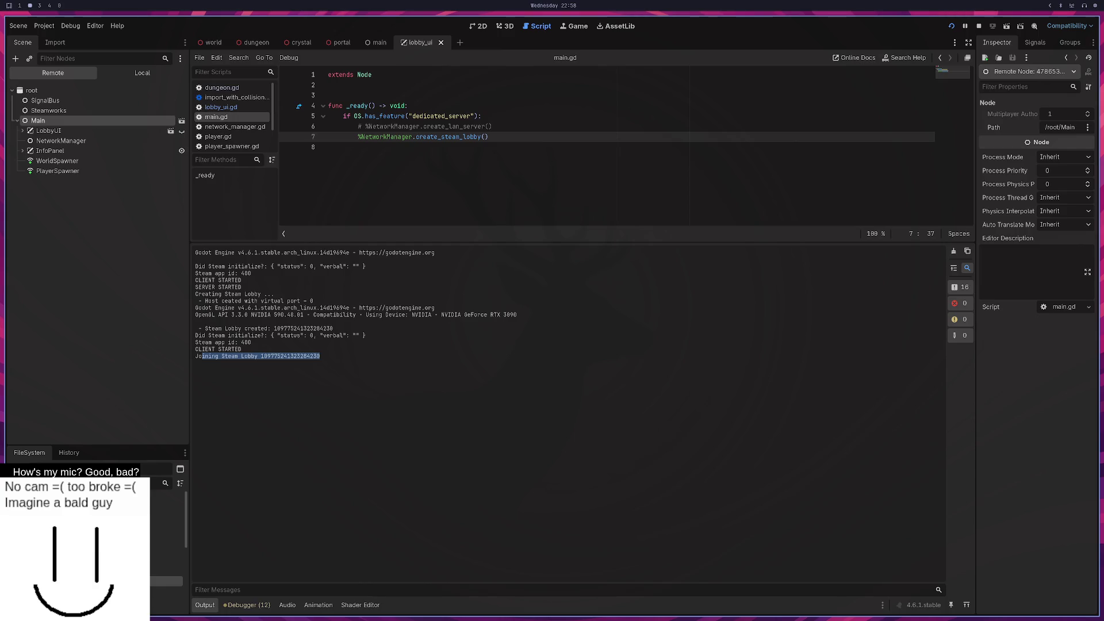
key("super+3")
key("l")
key("Escape")
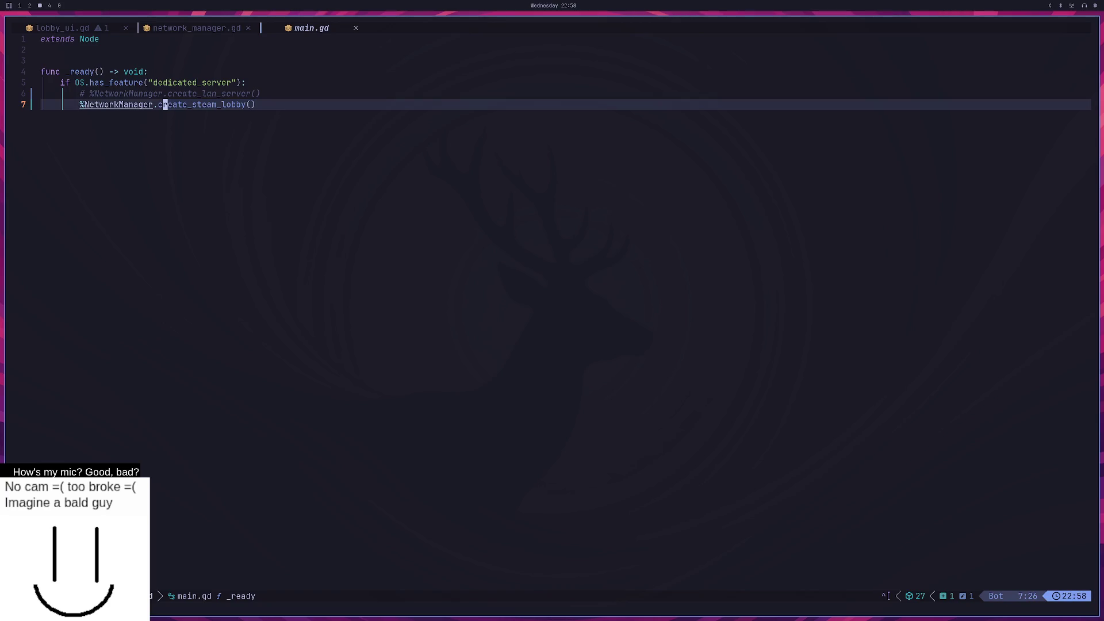
Open lobby_ui.gd with the file finder and go to line 10.
key("space")
key("s")
key("w")
key("Return")
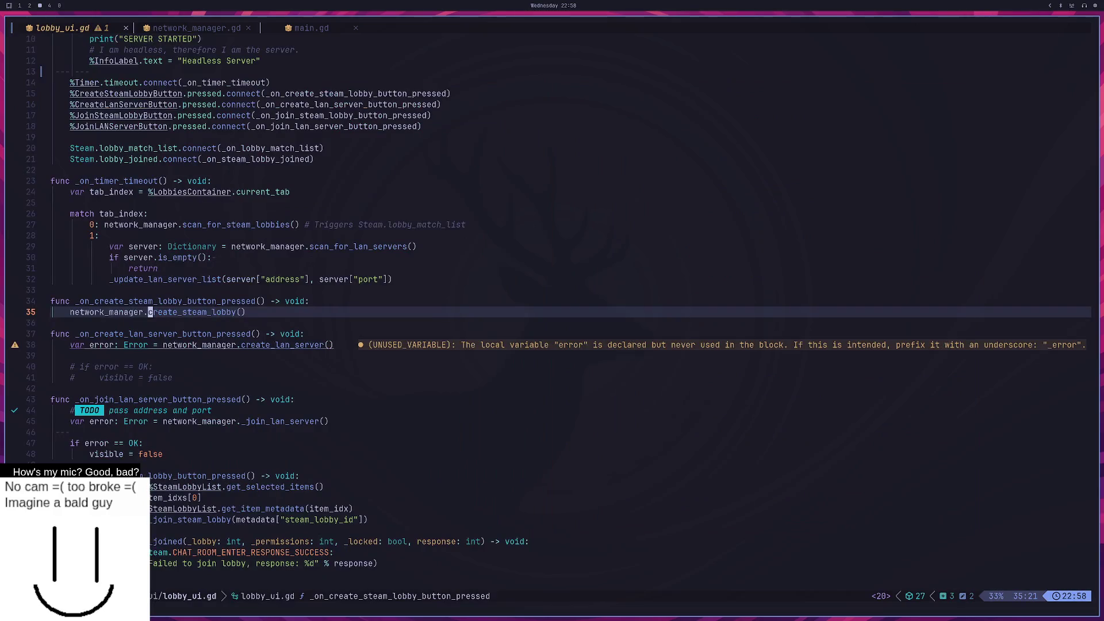
type(":10")
key("Return")
Jump from the JoinSteamLobbyButton connection to the _on_join_steam_lobby_button_pressed definition.
key("j")
key("j")
key("j")
key("j")
key("j")
key("j")
key("k")
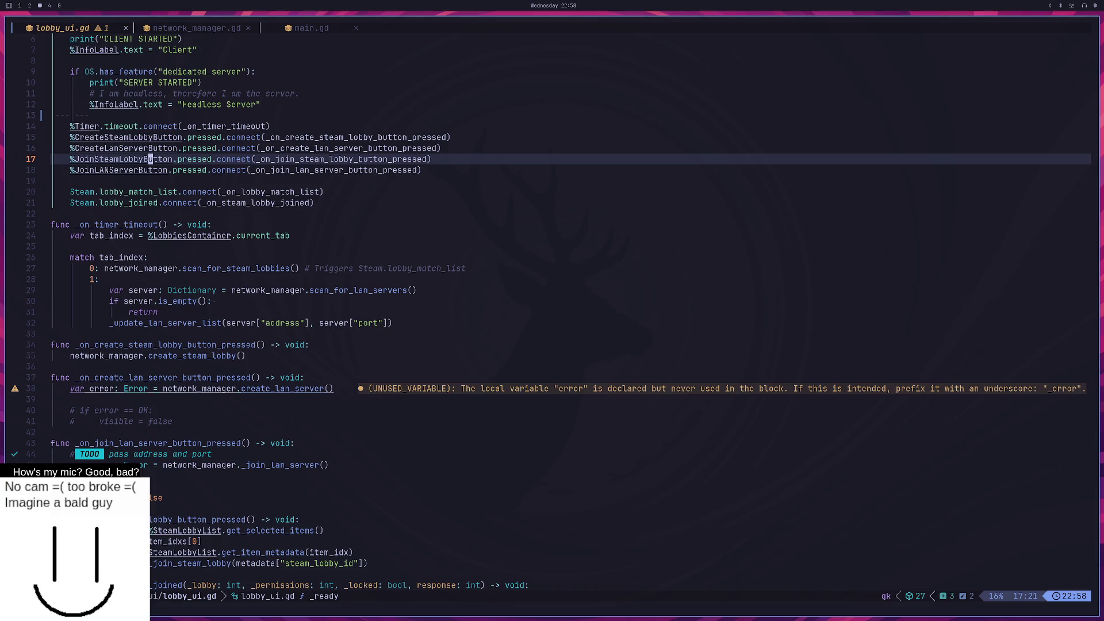
key("w")
key("w")
key("w")
key("w")
key("w")
key("h")
key("g")
key("d")
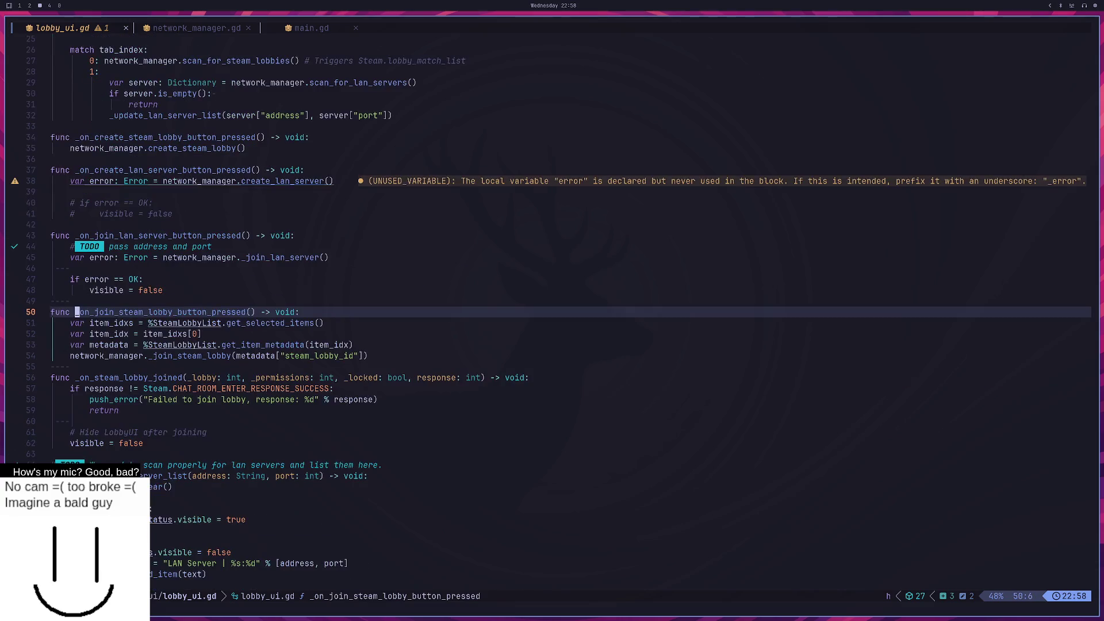
key("j")
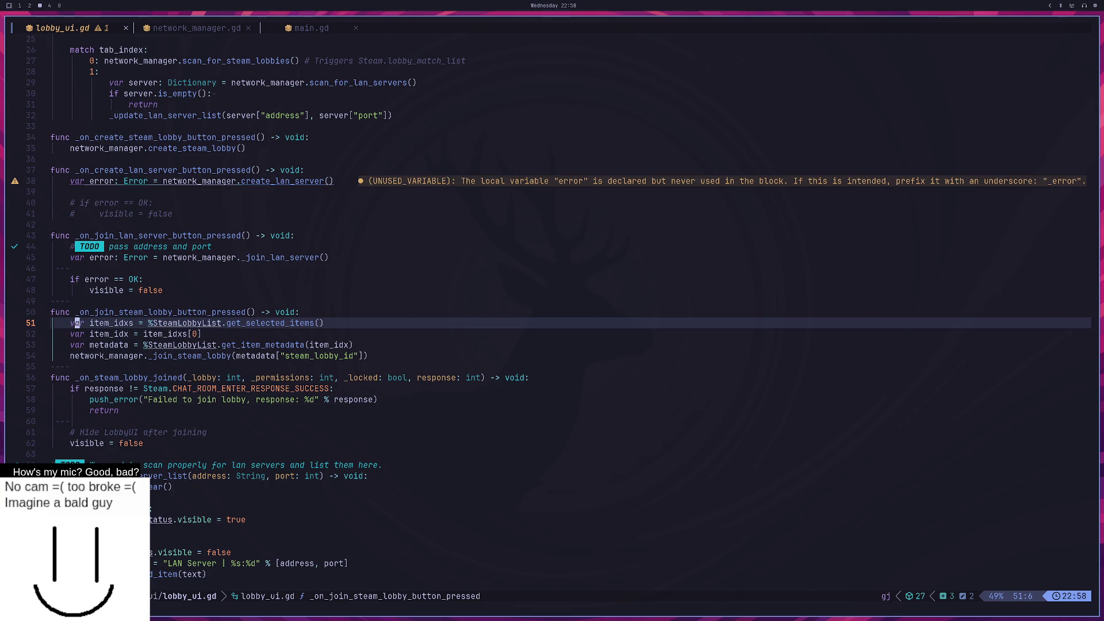
key("j")
key("k")
Cycle workspaces back to the Godot editor.
key("super+2")
key("super+3")
key("super+1")
key("super+2")
key("super+3")
key("super+2")
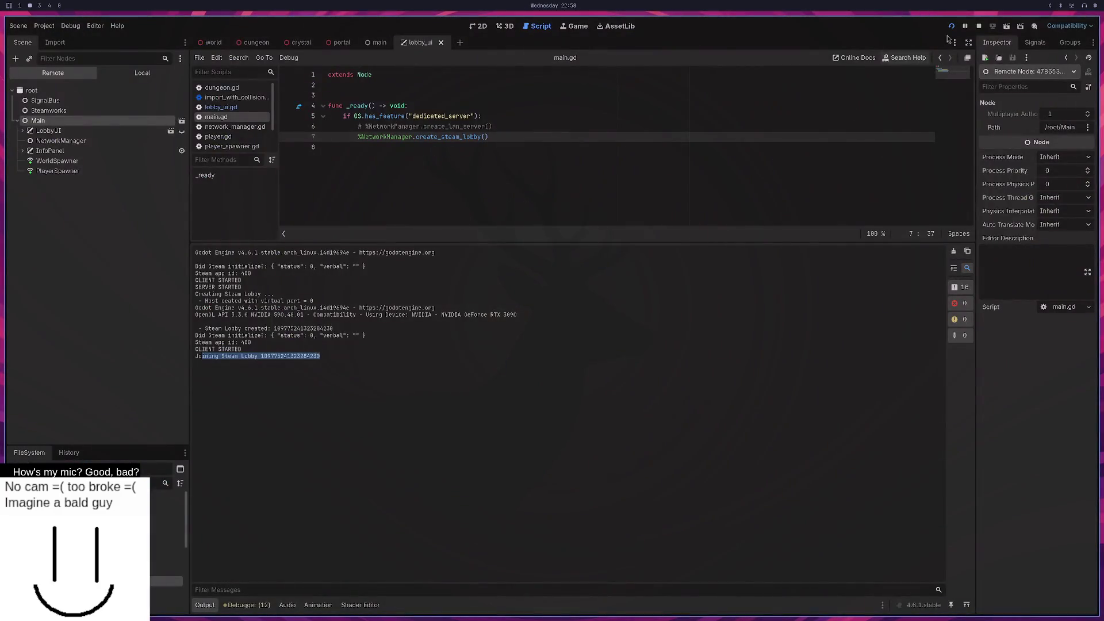
Restart the game, pick the new Test Lobby, then select %SteamLobbyList on line 51 in Neovim.
left_click(951, 27)
left_click(951, 27)
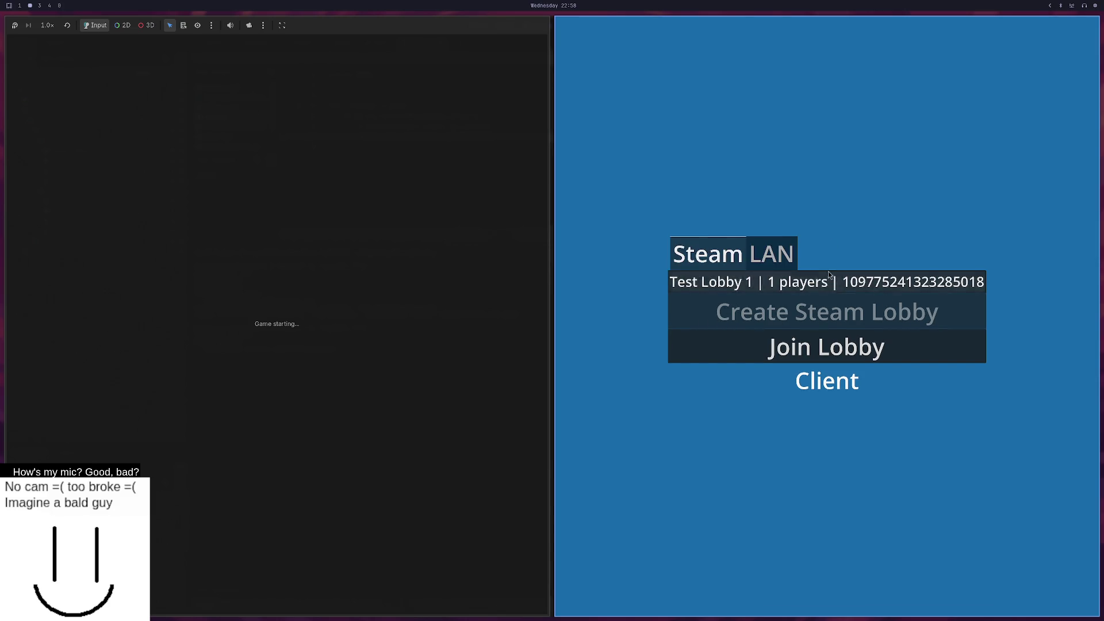
left_click(829, 271)
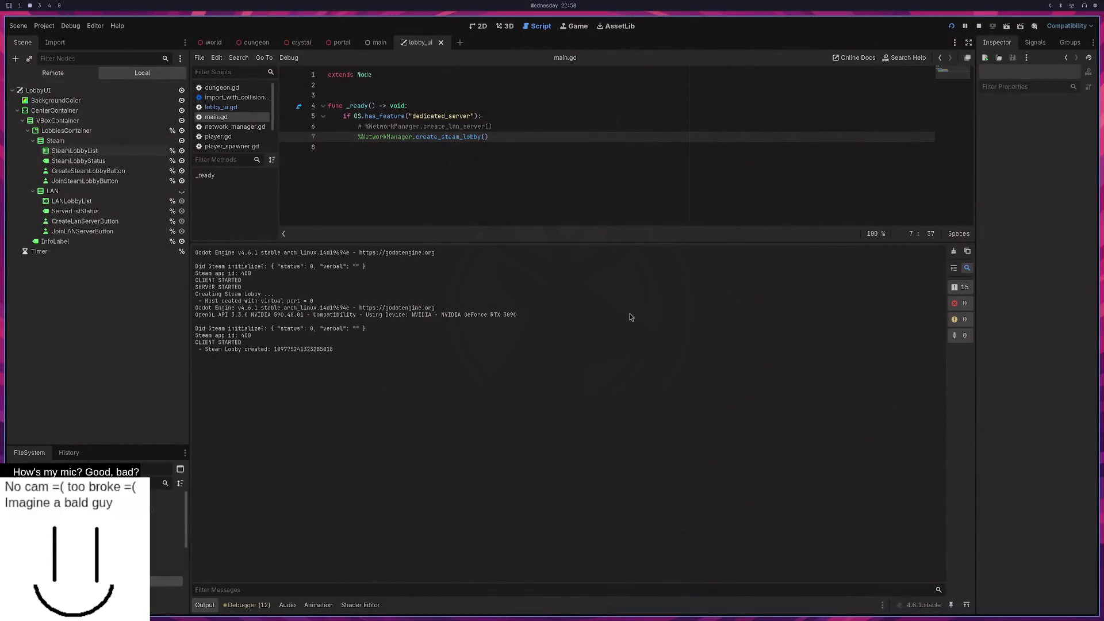
key("super+3")
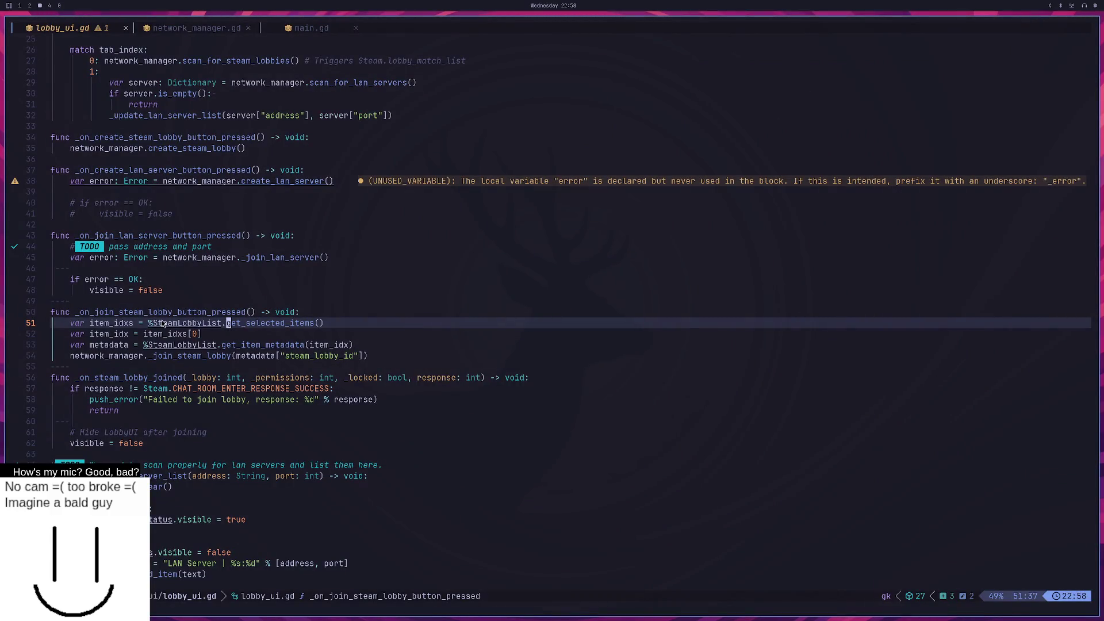
left_click_drag(149, 325, 219, 326)
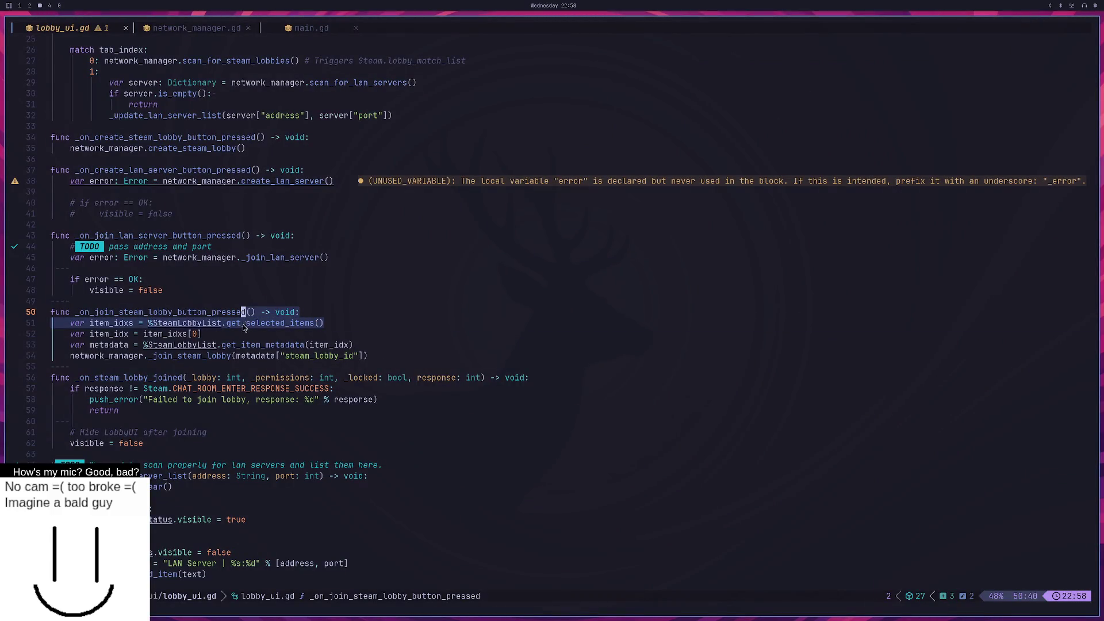
Select the item_idx and metadata lines, then the steam_lobby_id metadata key.
left_click(210, 337)
key("v")
key("asciicircum")
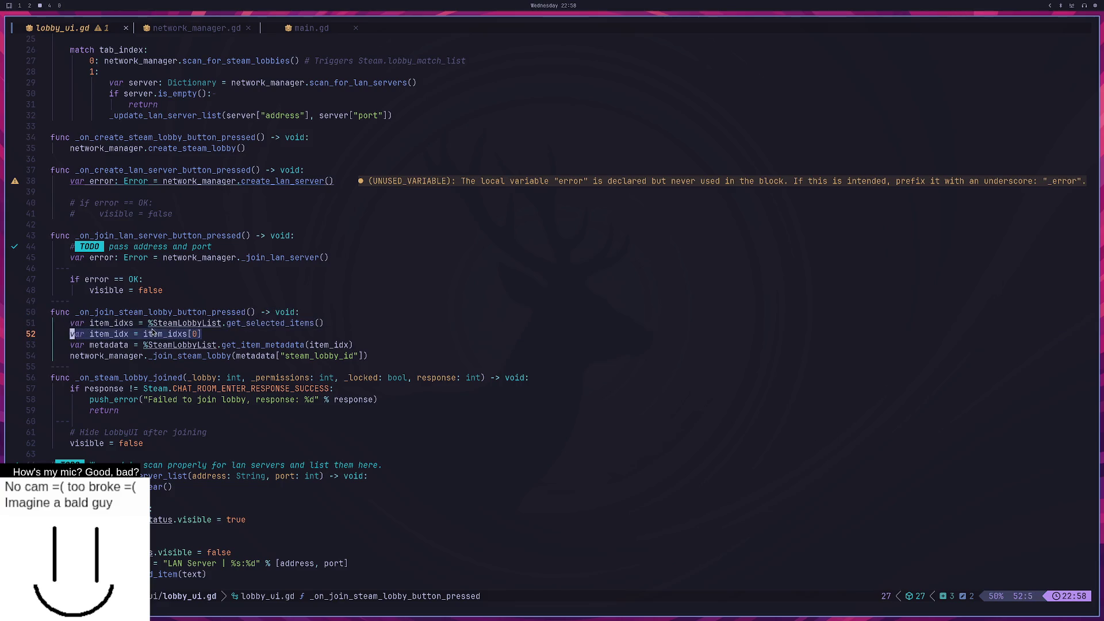
left_click(206, 337)
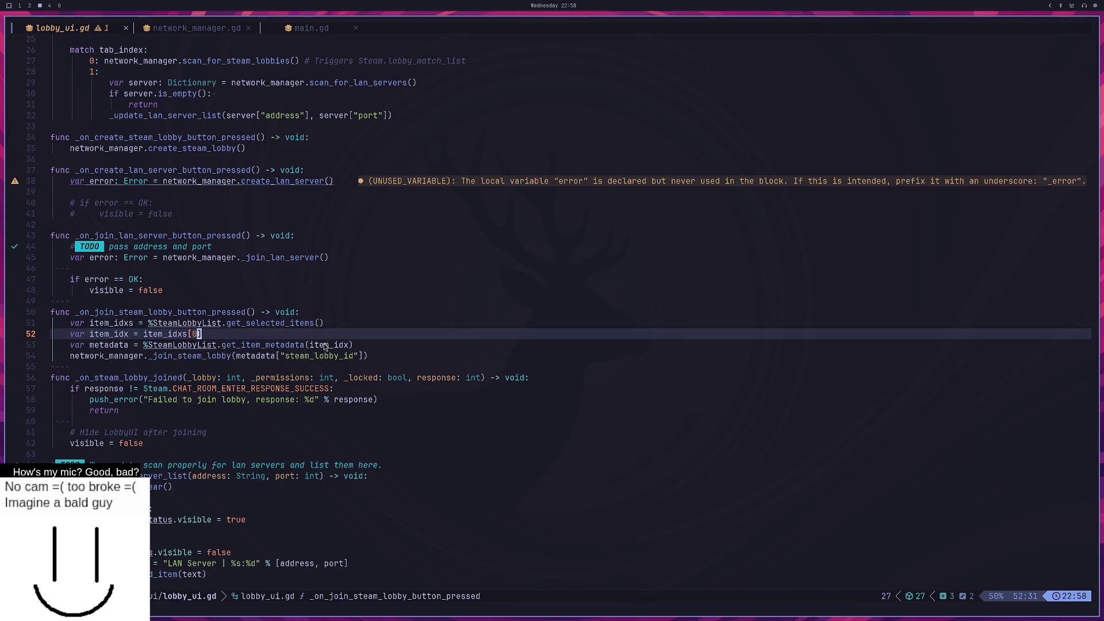
left_click_drag(352, 347, 76, 344)
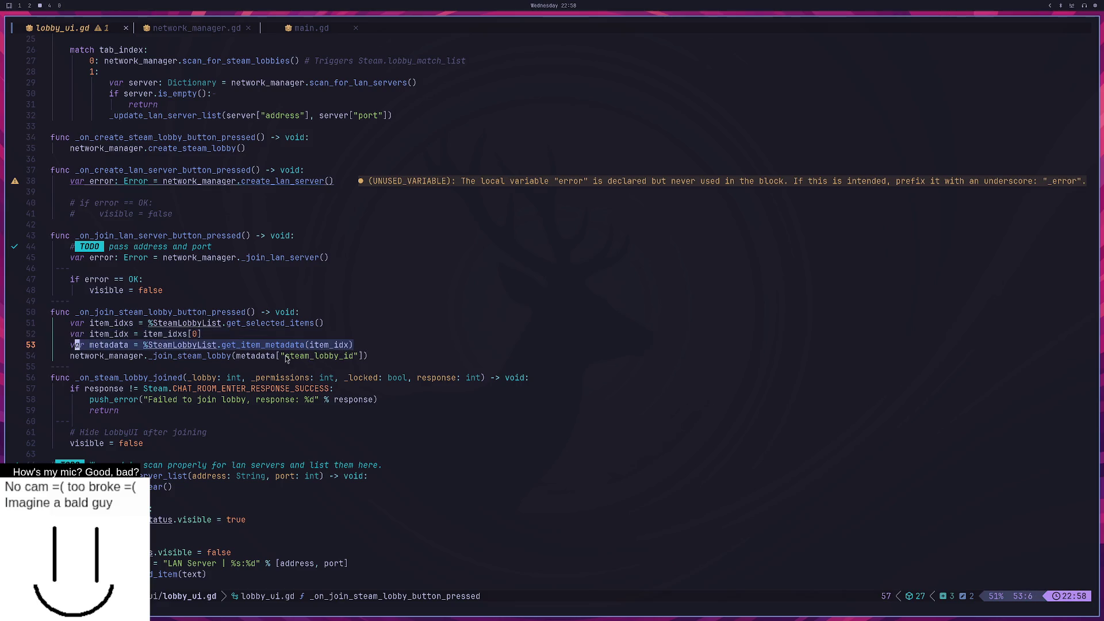
left_click_drag(354, 357, 287, 361)
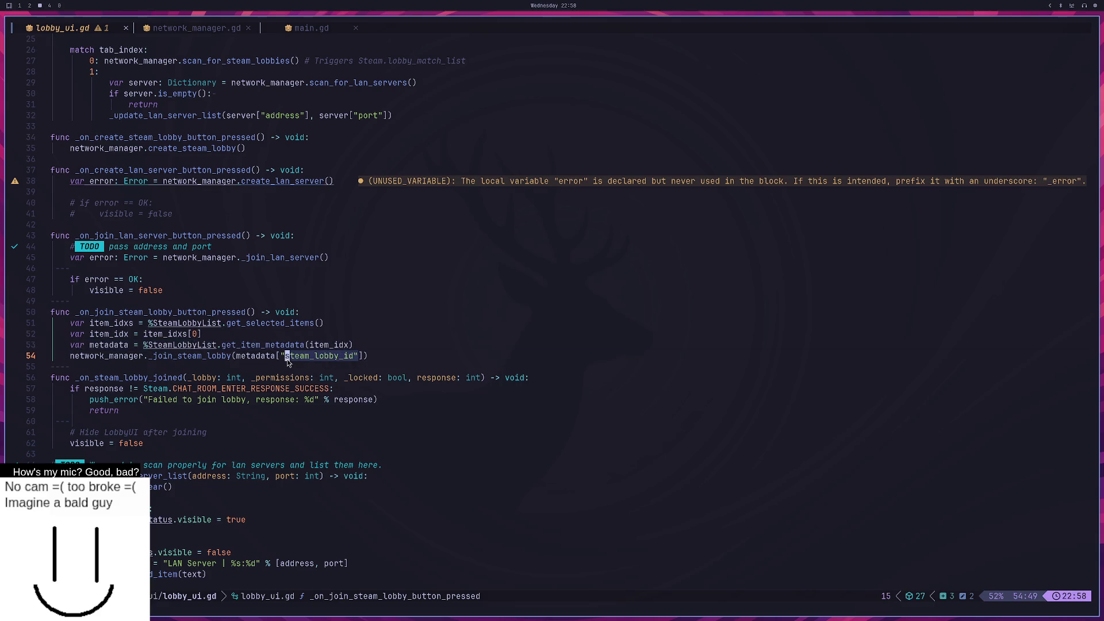
Undo the accidental edit to _join_steam_lobby and go to its definition in network_manager.gd.
left_click(212, 358)
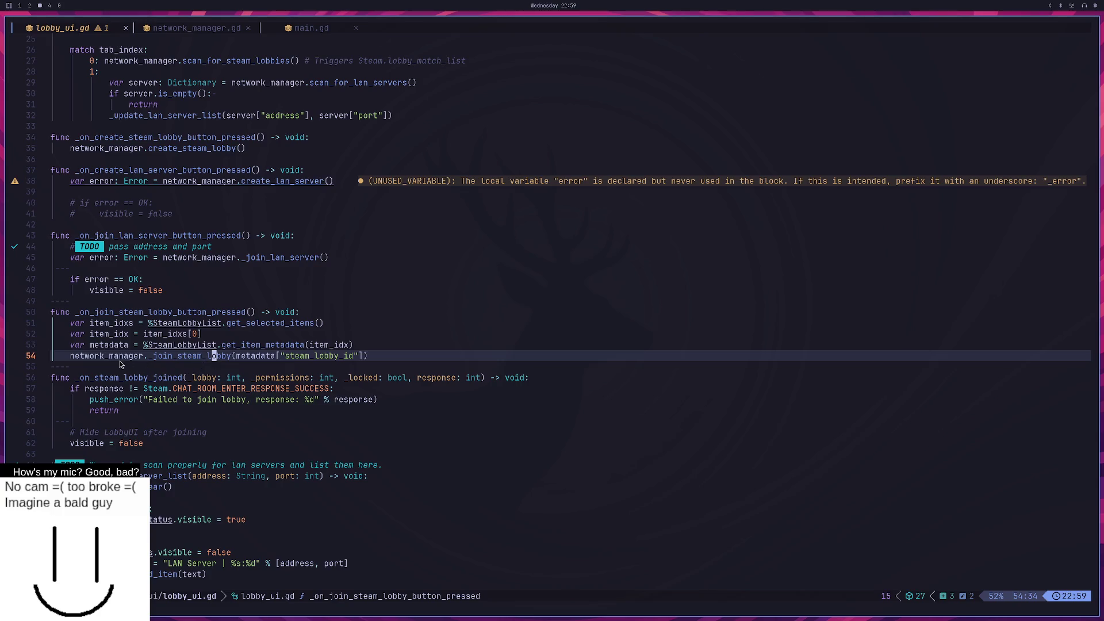
left_click(156, 358)
left_click(150, 358)
key("d")
key("b")
key("u")
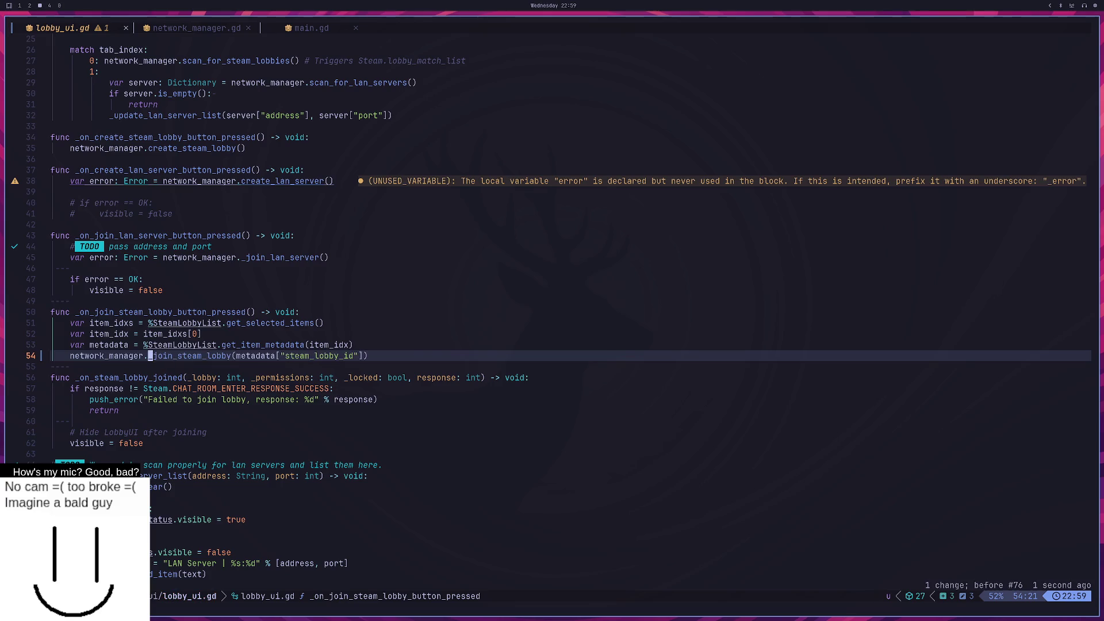
key("g")
key("d")
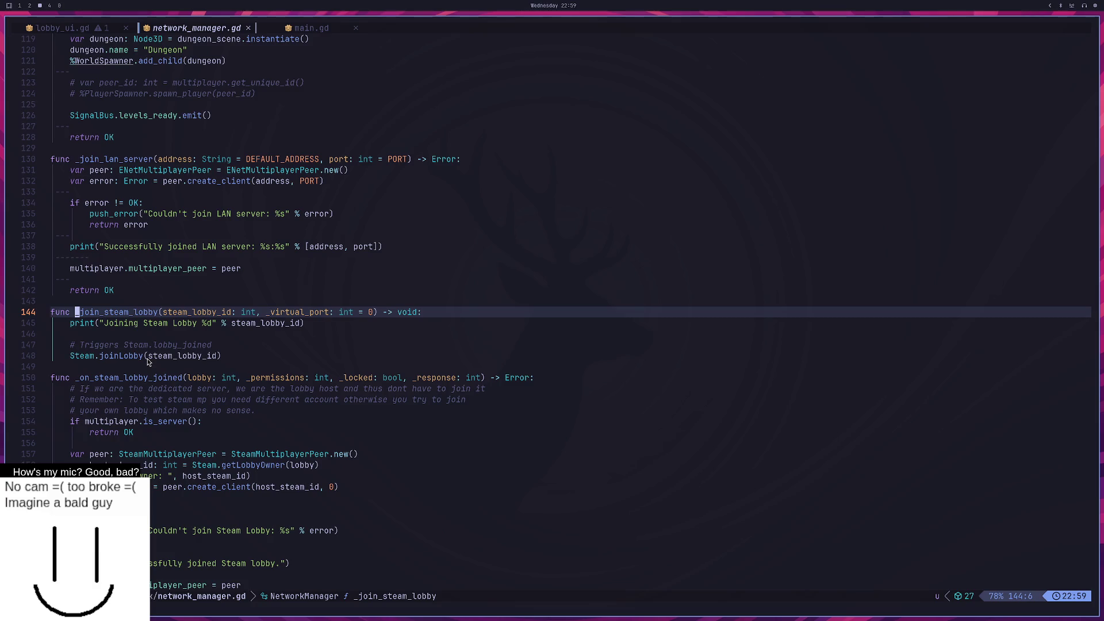
Show the hover documentation for Steam.joinLobby, then close it.
left_click(124, 356)
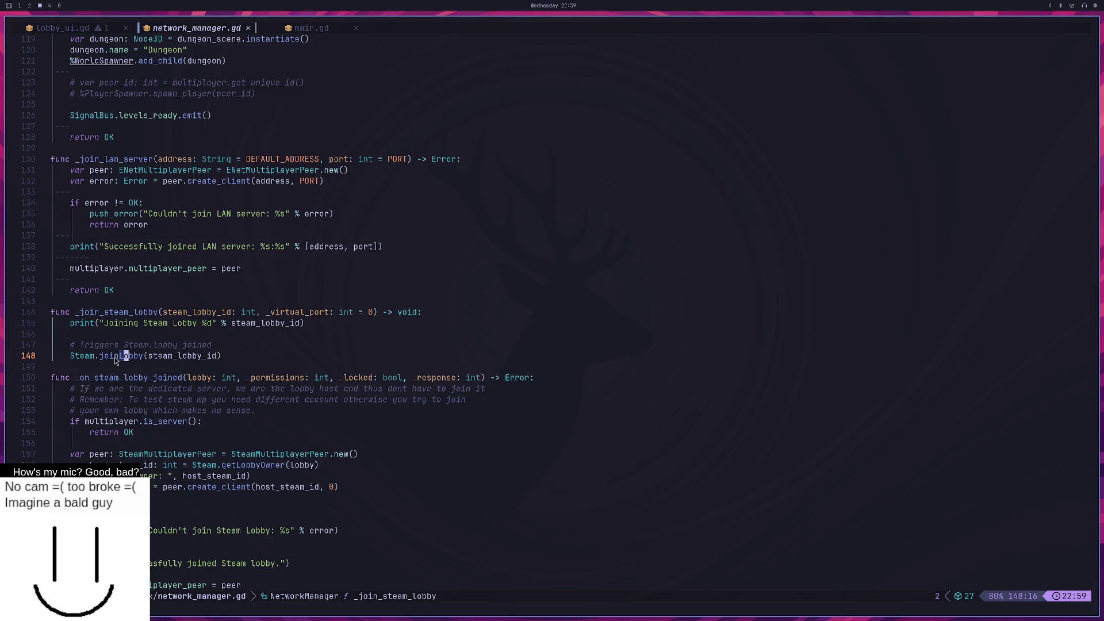
left_click(115, 358)
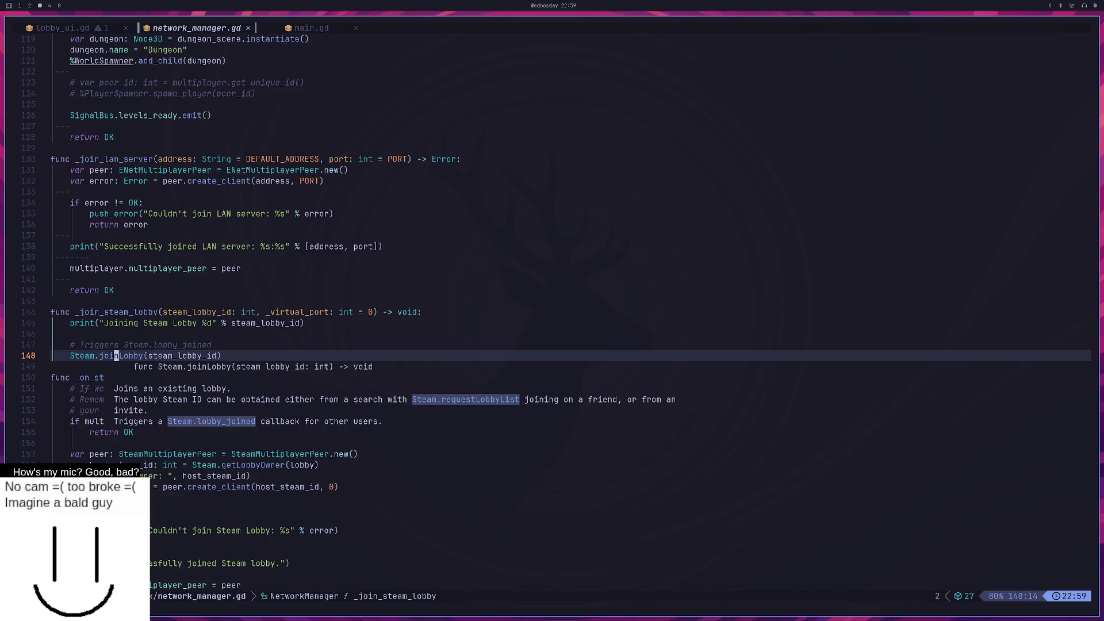
key("q")
key("q")
key("q")
key("Escape")
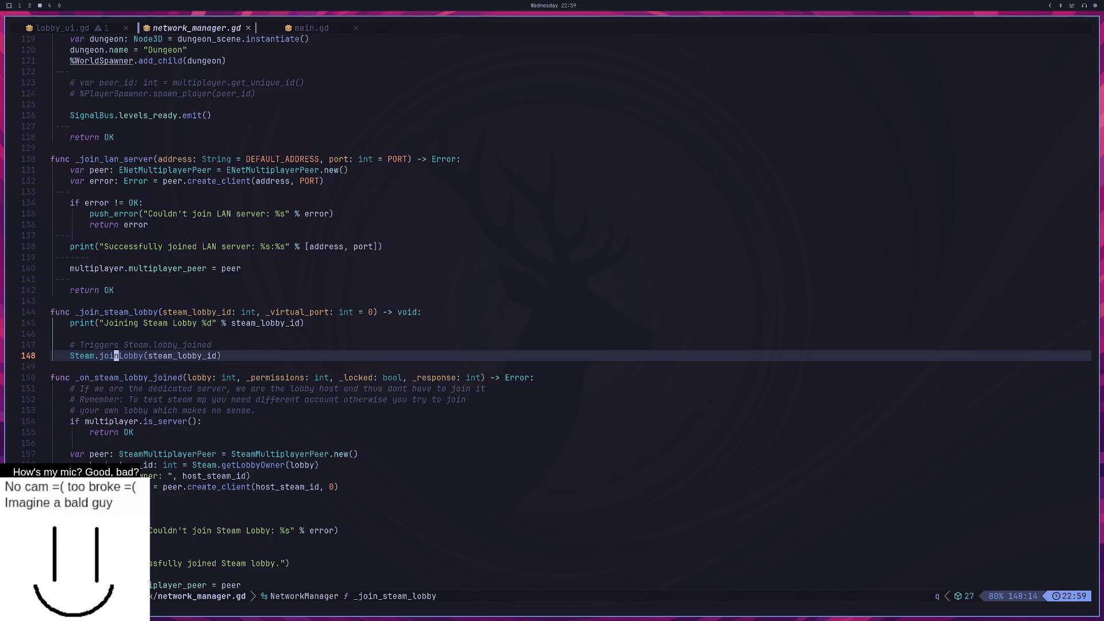
key("K")
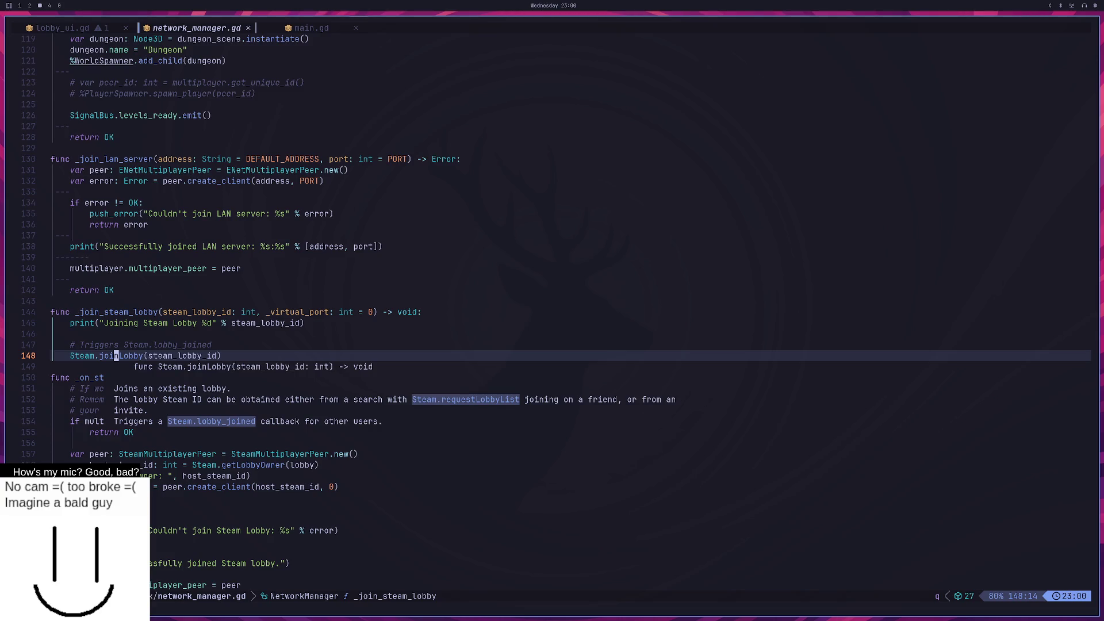
key("g")
key("j")
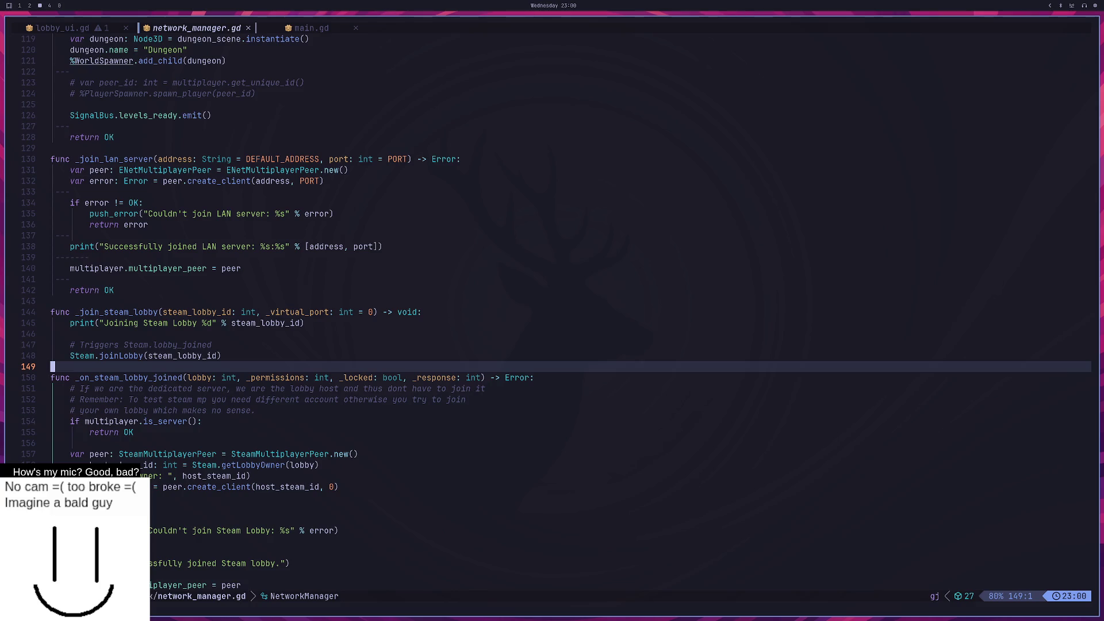
Start a project-wide grep for 'Steam.lobbz_'.
key("space")
key("slash")
type("Stea")
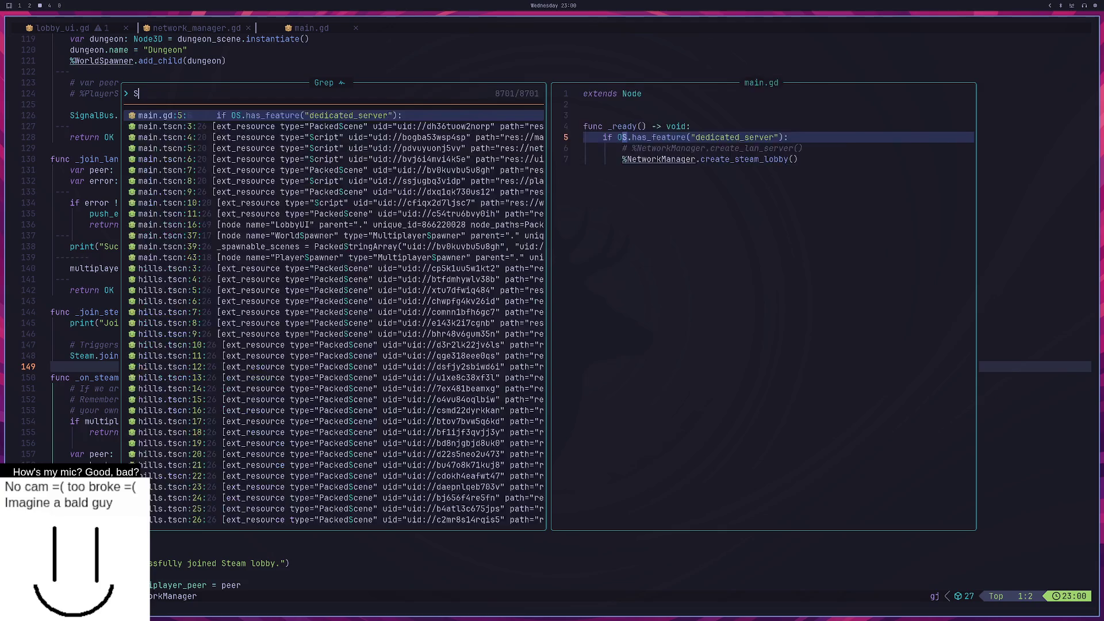
type("m.lobbz_")
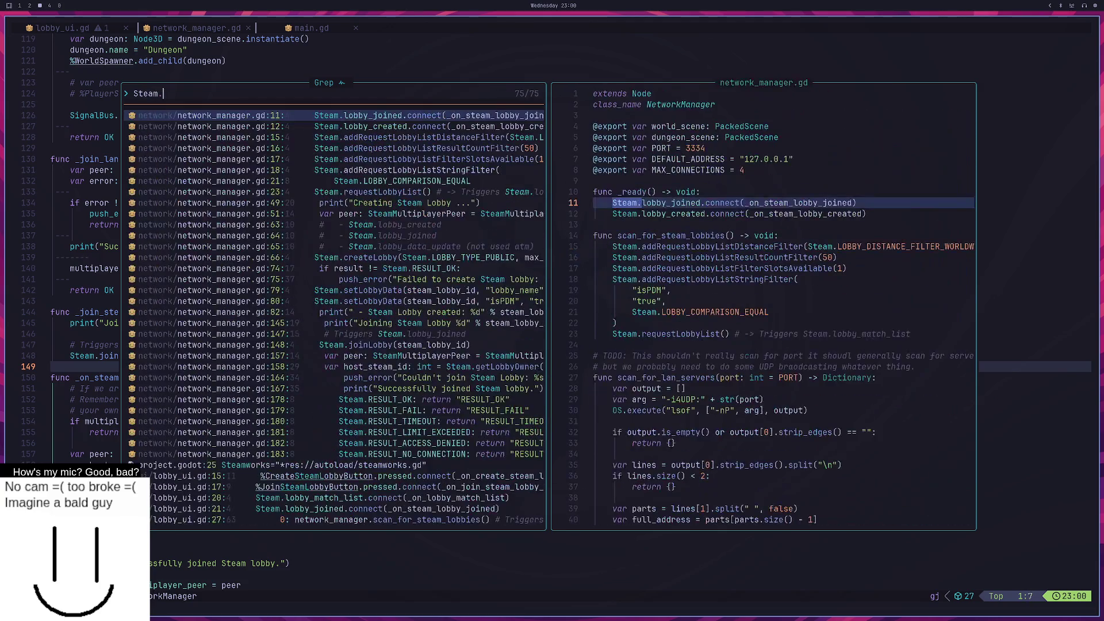
Fix the search to Steam.lobby_joined and read the lobby_ui.gd line 21 match.
key("BackSpace")
key("BackSpace")
type("y_")
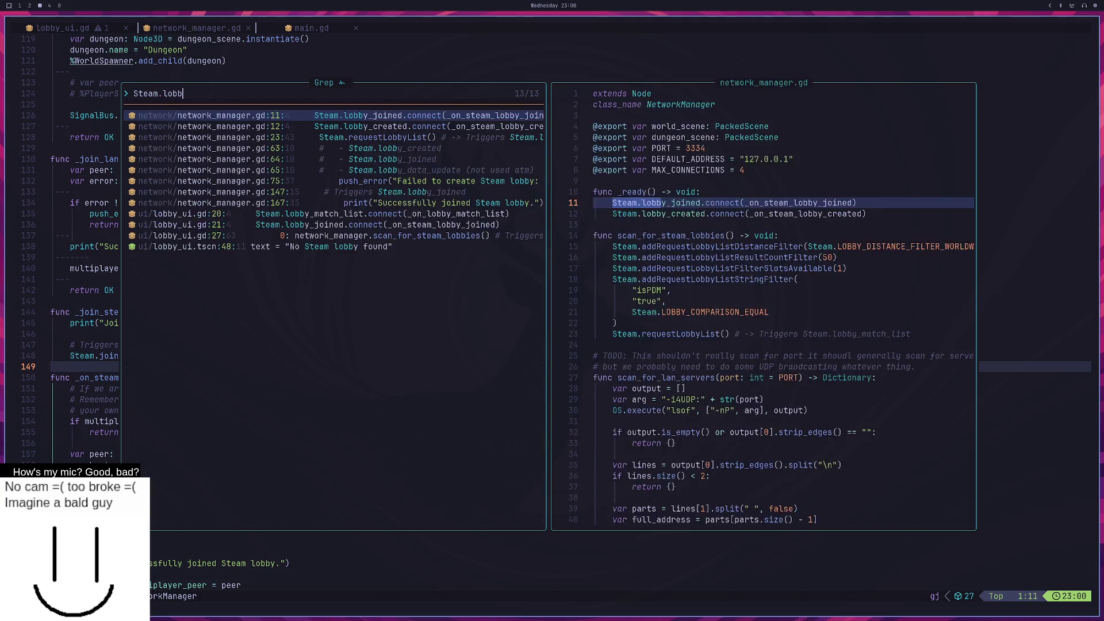
type("joined")
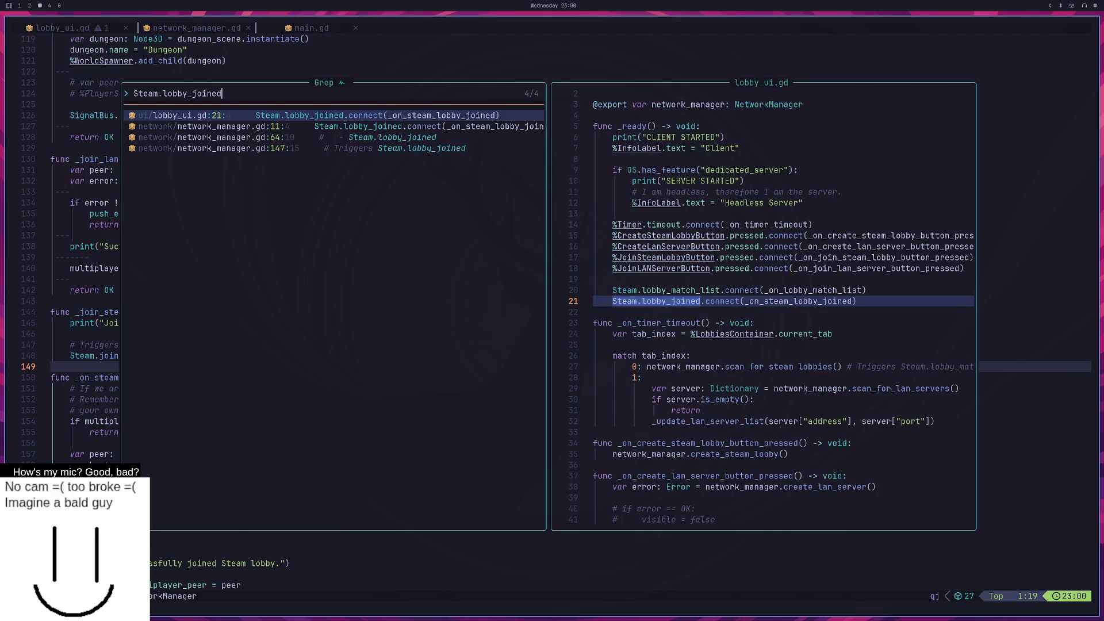
key("Down")
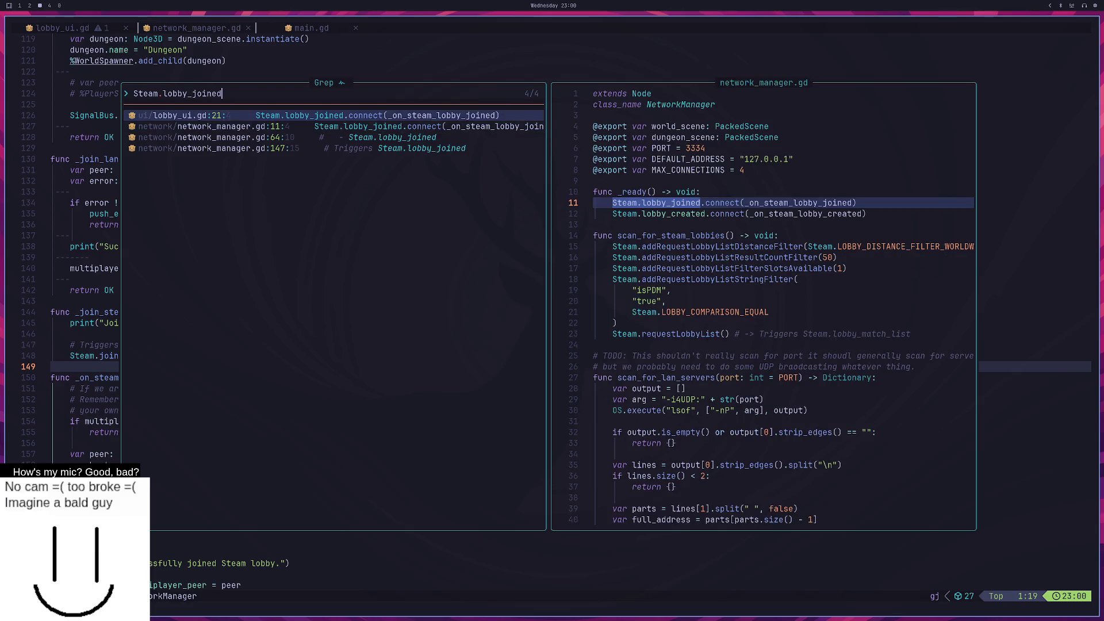
key("Up")
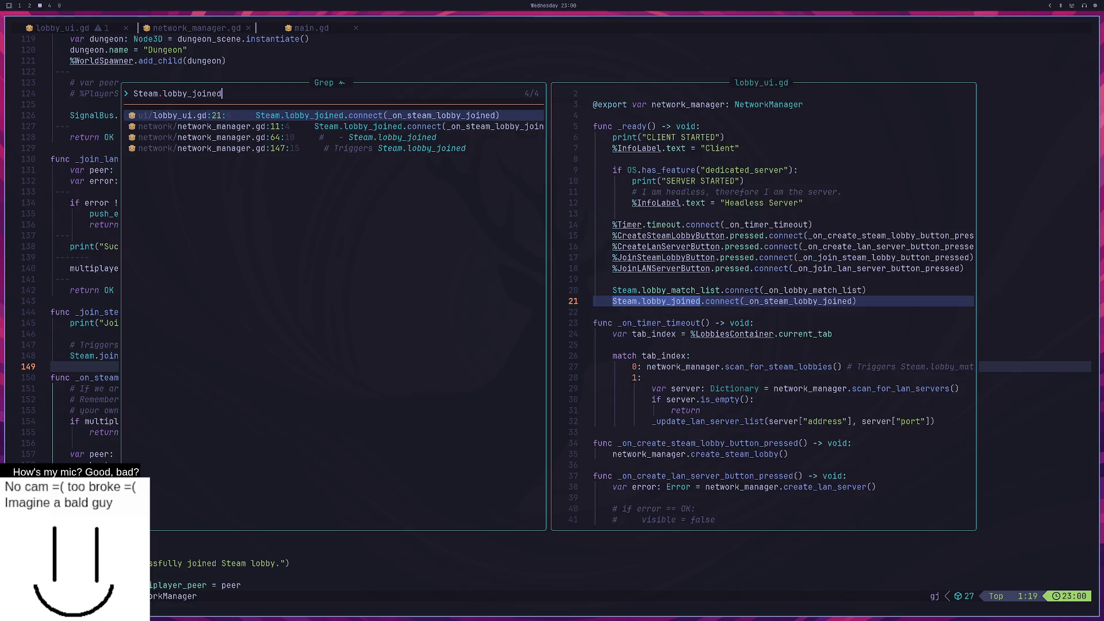
key("Down")
key("Up")
left_click(614, 302)
scroll(646, 319, "down", 11)
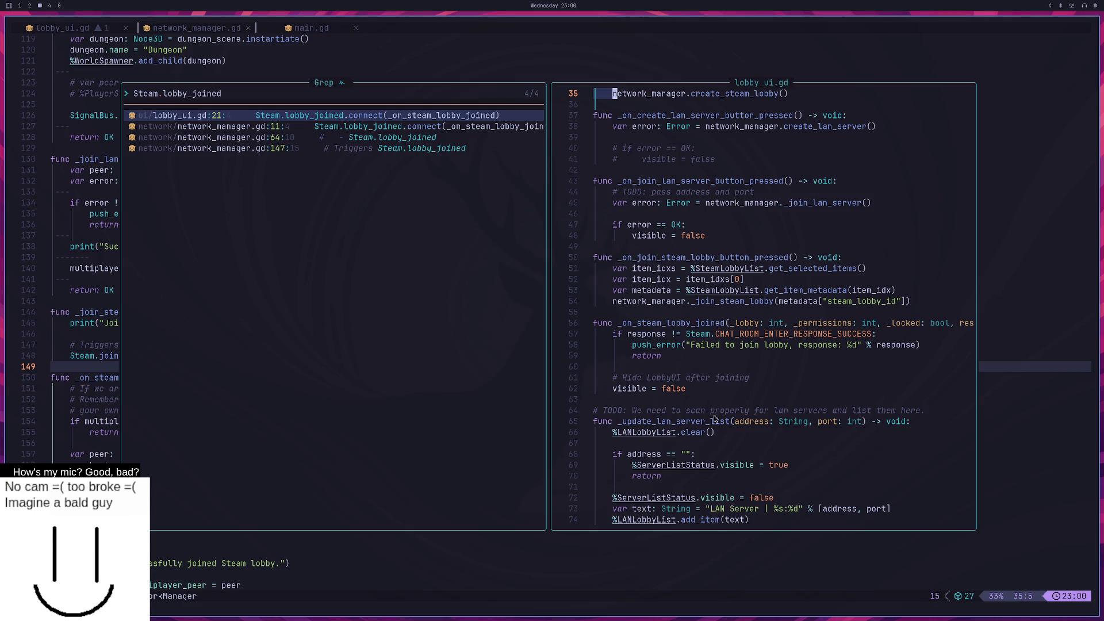
left_click_drag(595, 401, 618, 373)
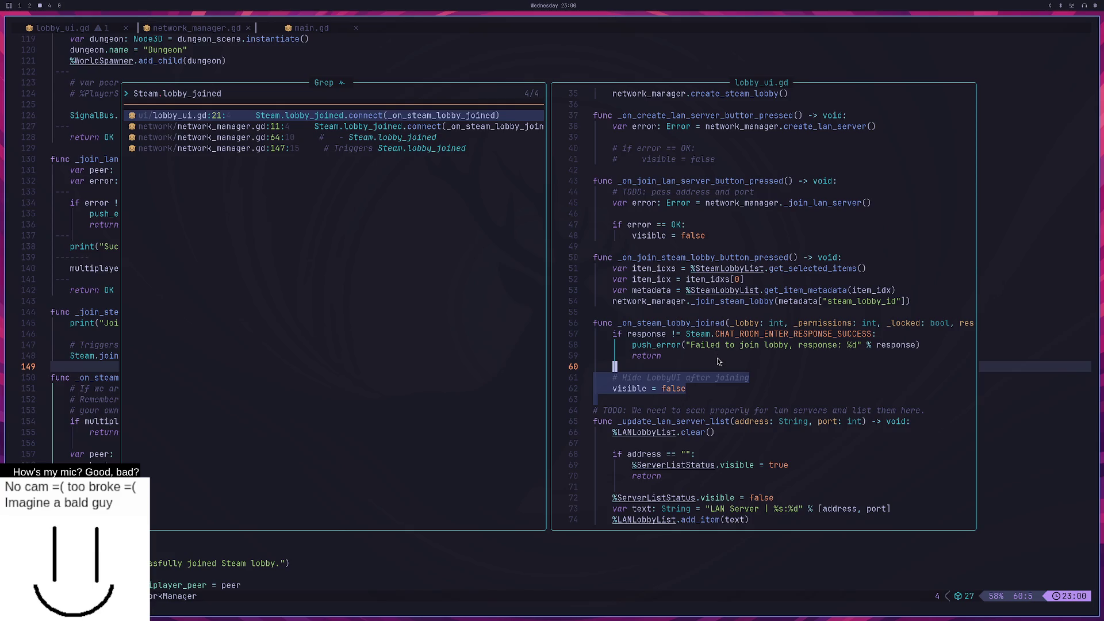
scroll(698, 346, "up", 9)
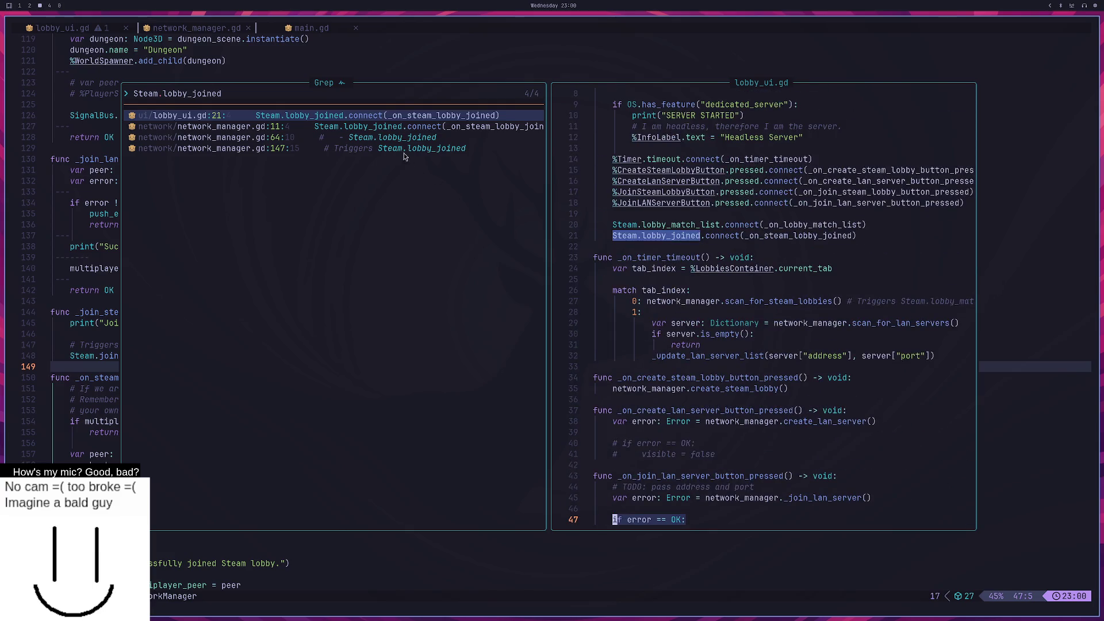
Preview the network_manager.gd line 11 match and open the file there.
left_click(386, 126)
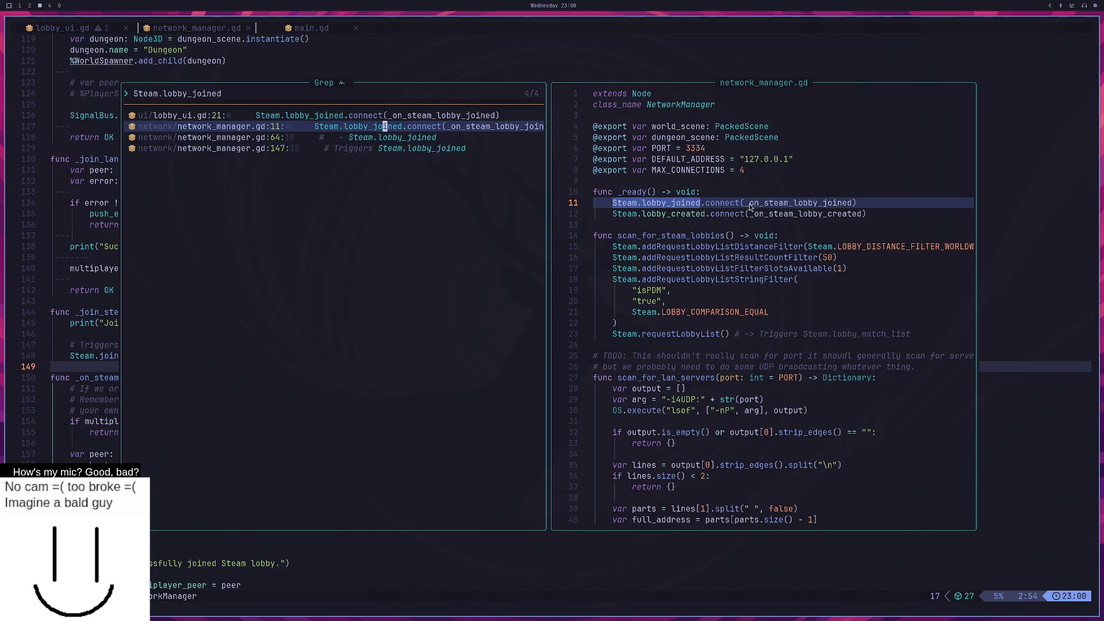
left_click(848, 198)
left_click(848, 201)
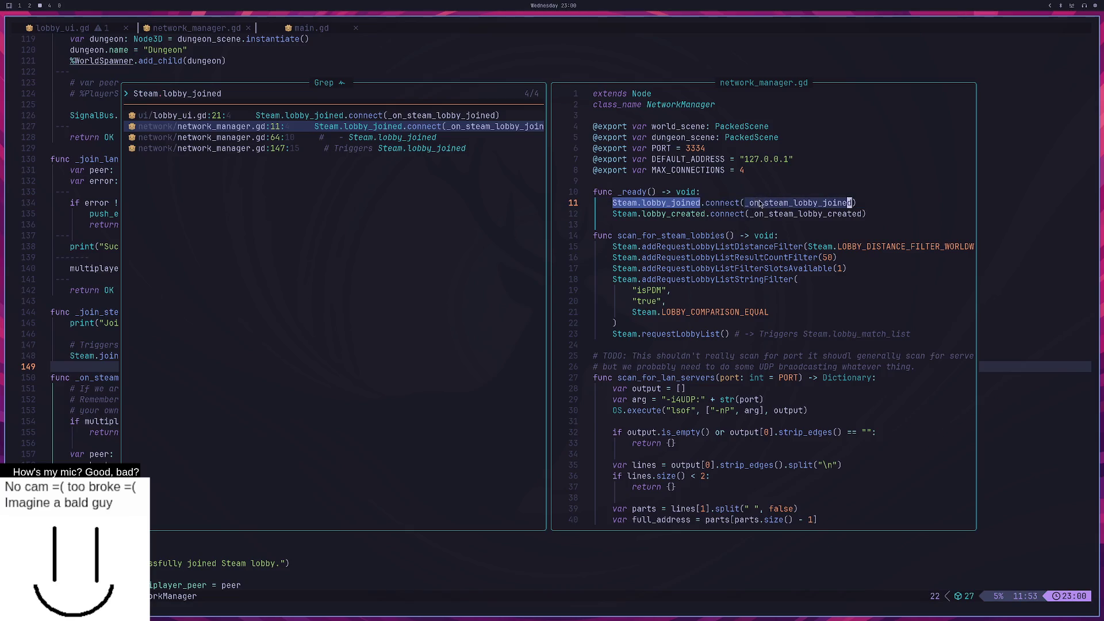
mouse_move(765, 225)
left_mouse_down()
mouse_move(748, 518)
mouse_move(736, 257)
left_mouse_up()
scroll(736, 257, "down", 14)
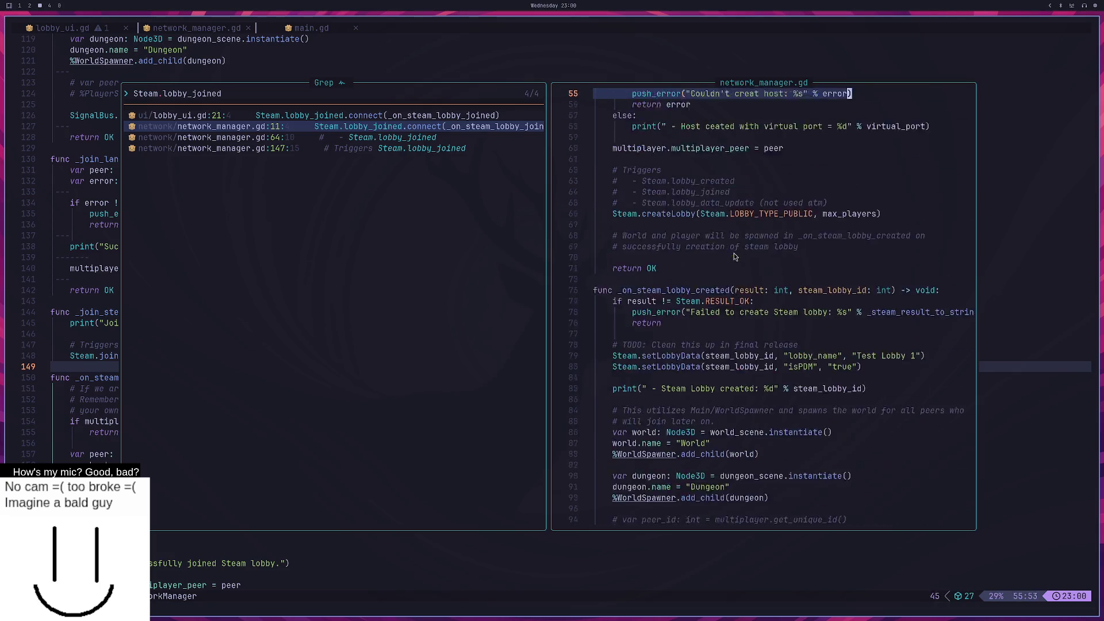
key("Return")
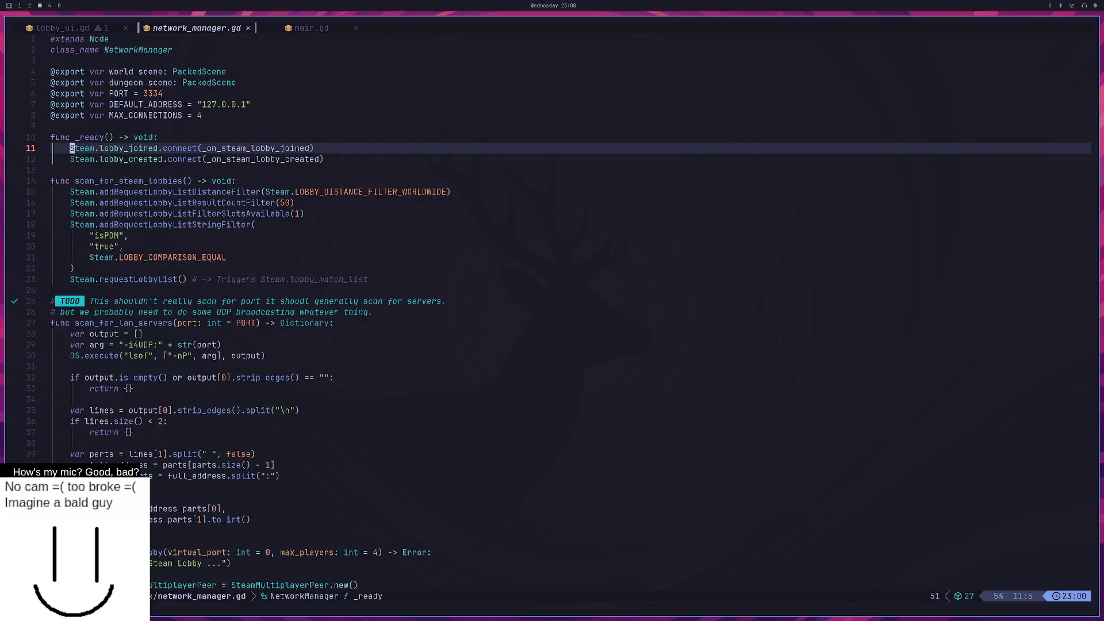
Jump to the _on_steam_lobby_joined definition with gd.
key("w")
key("w")
key("w")
key("g")
key("d")
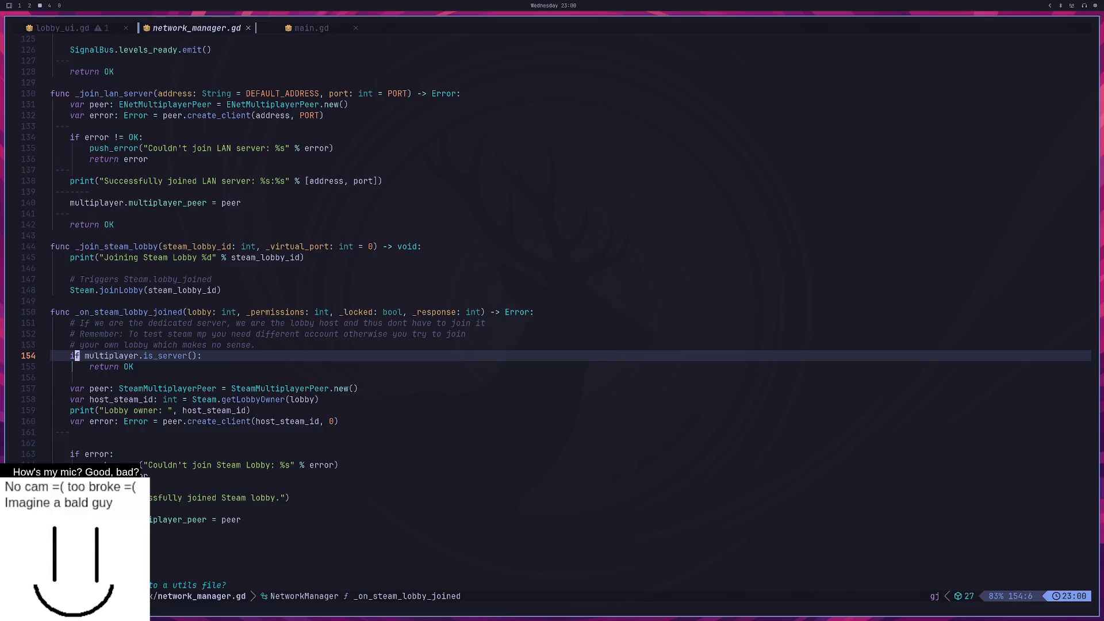
Add a print of '_on_steam_lobby_joined: we are server, skip' and save network_manager.gd.
type("oprint:")
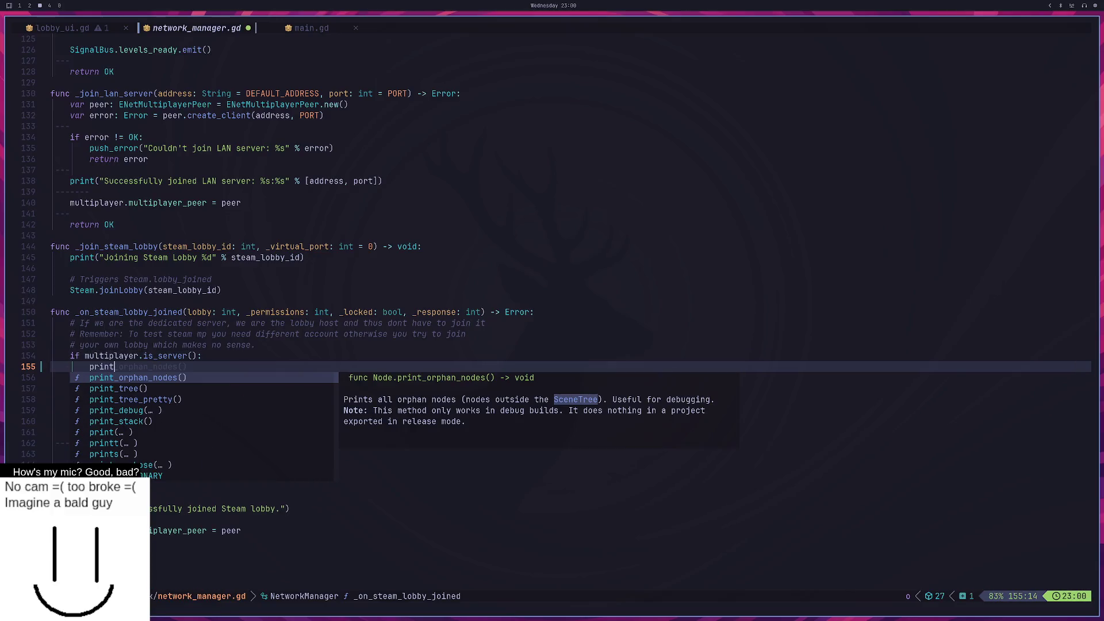
key("BackSpace")
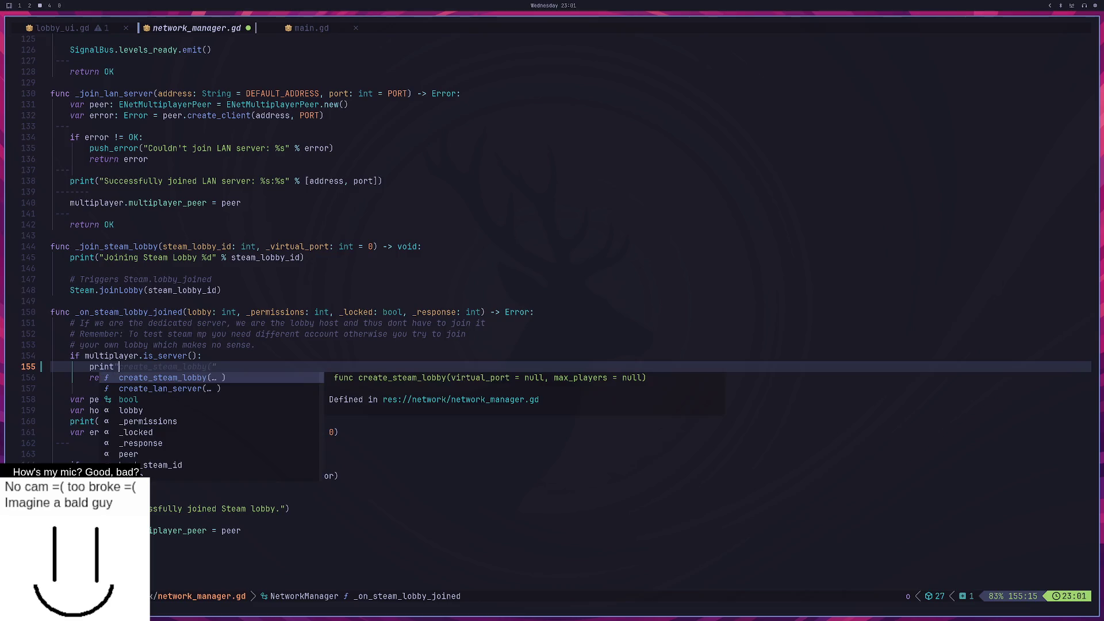
type("(\"")
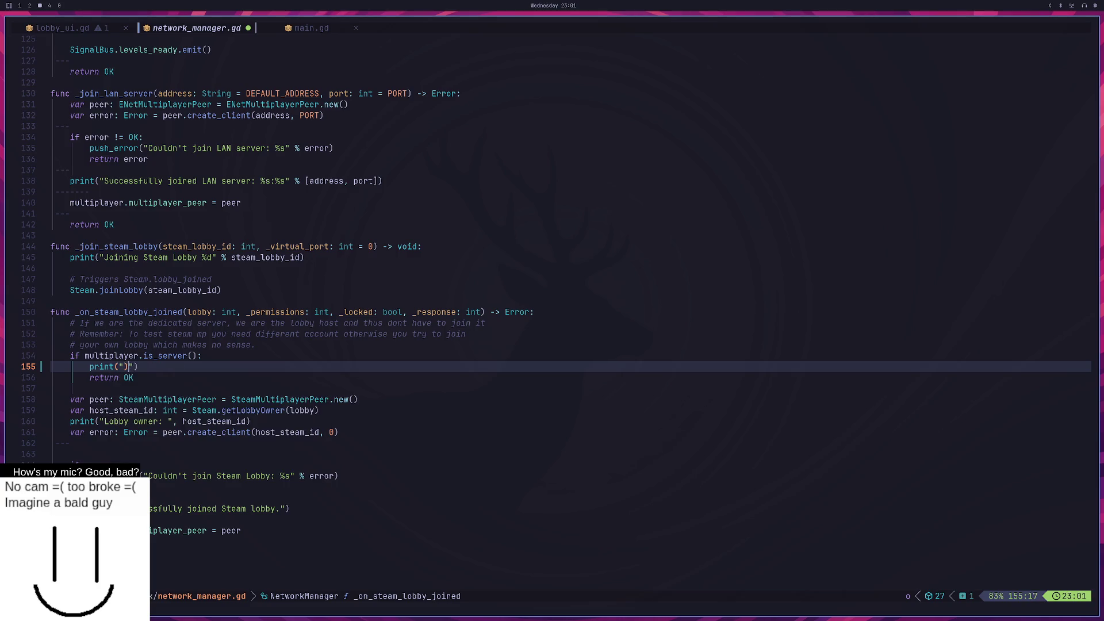
type("_on_s")
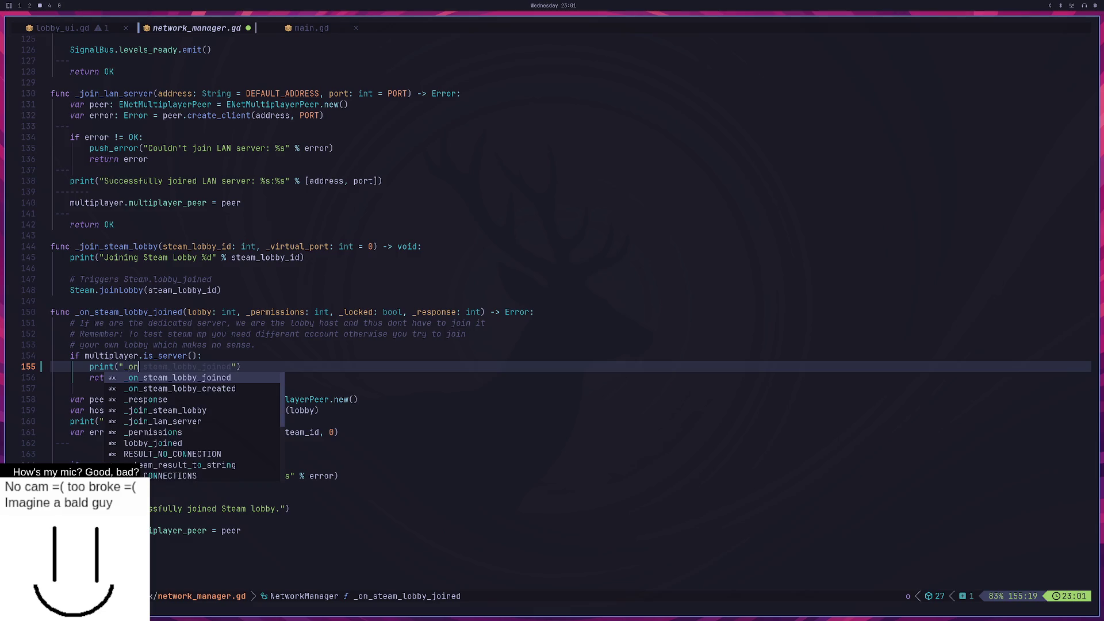
type("t")
key("Tab")
type(": ")
type("we are server,")
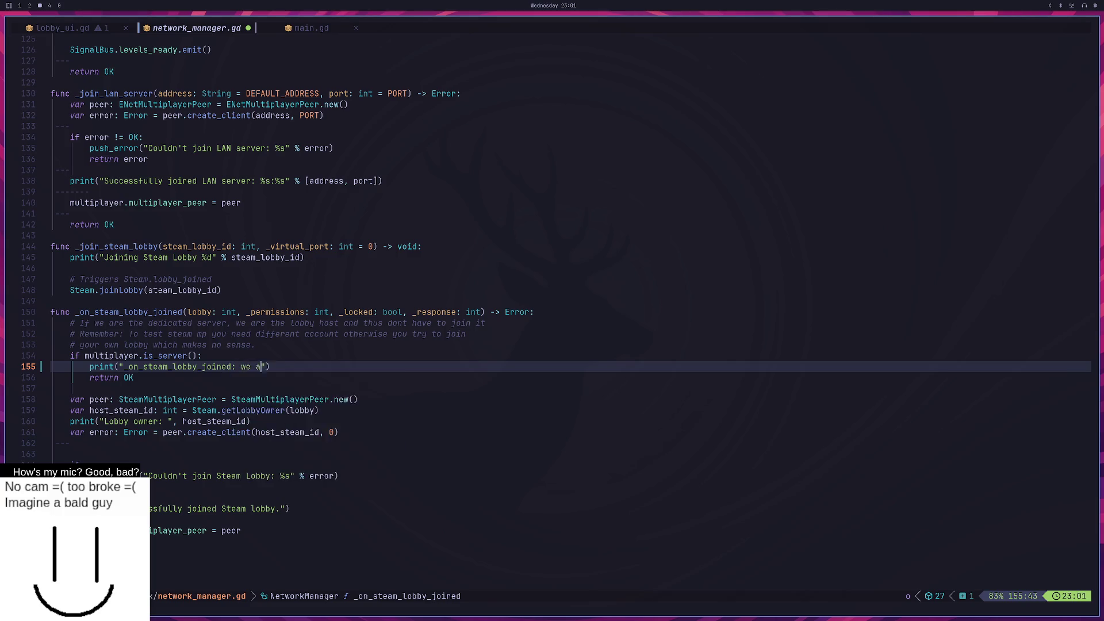
type(" skip")
key("Escape")
type(":w")
key("Return")
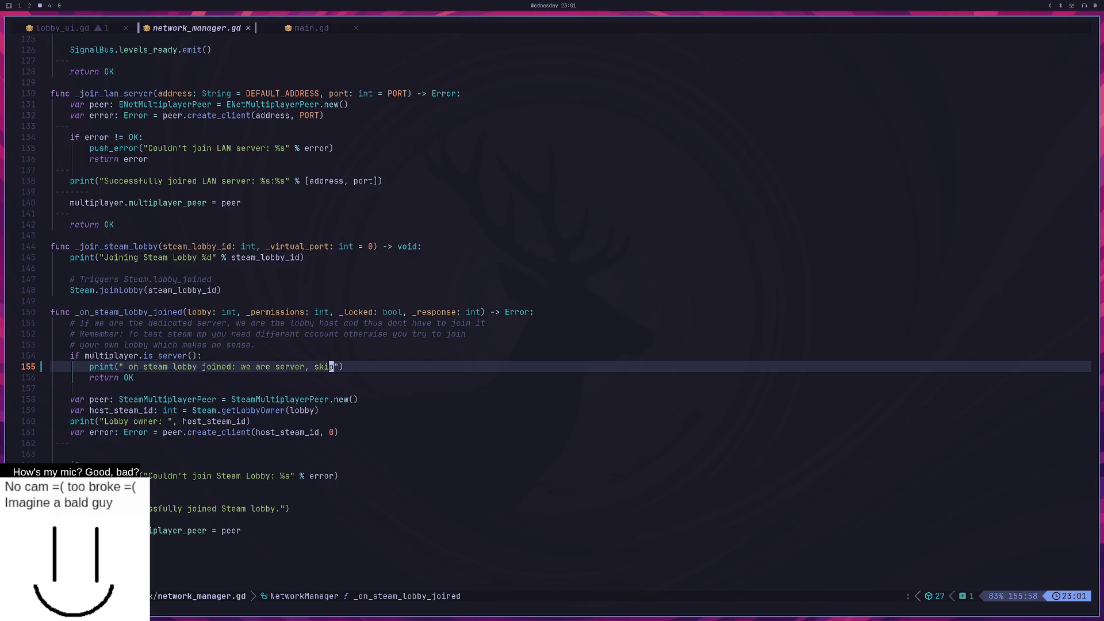
Check the running game windows, then select the is_server skip block on lines 154–156.
key("F5")
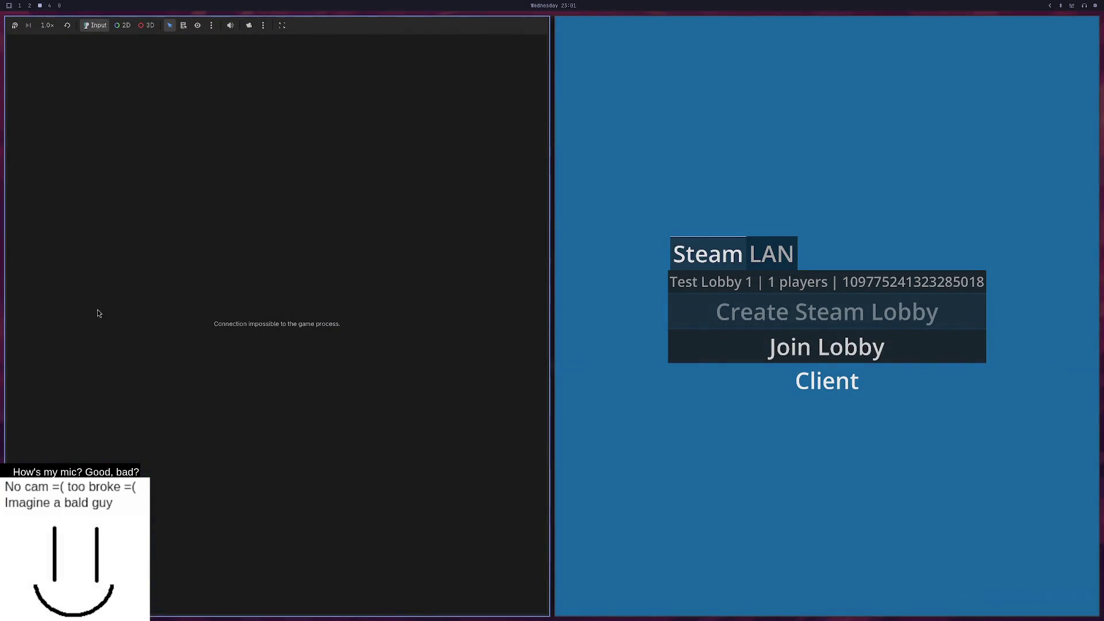
key("alt+Tab")
left_click_drag(133, 377, 91, 367)
key("alt+Tab")
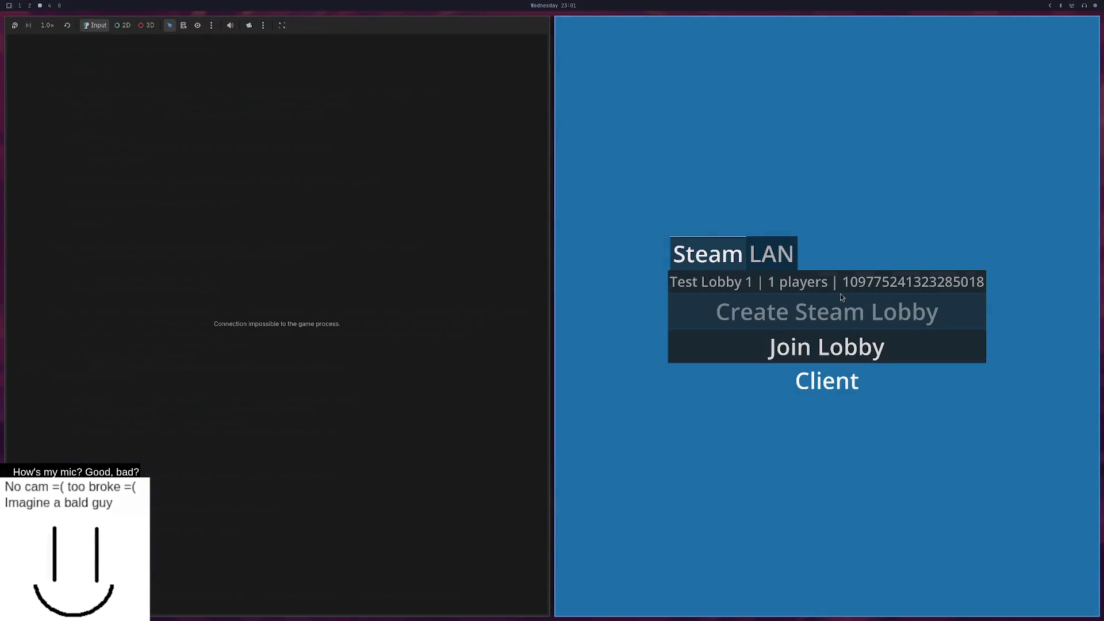
key("alt+Tab")
mouse_move(172, 378)
left_mouse_down()
mouse_move(67, 357)
mouse_move(73, 369)
mouse_move(57, 351)
left_mouse_up()
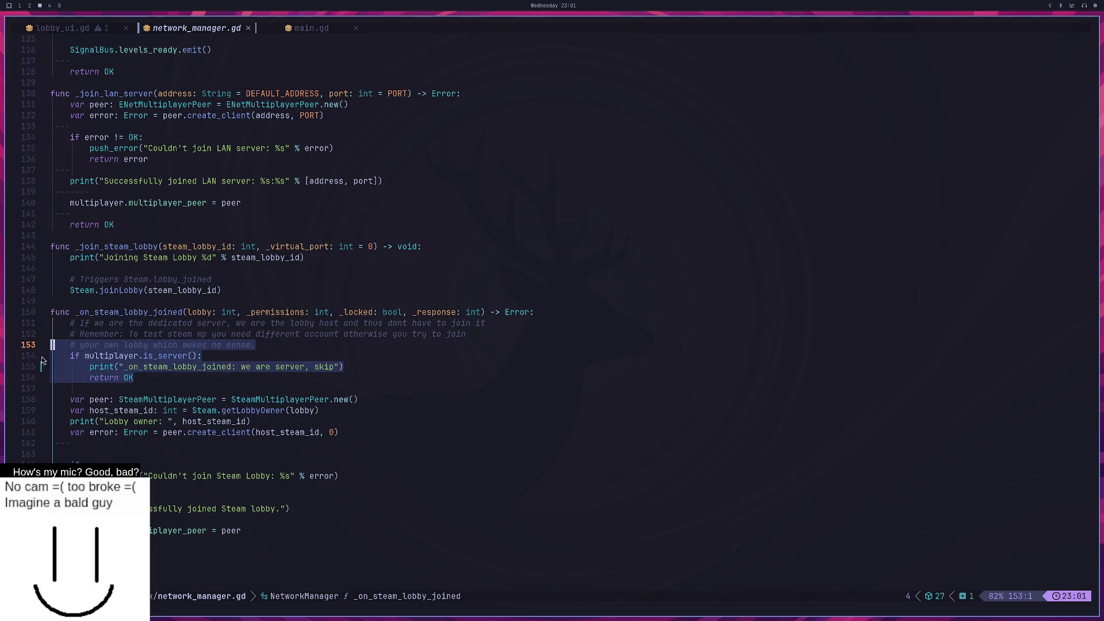
Below return OK, add an else: branch that prints "everythin dandy".
left_click(164, 389)
left_click(161, 378)
key("o")
key("Return")
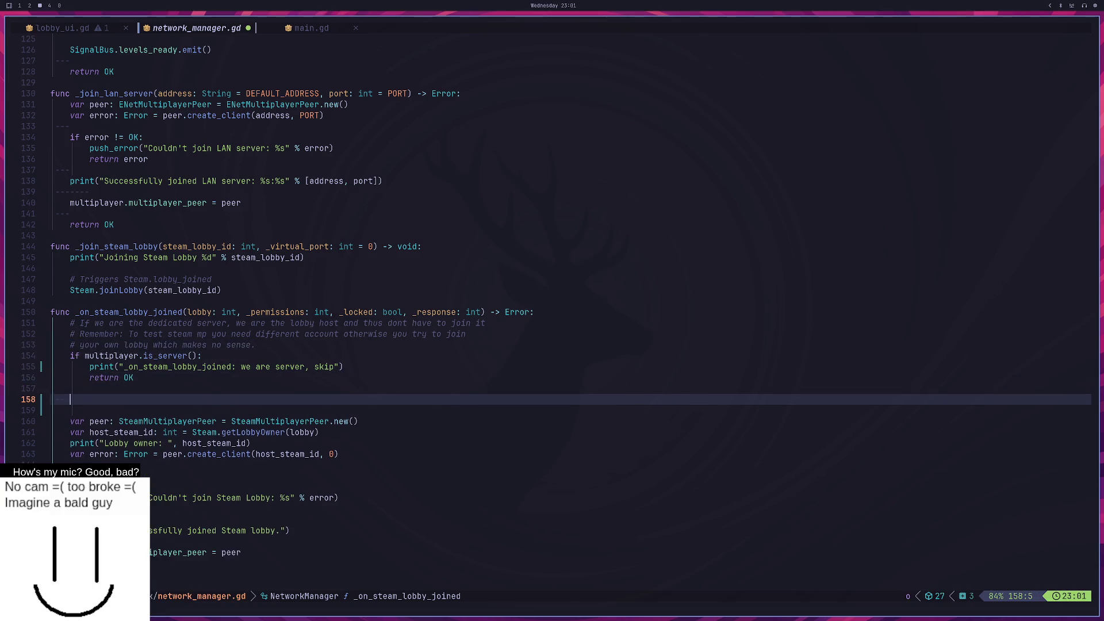
key("BackSpace")
type("else")
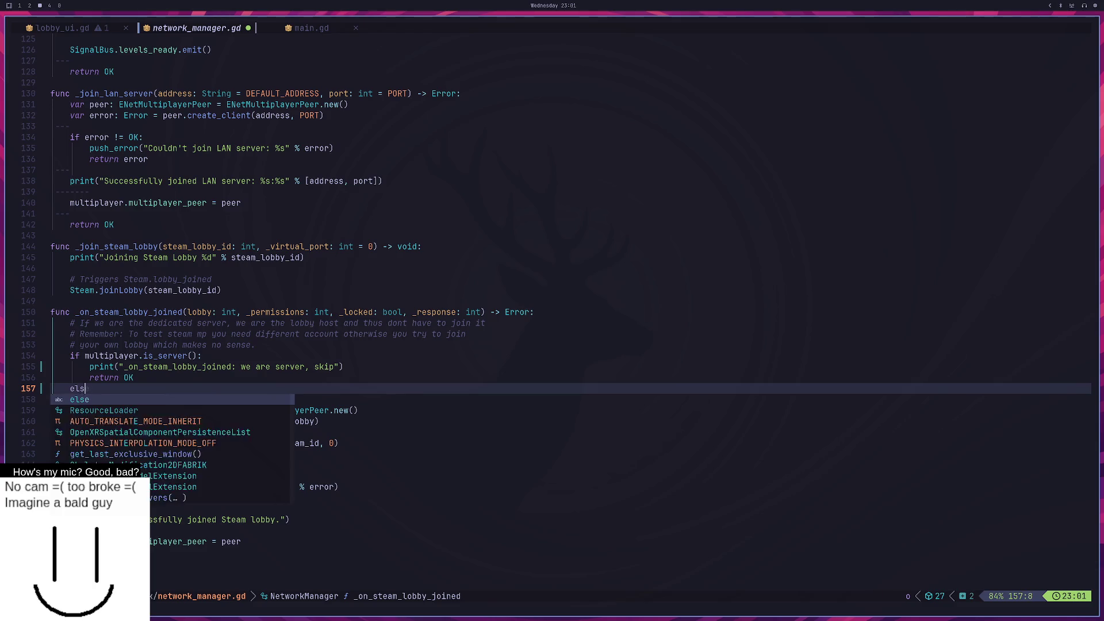
type(":")
key("Return")
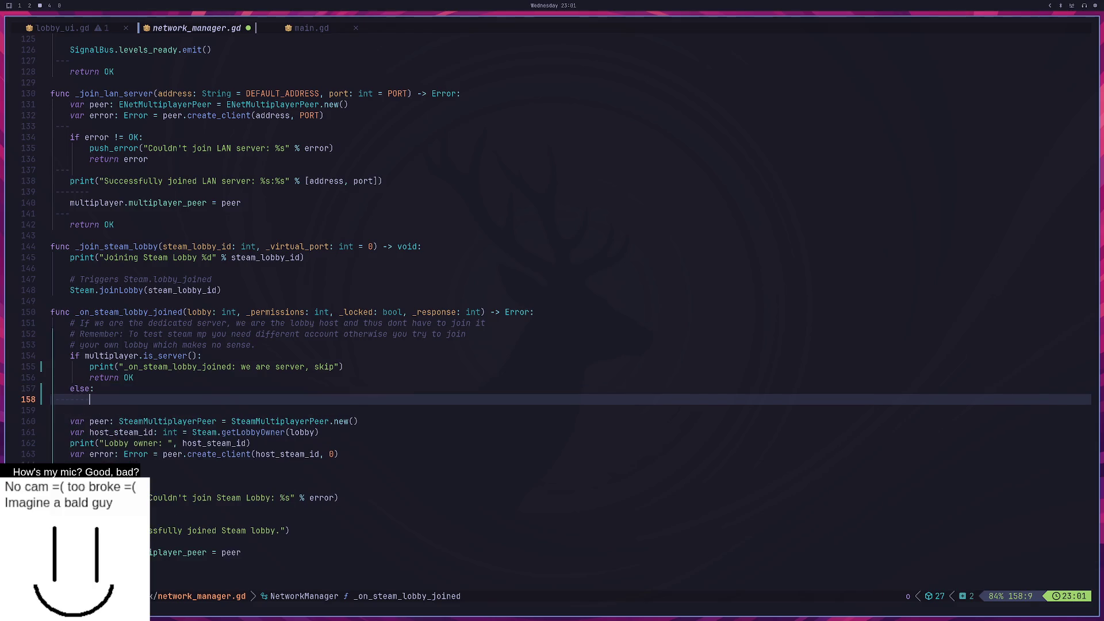
type("print")
type("(")
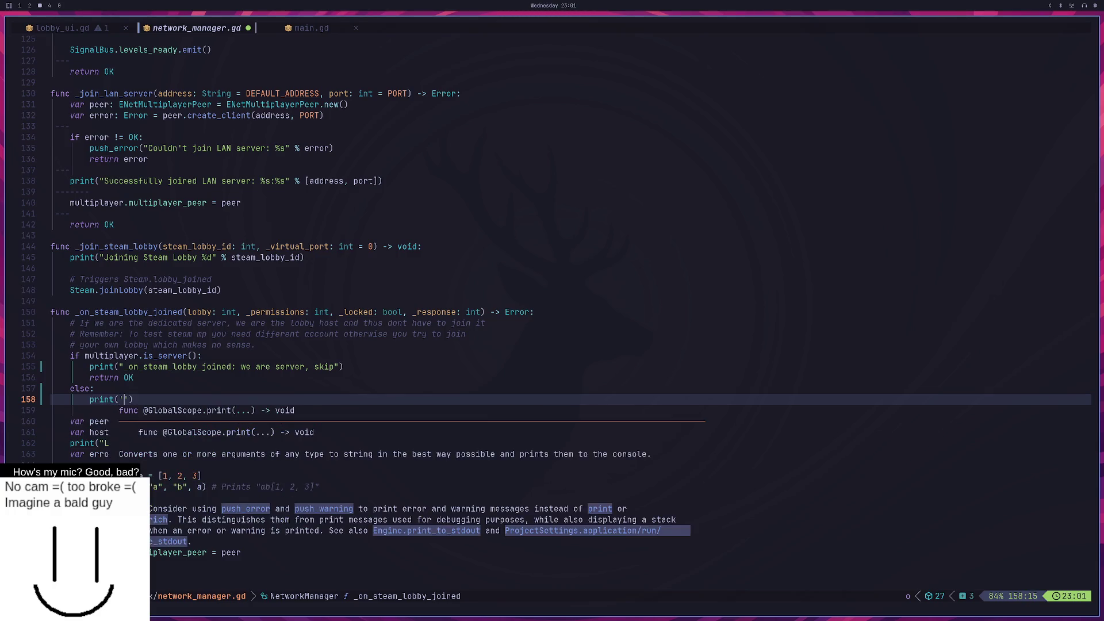
type("\"everythin dandy")
key("Escape")
key("j")
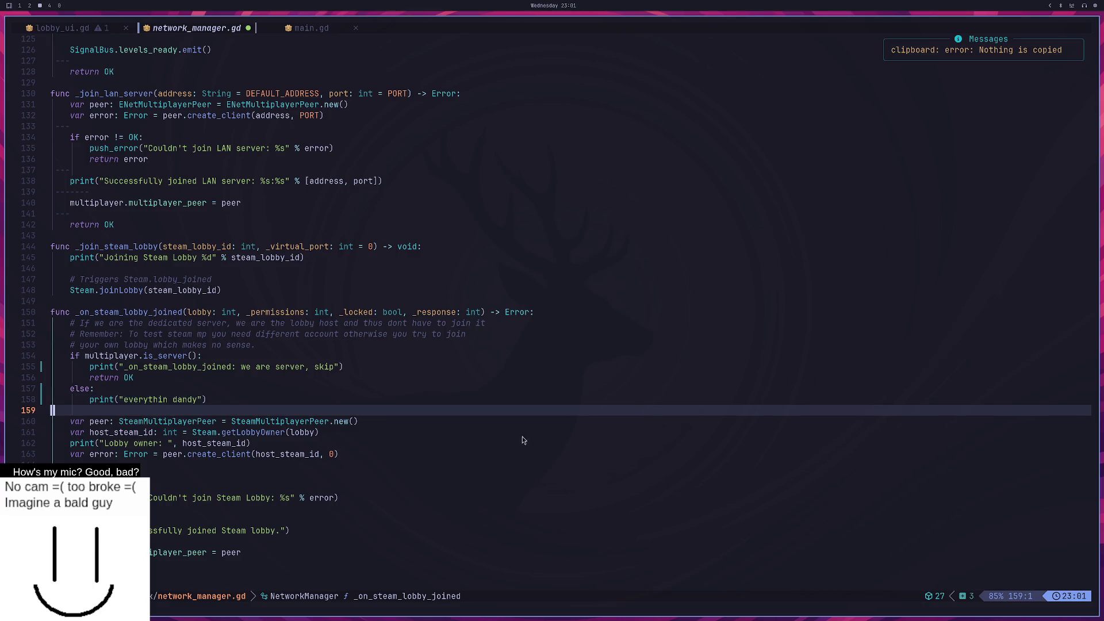
key("super+2")
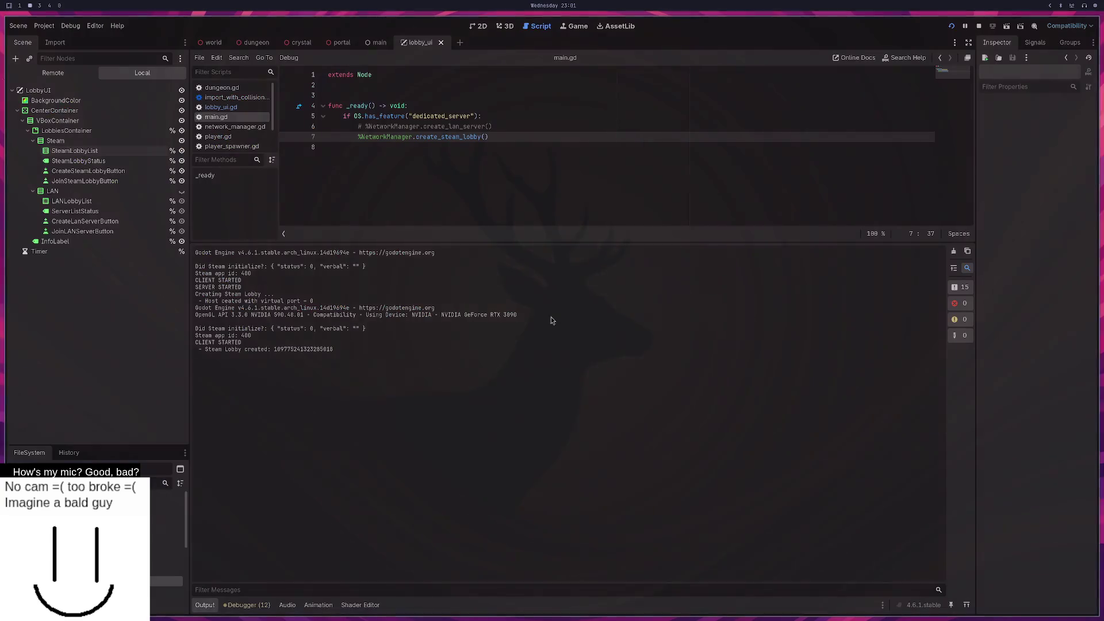
Run the project and join Test Lobby 1 from the game's Steam lobby list.
key("super+3")
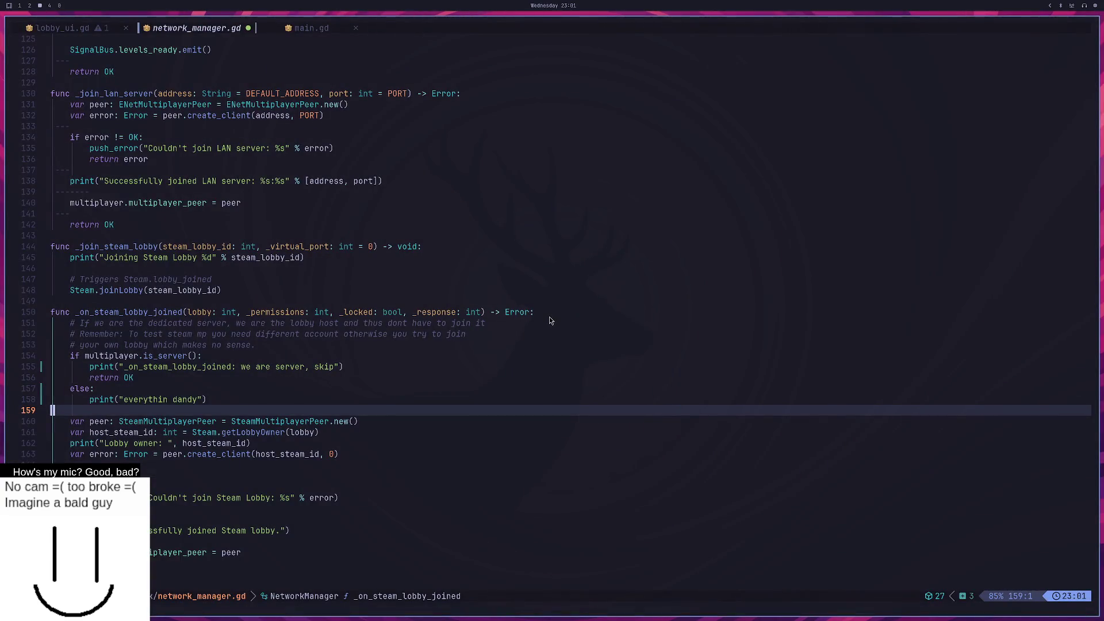
key("super+2")
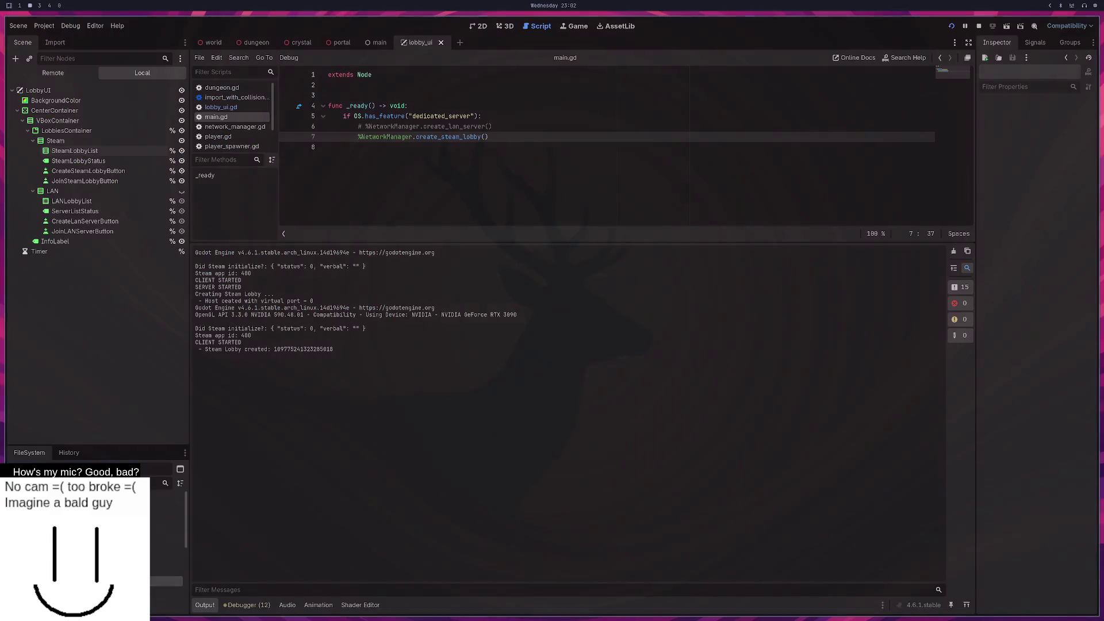
left_click(952, 26)
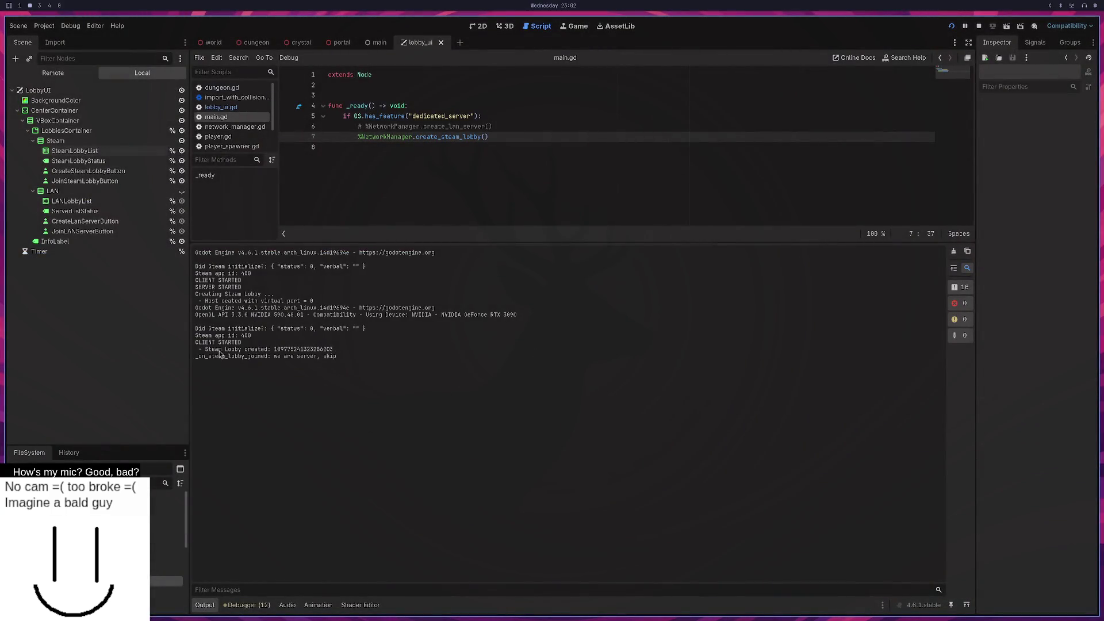
triple_click(235, 352)
left_click(278, 356)
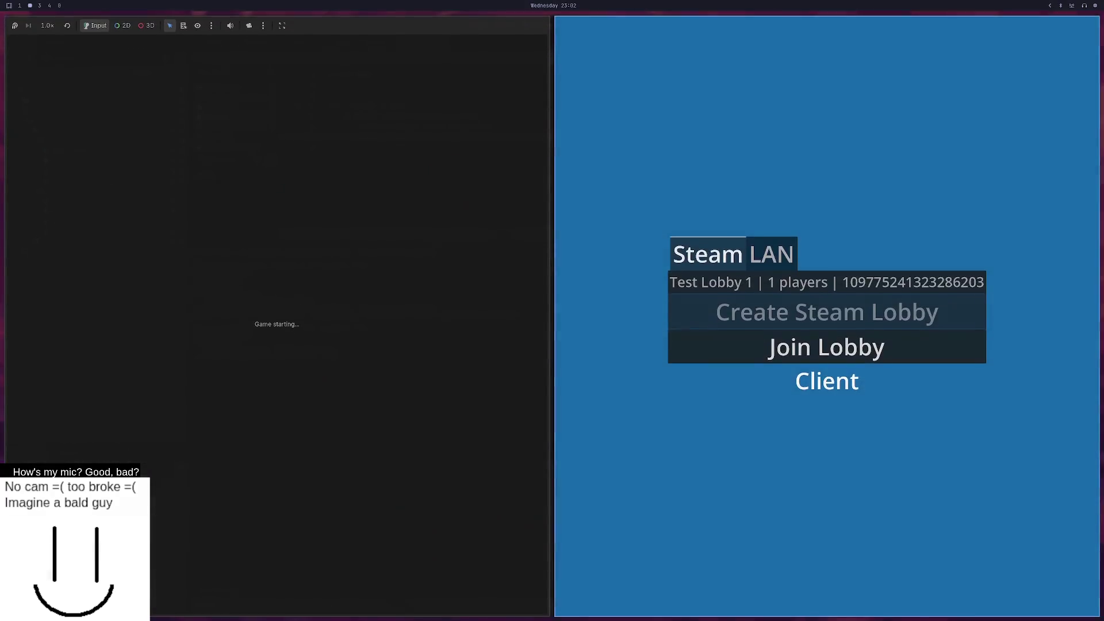
left_click(850, 283)
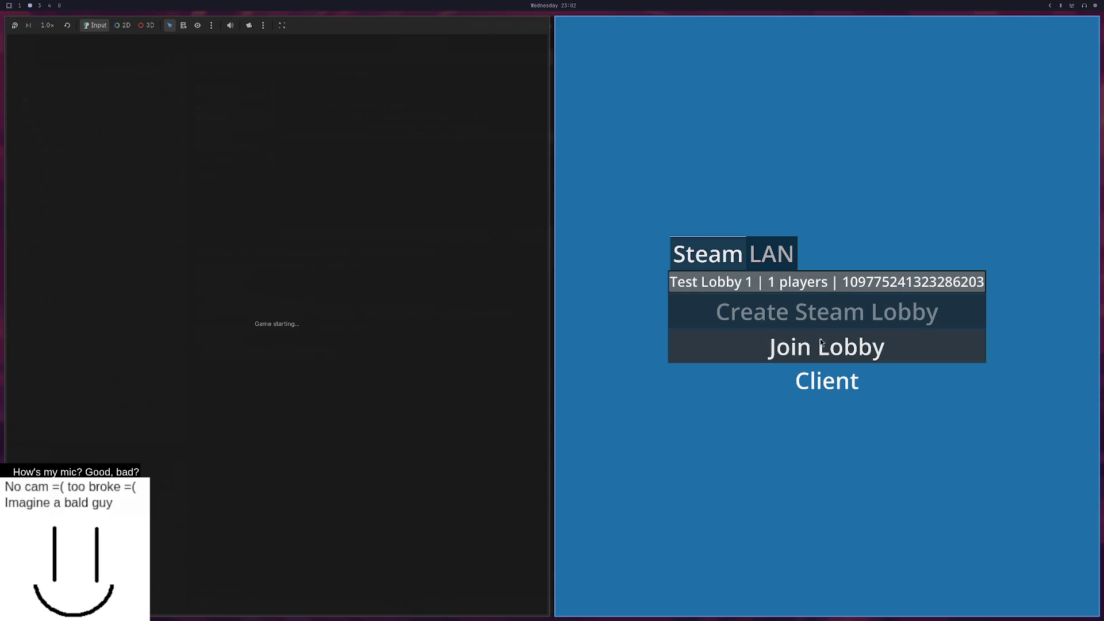
left_click(811, 353)
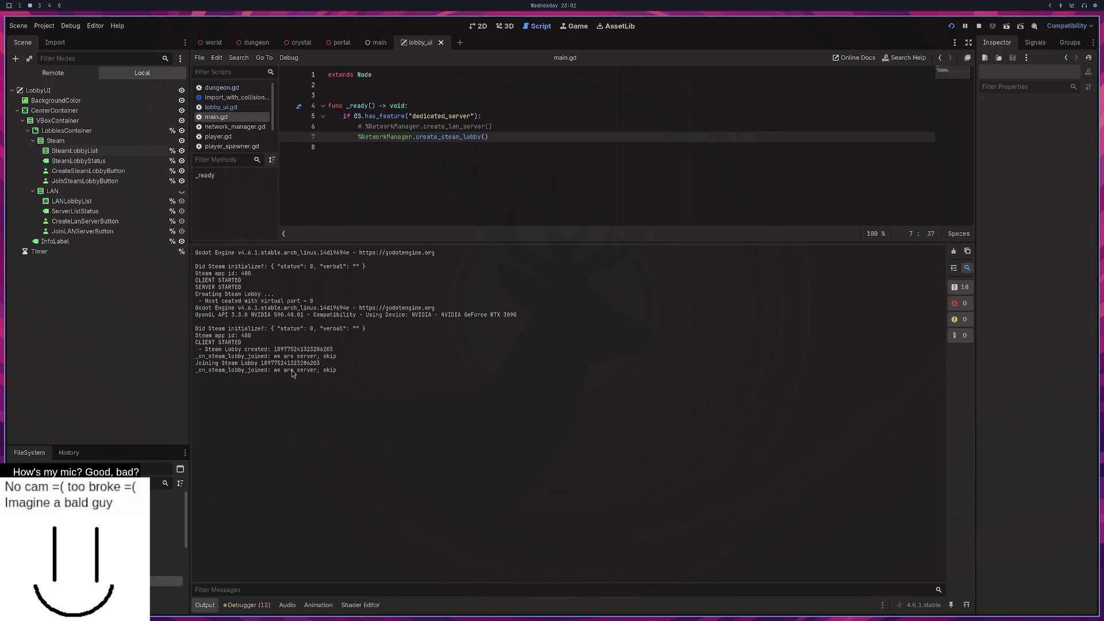
left_click_drag(277, 373, 339, 371)
key("super+3")
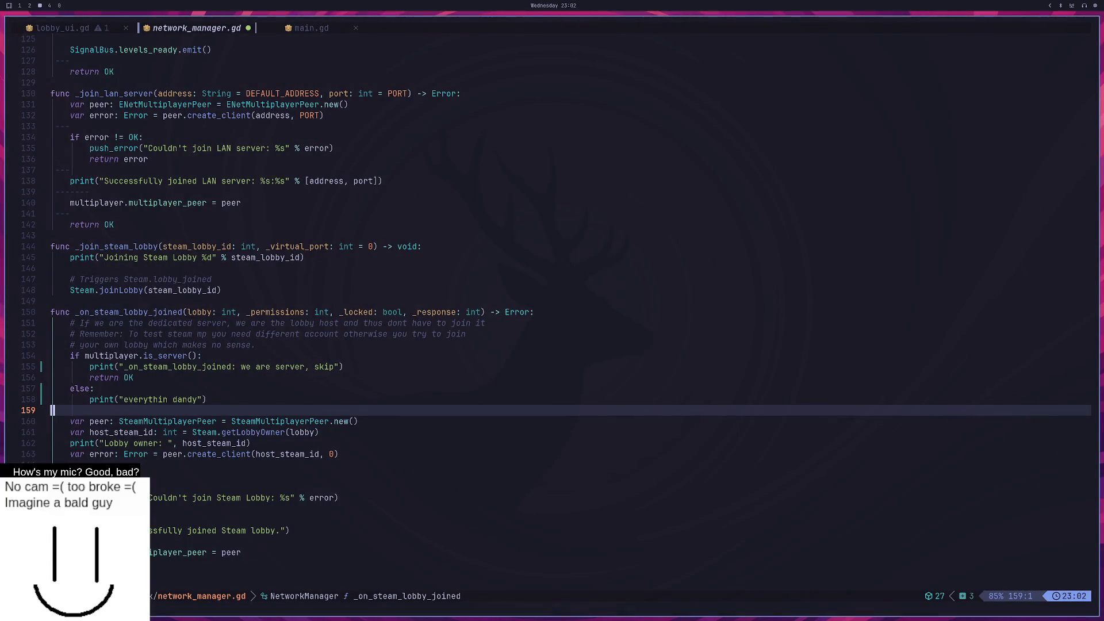
key("super+2")
key("super+3")
key("super+2")
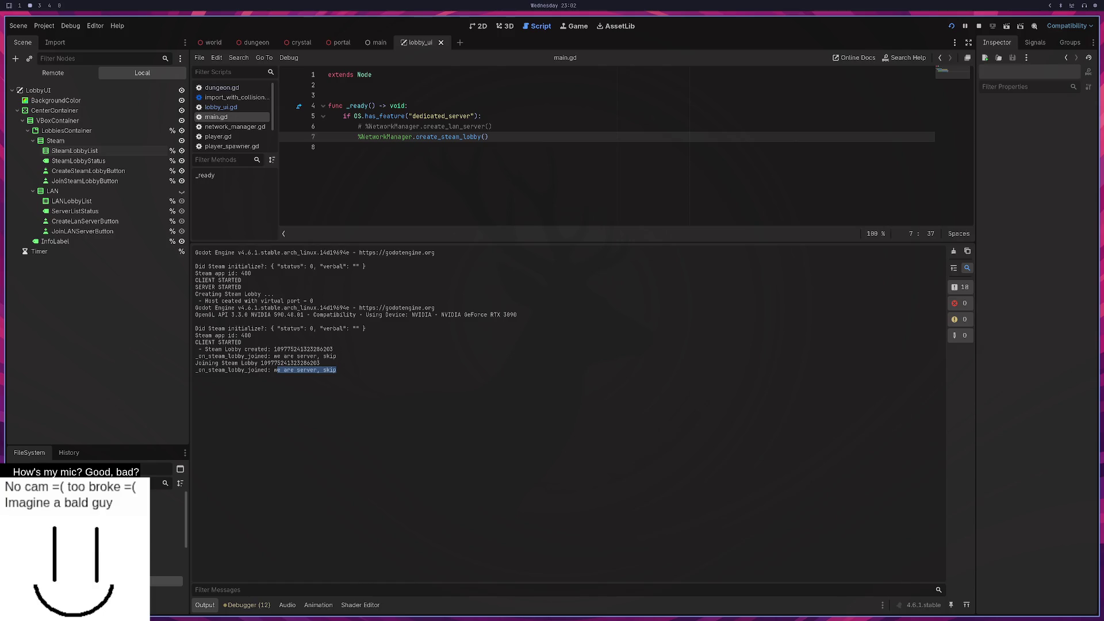
key("super+3")
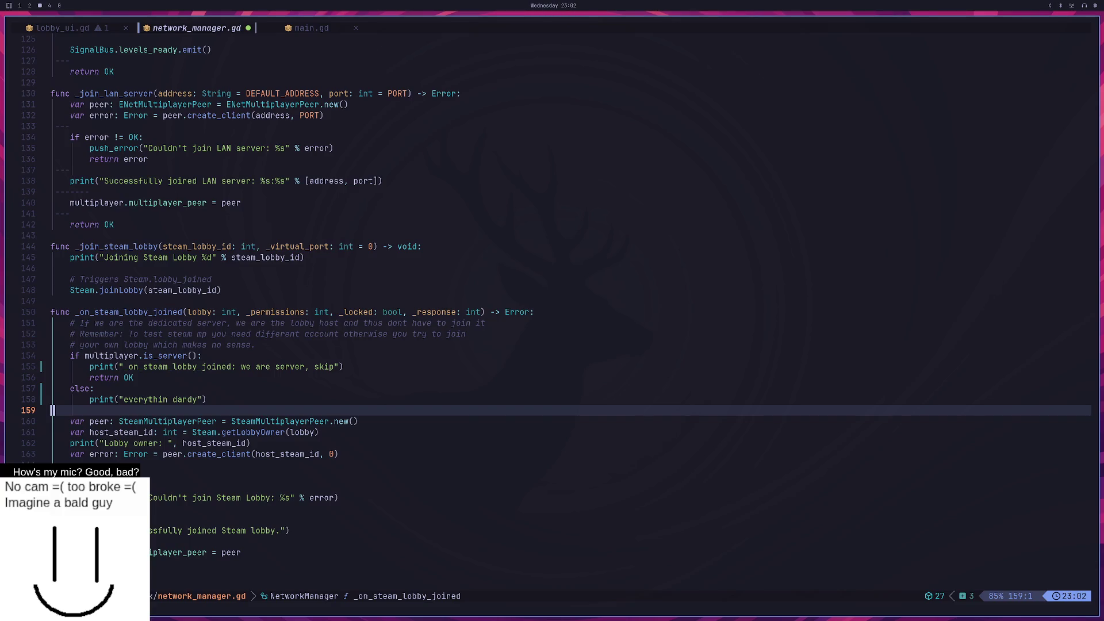
key("super+2")
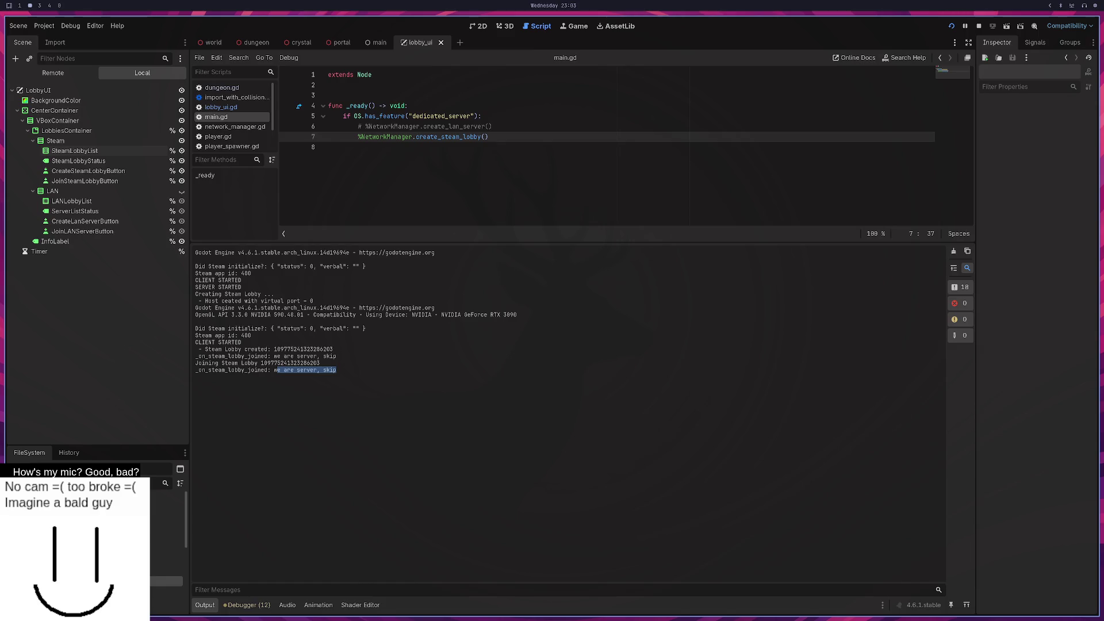
Clear the Output log, relaunch the project, and inspect the Steam lobby and 'we are server' lines.
left_click(953, 251)
left_click(953, 25)
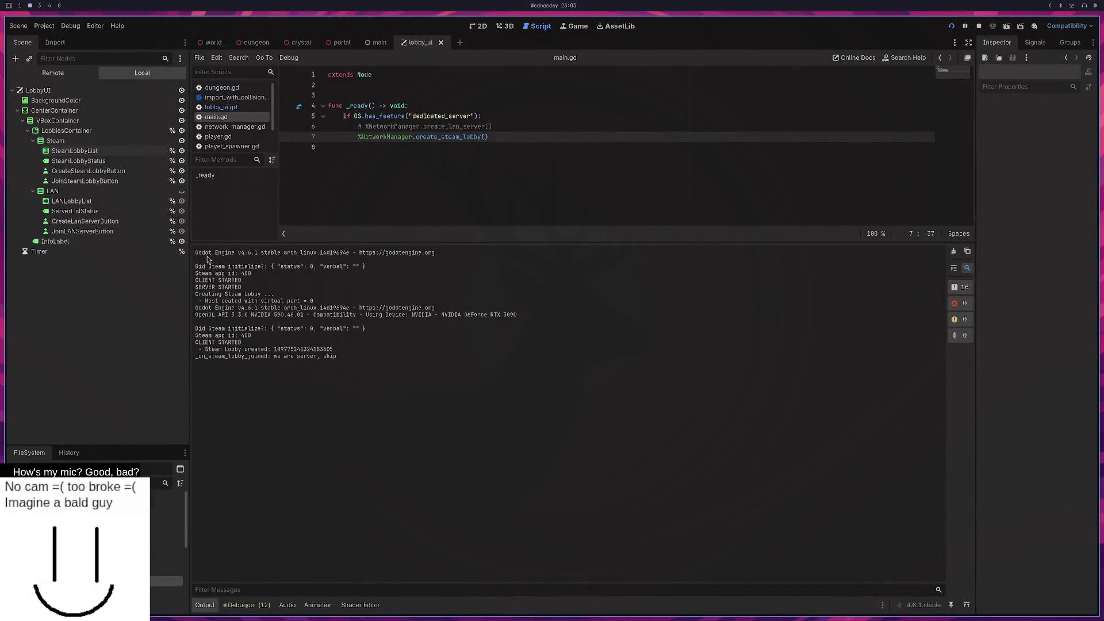
mouse_move(207, 268)
left_mouse_down()
mouse_move(249, 279)
mouse_move(208, 282)
mouse_move(246, 302)
mouse_move(194, 278)
left_mouse_up()
left_click(219, 289)
left_click_drag(241, 343, 188, 338)
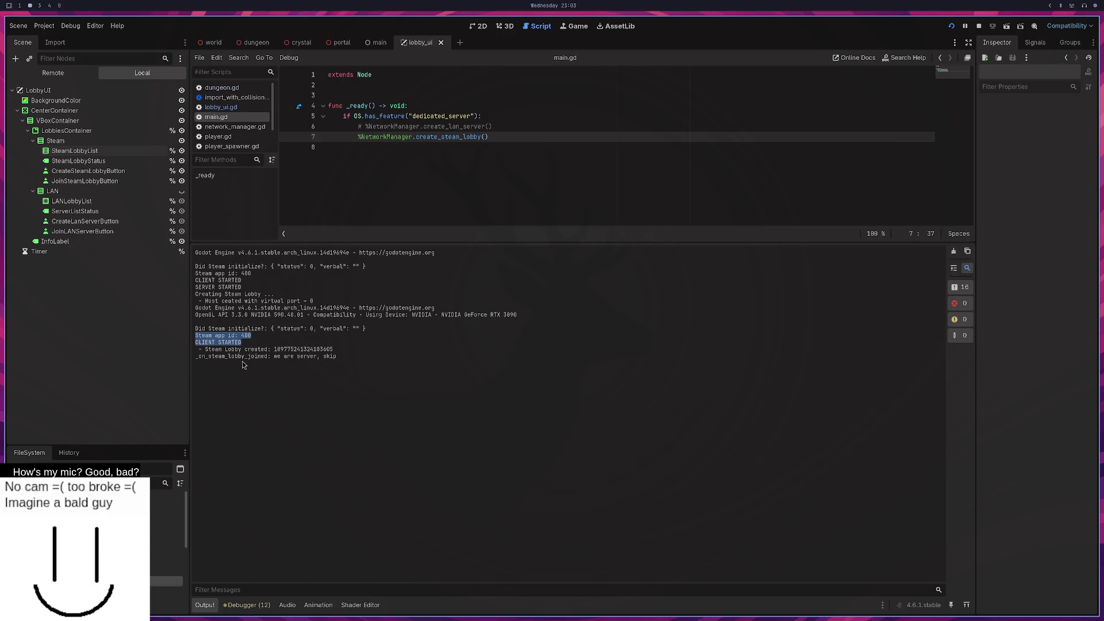
mouse_move(274, 357)
left_mouse_down()
mouse_move(341, 359)
mouse_move(295, 349)
left_mouse_up()
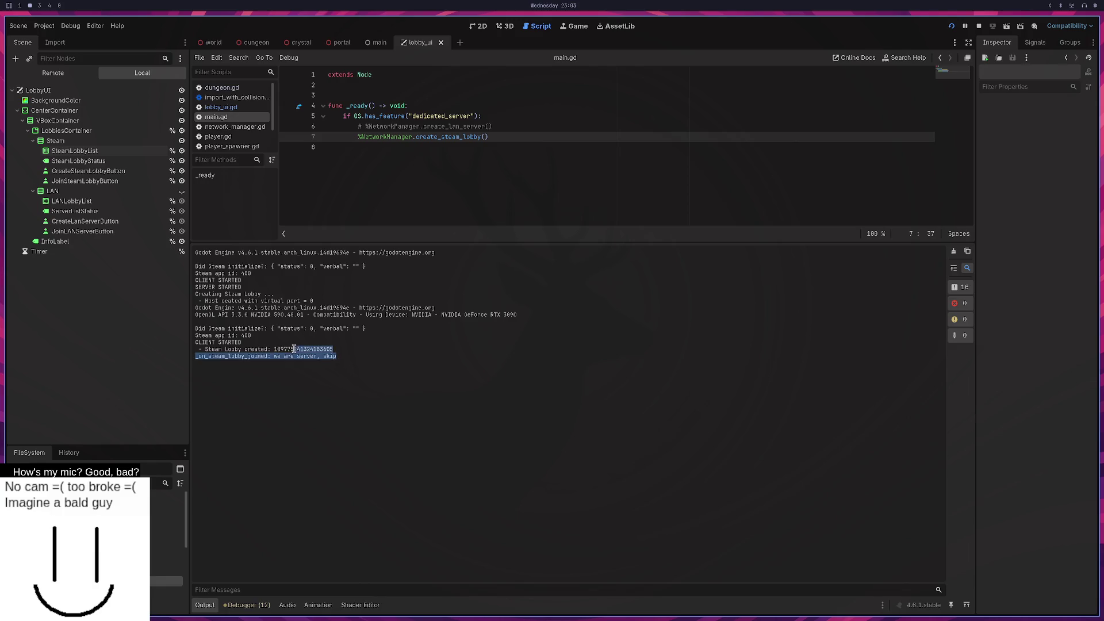
left_click(326, 357)
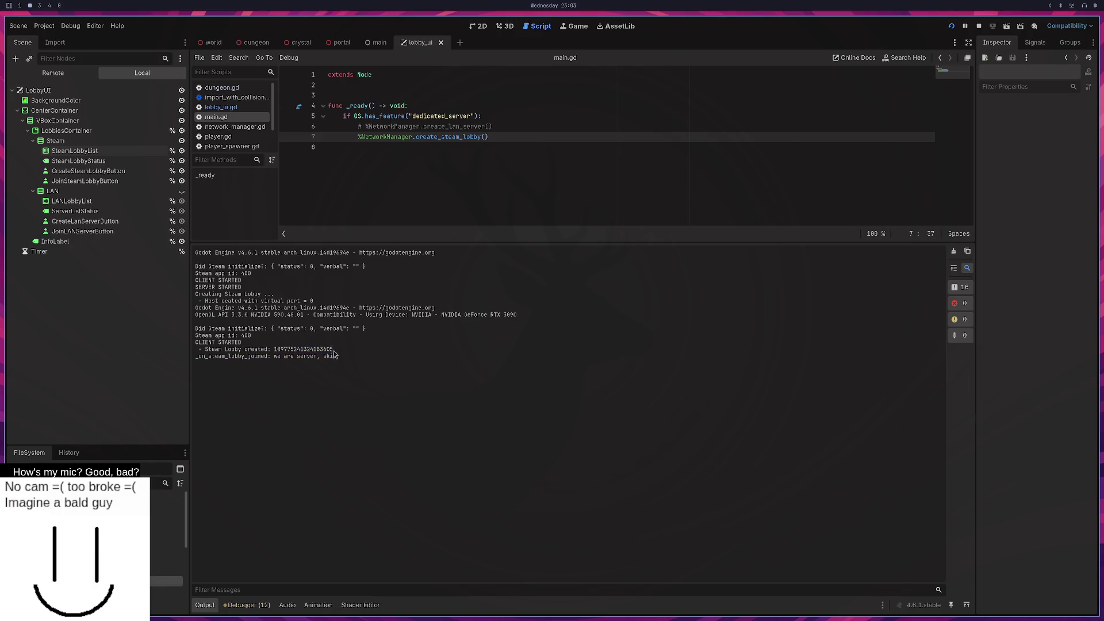
Inspect main.gd's _ready dedicated-server check and its create_steam_lobby call.
left_click(377, 42)
left_click(182, 91)
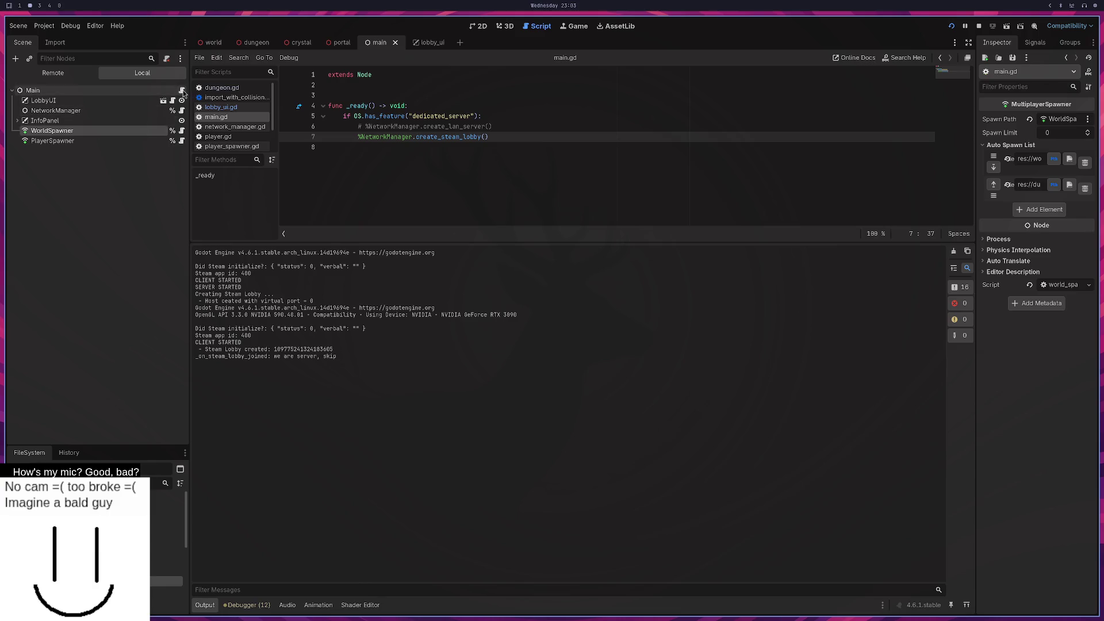
mouse_move(511, 137)
left_mouse_down()
mouse_move(289, 91)
mouse_move(331, 85)
left_mouse_up()
left_click(435, 132)
left_click_drag(506, 139, 326, 116)
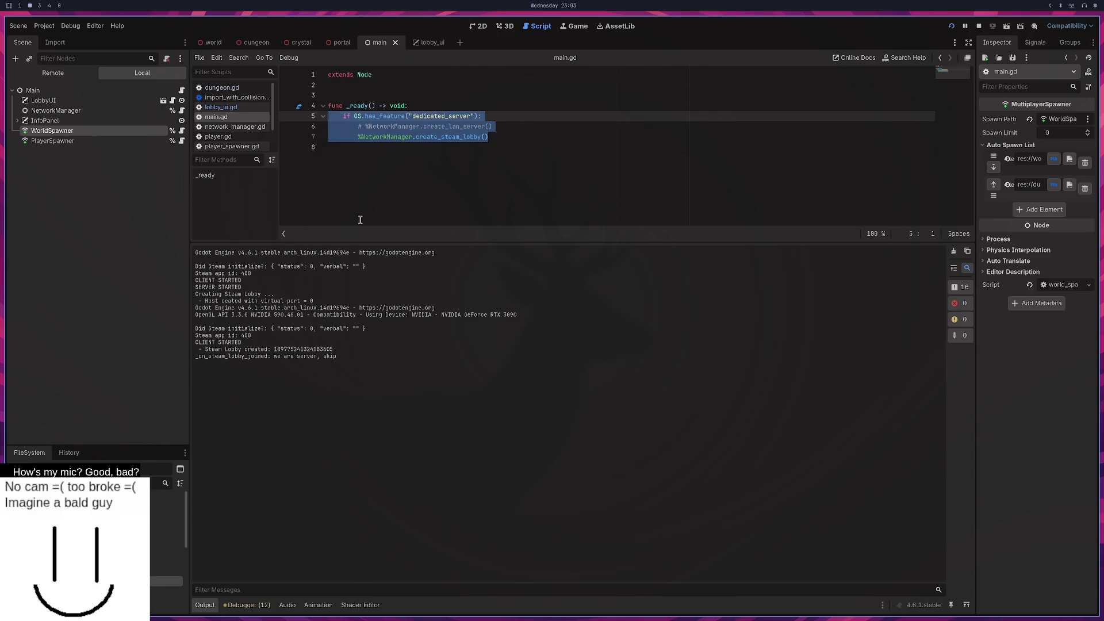
left_click_drag(209, 349, 277, 349)
left_click(457, 137)
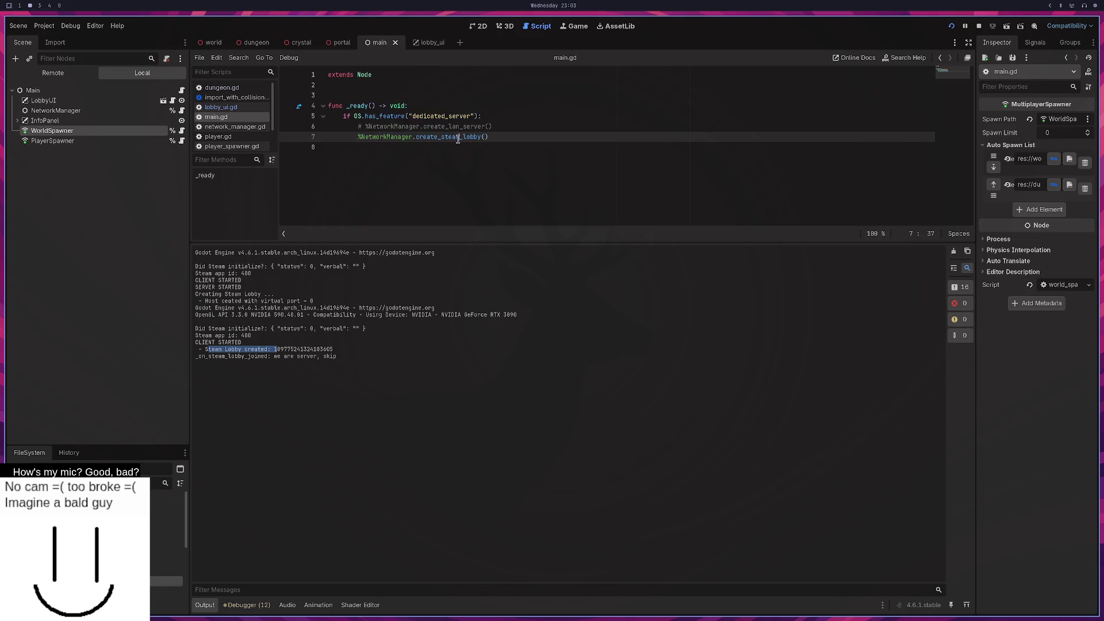
right_click(458, 140)
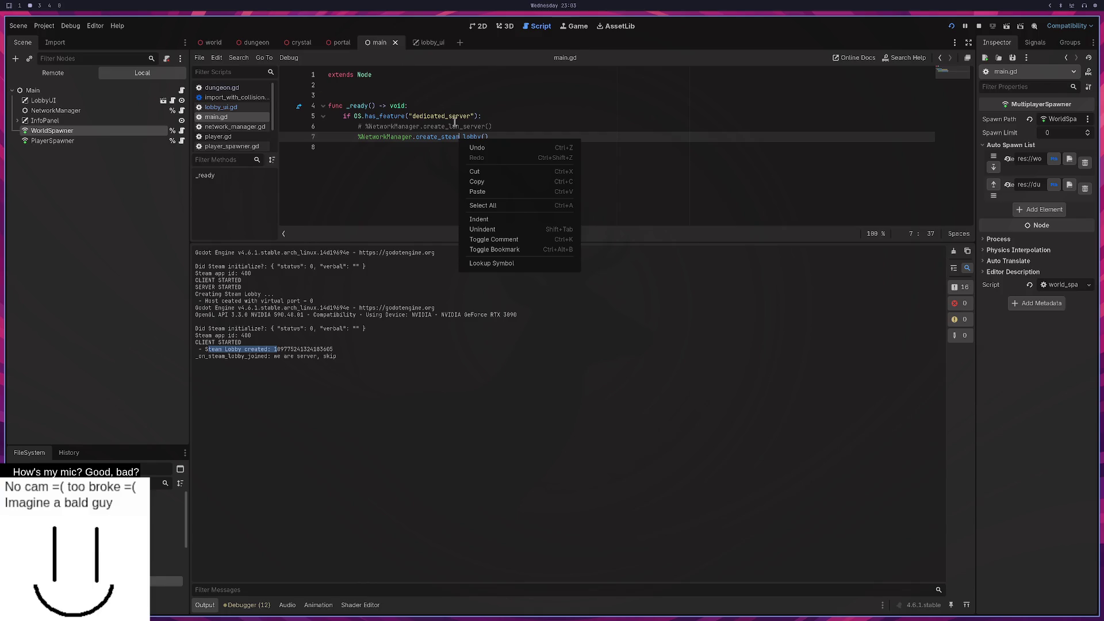
left_click(388, 136)
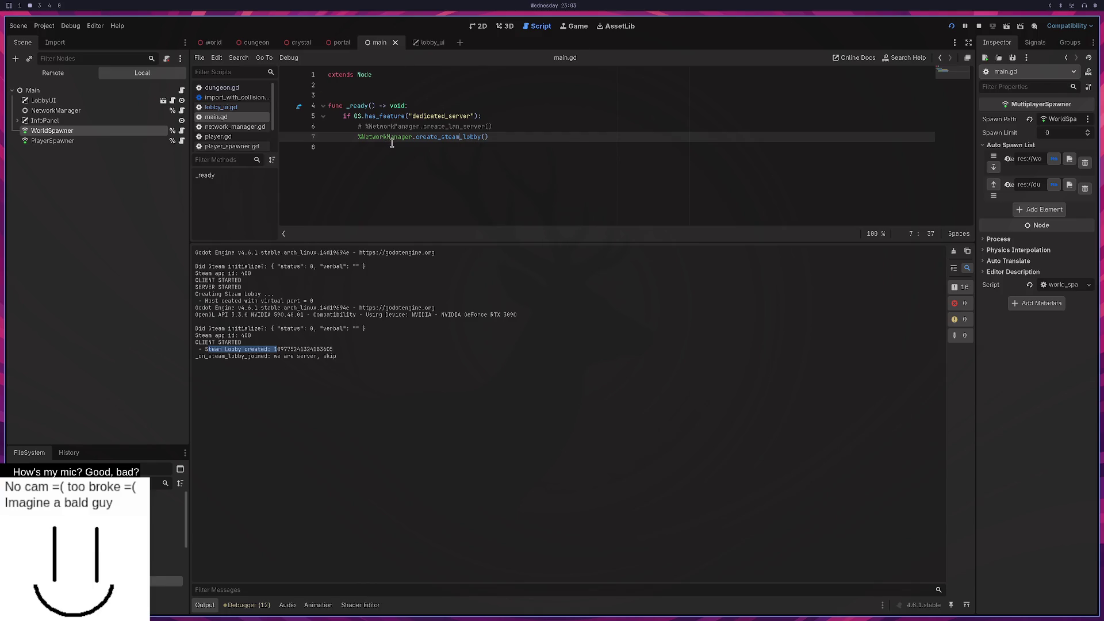
Scroll through network_manager.gd in the script editor, then move to it in Neovim.
left_click(238, 127)
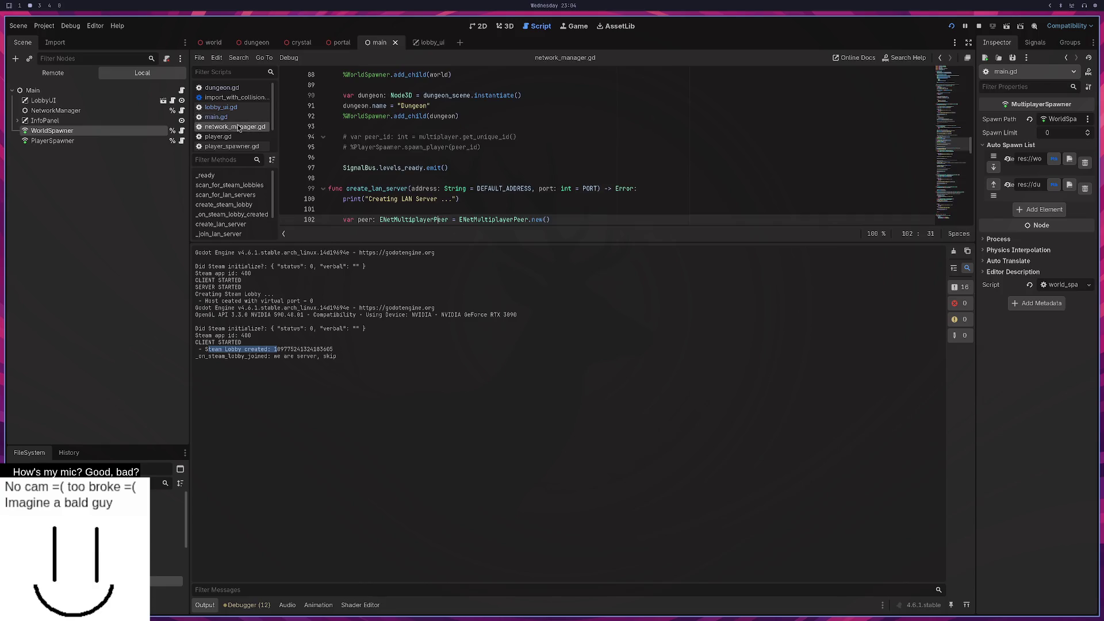
scroll(494, 181, "down", 1)
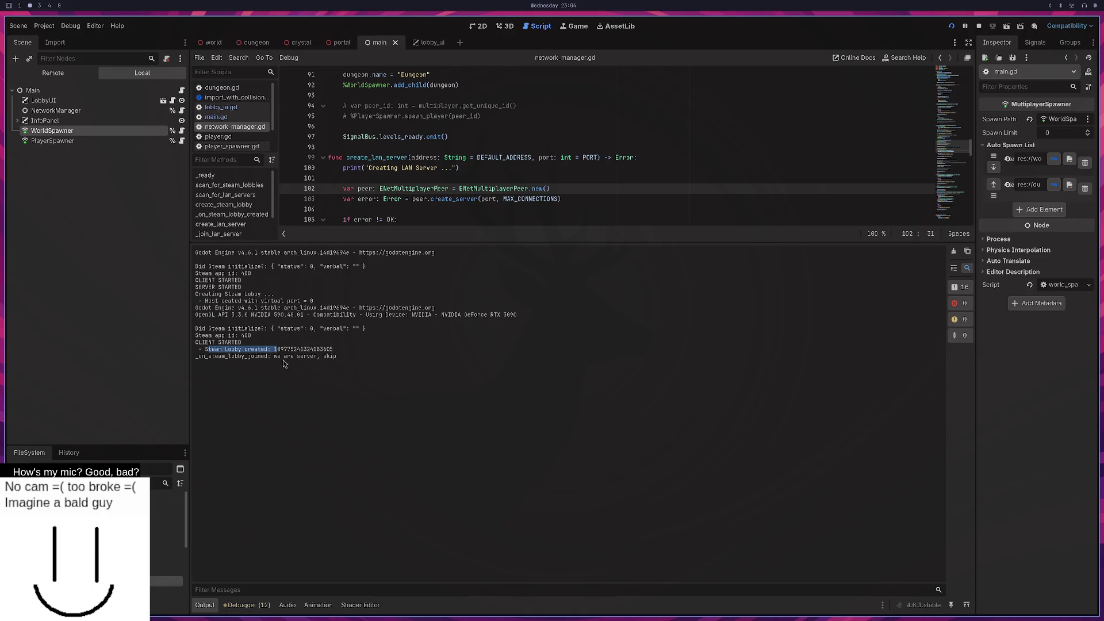
scroll(436, 174, "down", 4)
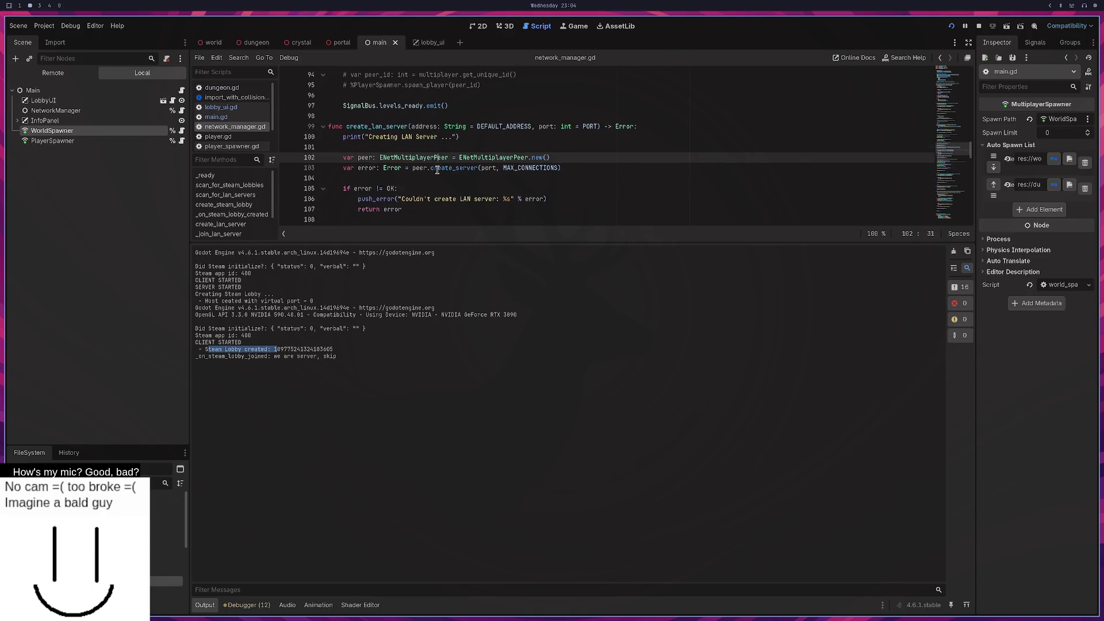
scroll(436, 174, "down", 6)
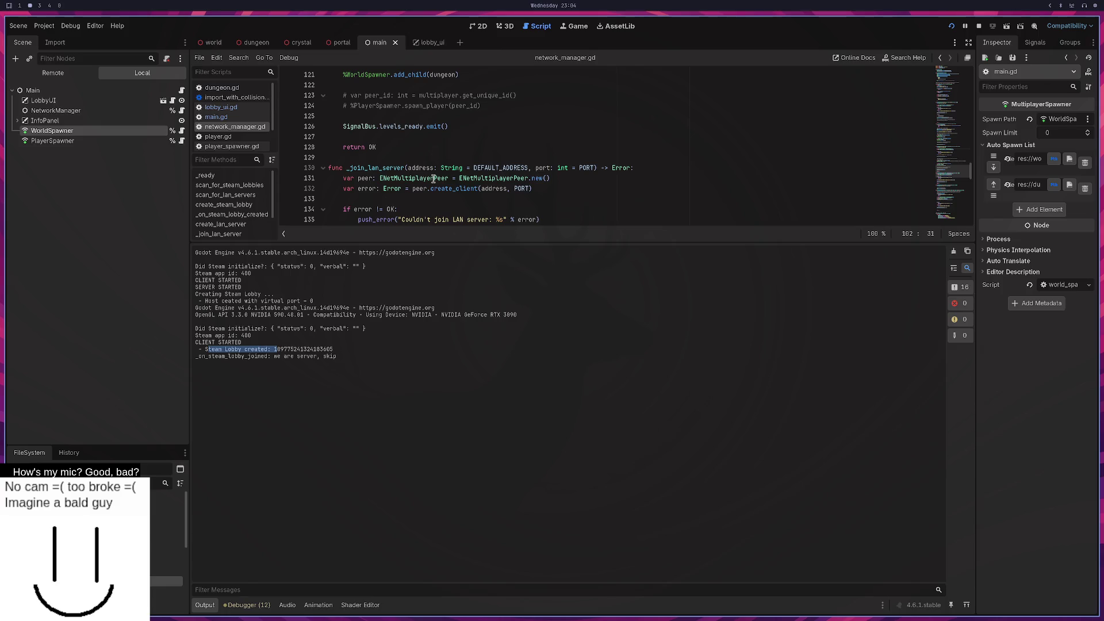
scroll(431, 178, "down", 5)
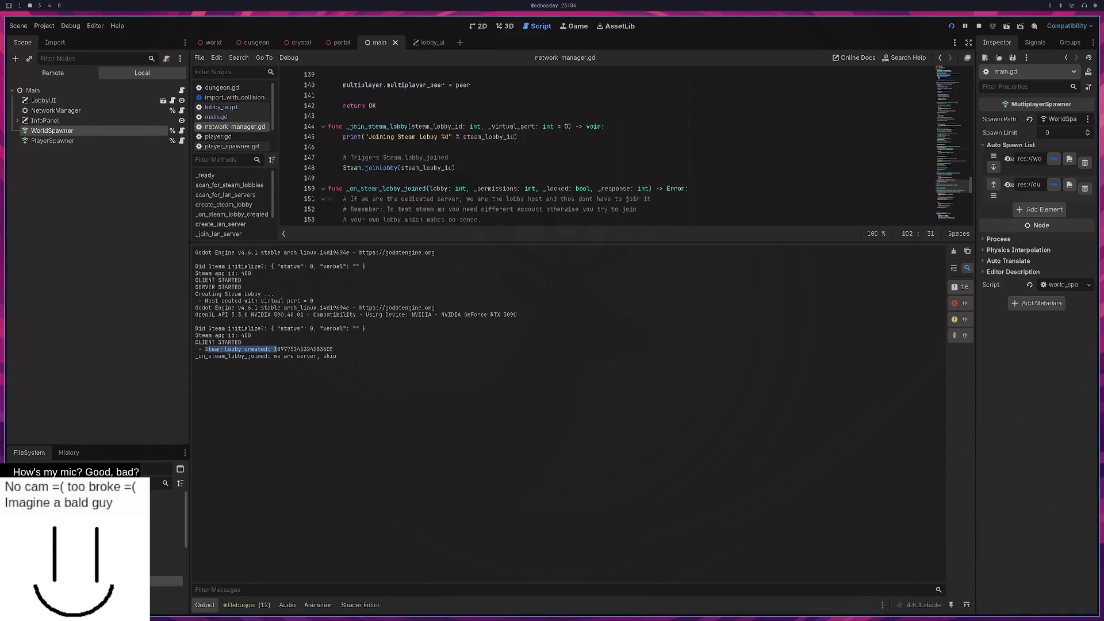
key("Right")
key("super+3")
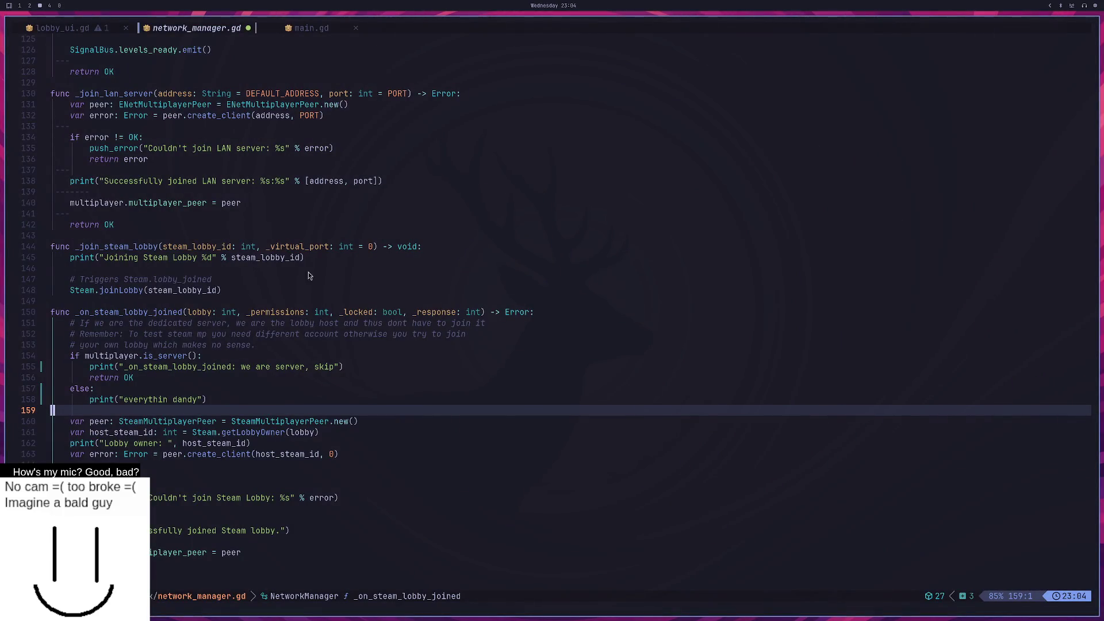
Rerun the game with F5, join Test Lobby 1, and read the 'Joining Steam Lobby' and 'we are server' output lines.
left_click_drag(79, 312, 183, 313)
left_click_drag(144, 380, 85, 358)
key("super+2")
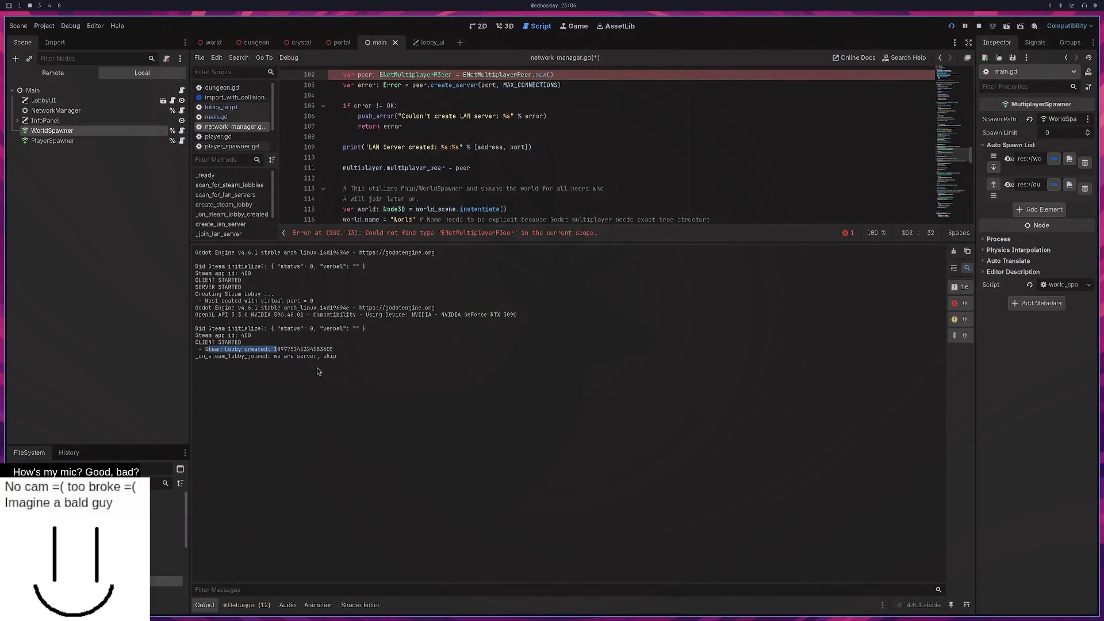
mouse_move(337, 356)
left_mouse_down()
mouse_move(242, 327)
mouse_move(196, 266)
left_mouse_up()
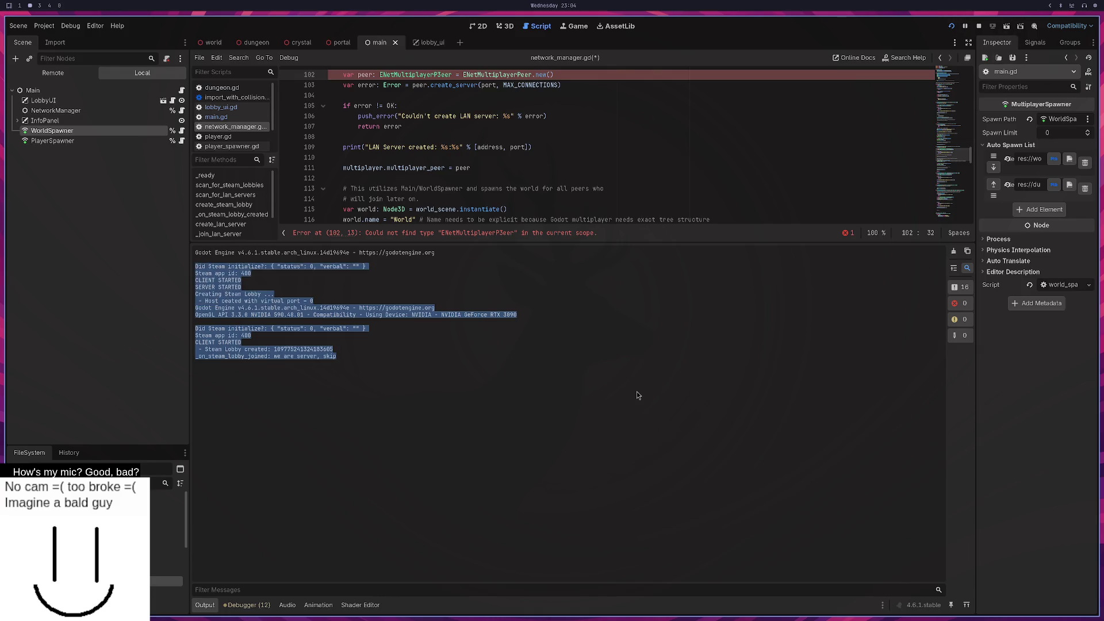
key("F5")
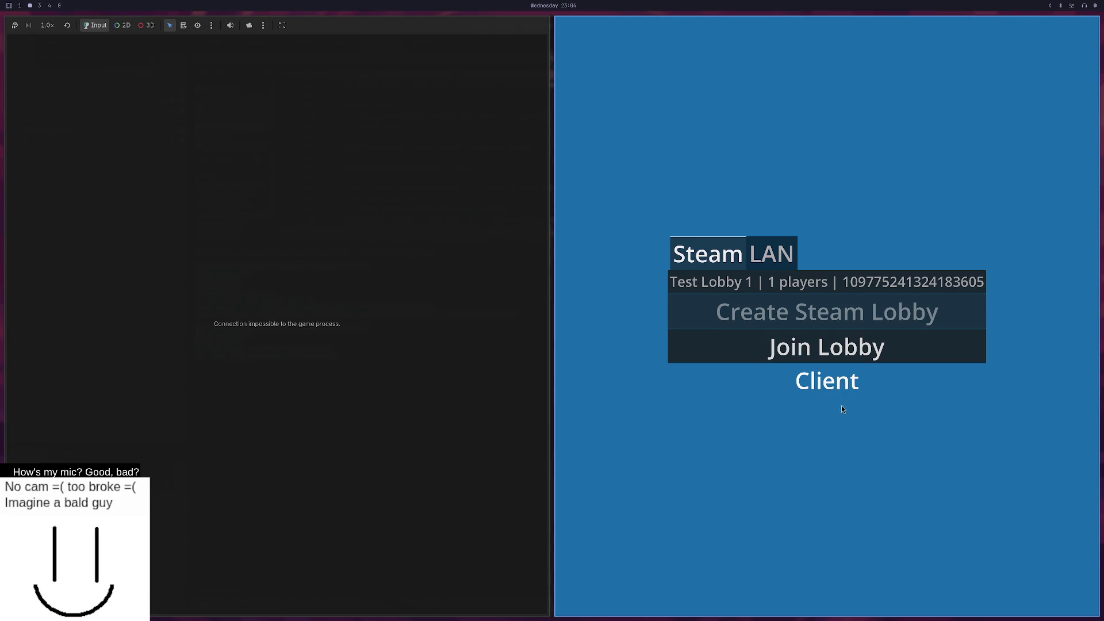
left_click(807, 347)
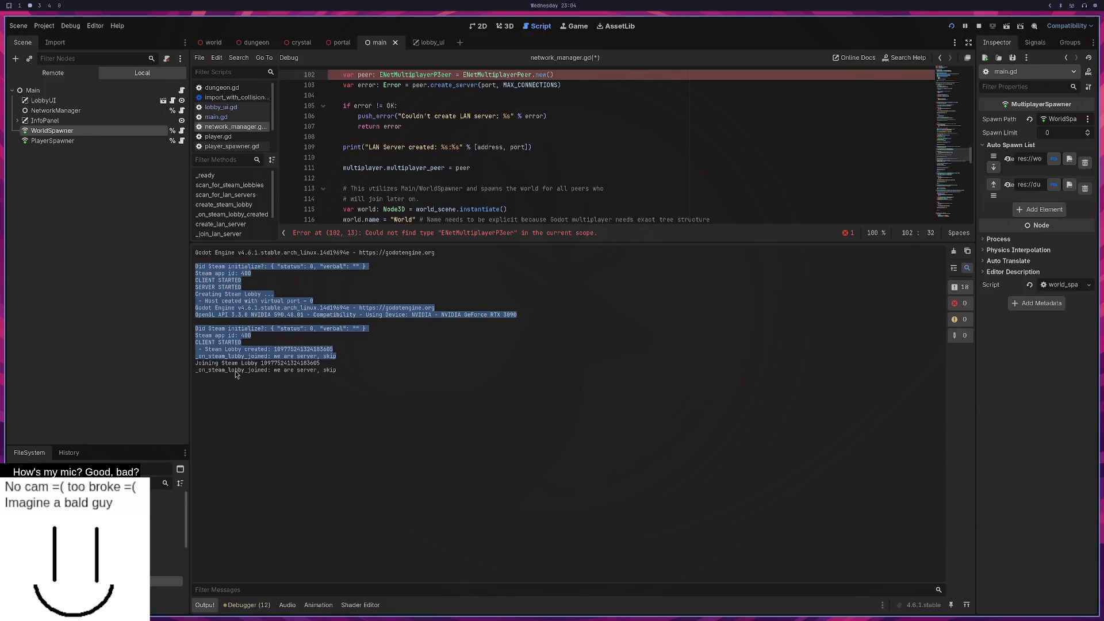
left_click_drag(196, 363, 321, 364)
left_click_drag(197, 371, 340, 371)
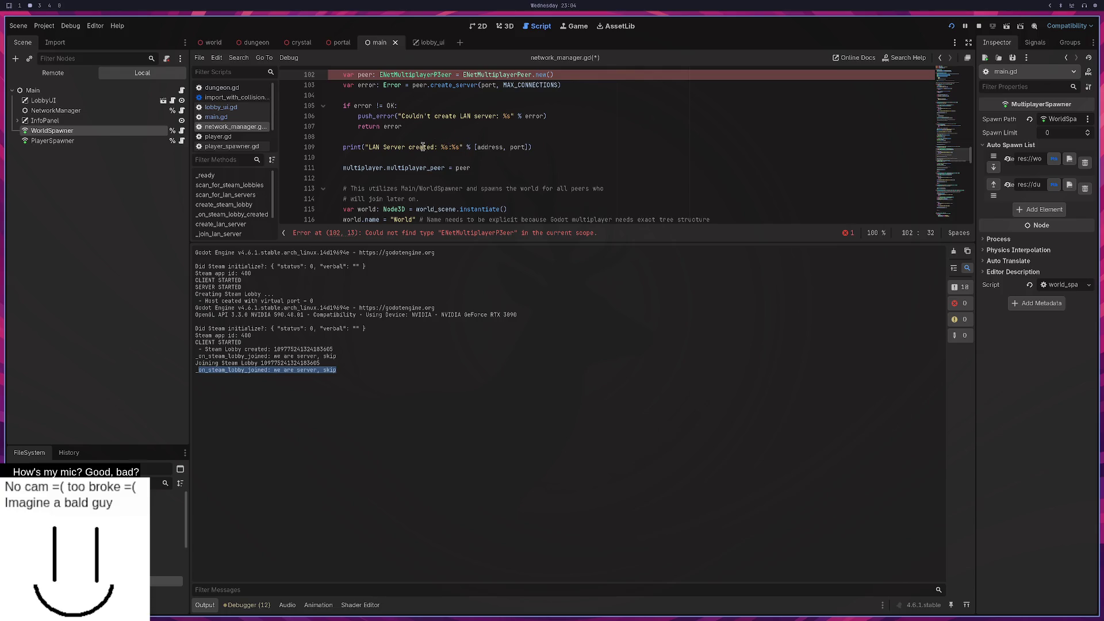
key("super+3")
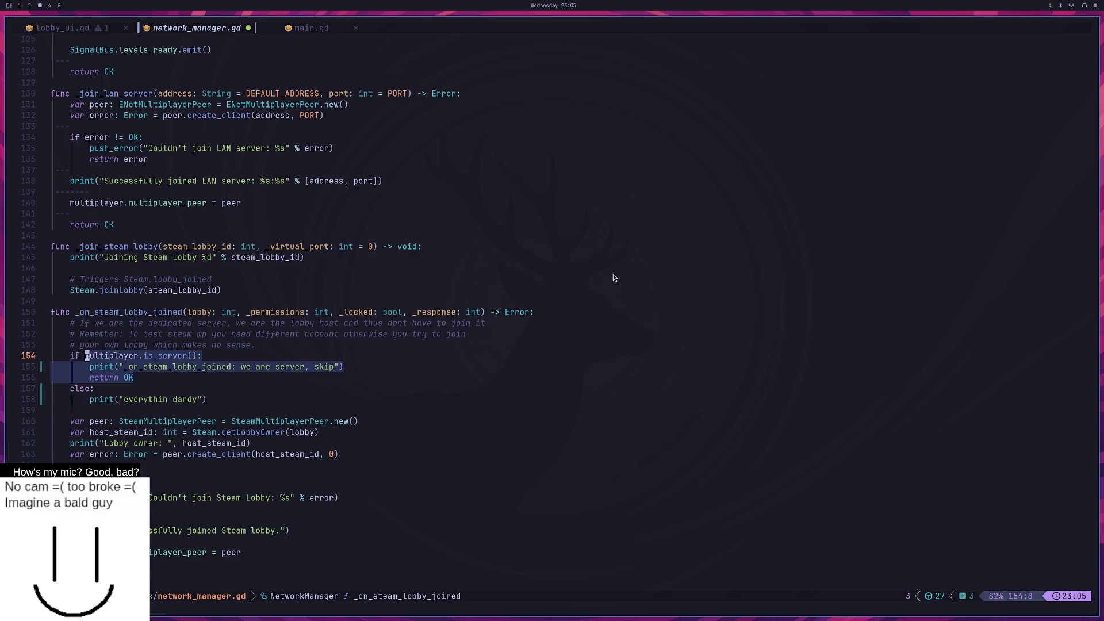
Show is_server's hover documentation with K, then bring up the GodotSteam MultiplayerPeer docs.
key("super+1")
key("super+2")
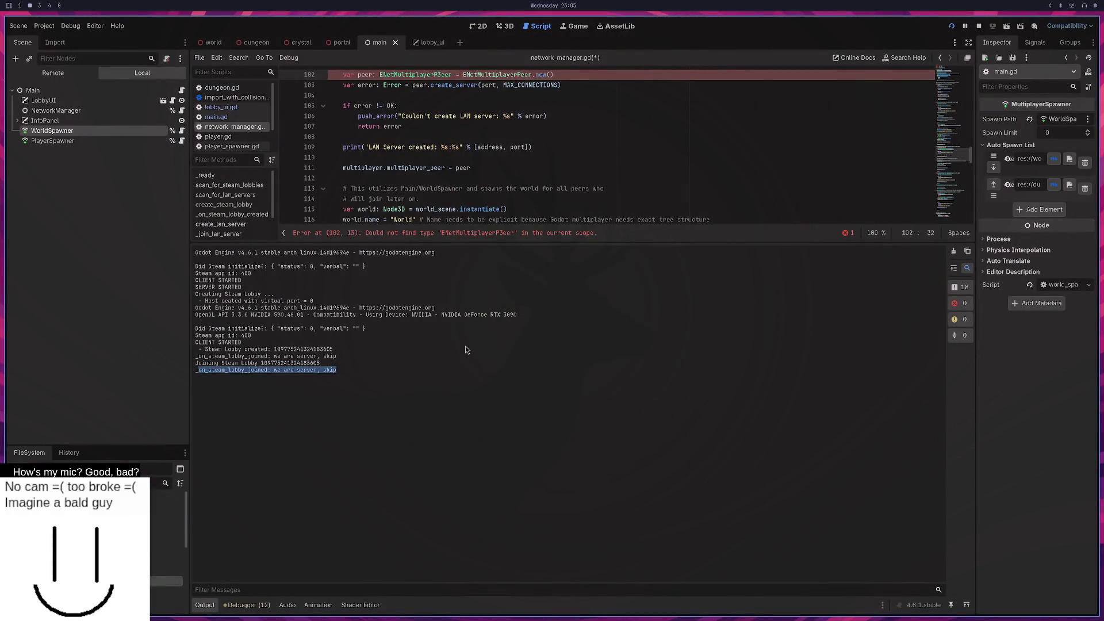
key("super+3")
left_click(170, 349)
key("j")
key("shift+k")
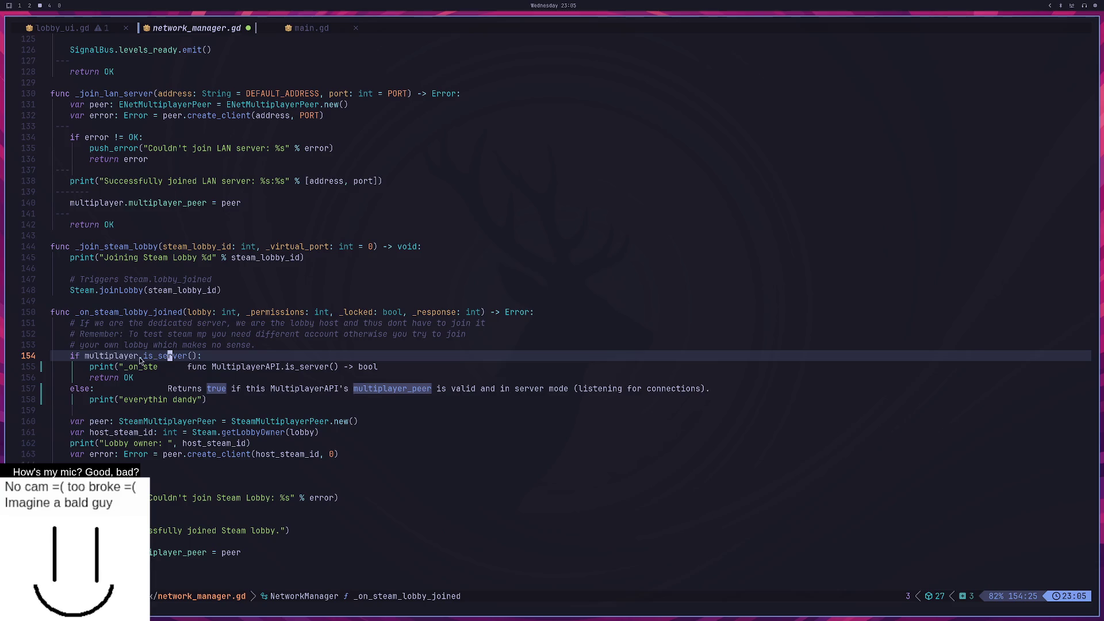
key("super+2")
key("super+1")
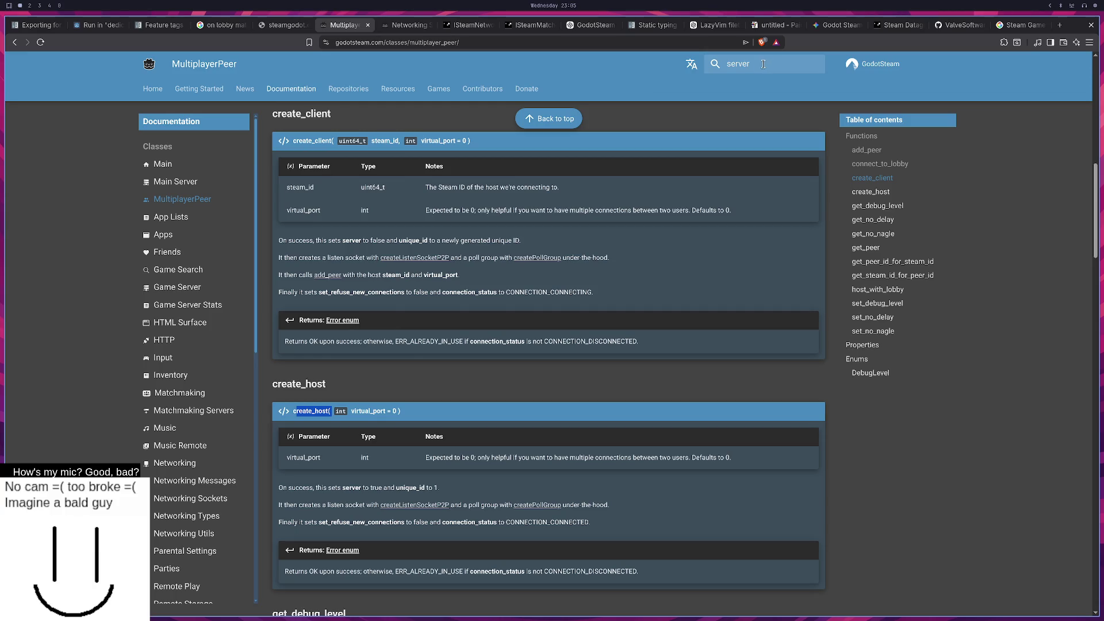
In a new Brave tab, enter the search 'godot multiplayer is_server'.
key("super+3")
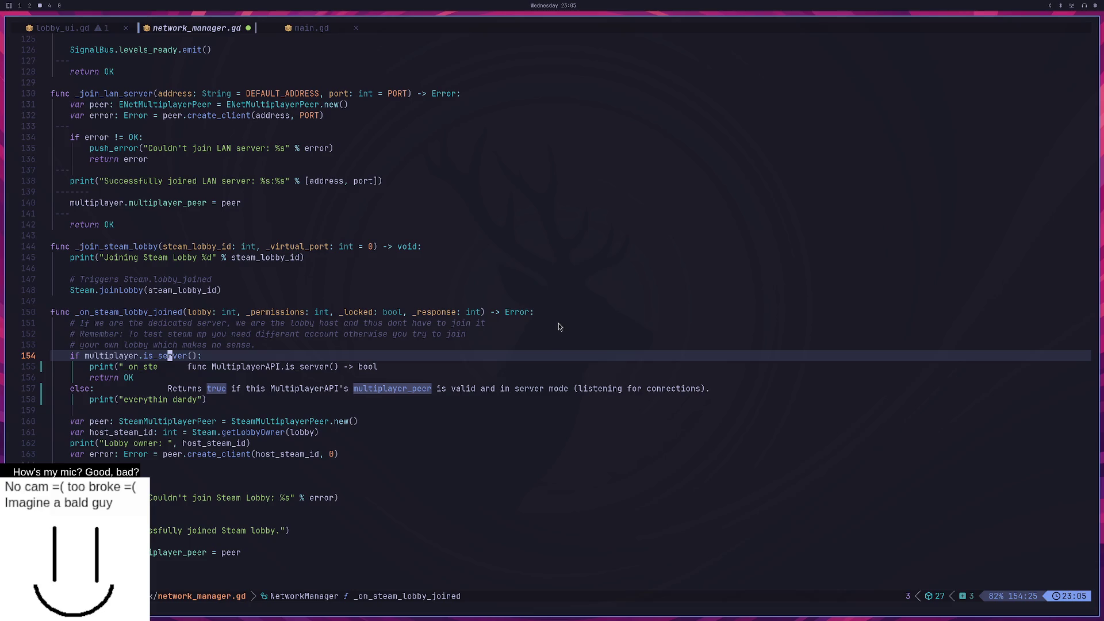
key("super+2")
key("super+3")
key("super+1")
key("ctrl+t")
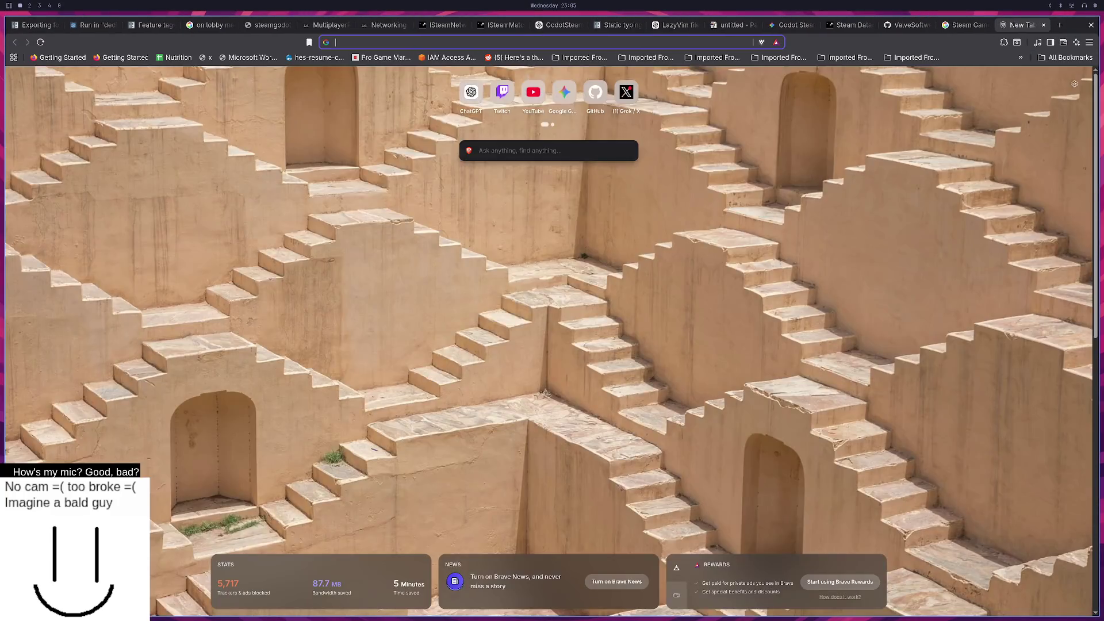
type("godot multiplayer is_se")
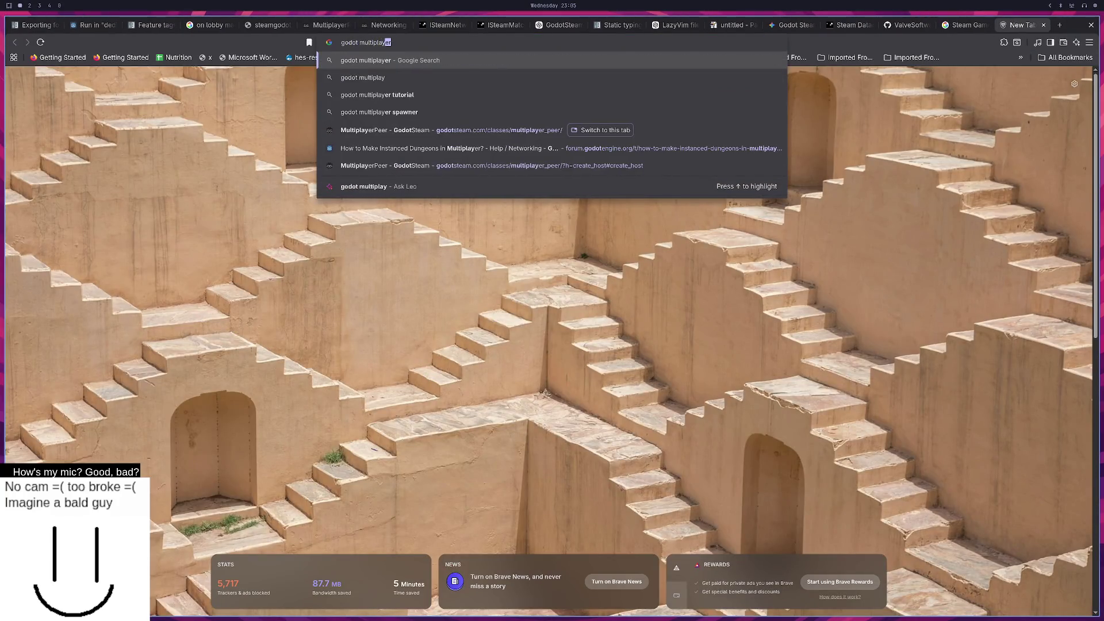
type("rver")
Run the search, open the High-level multiplayer docs result, and mute the microphone.
key("Return")
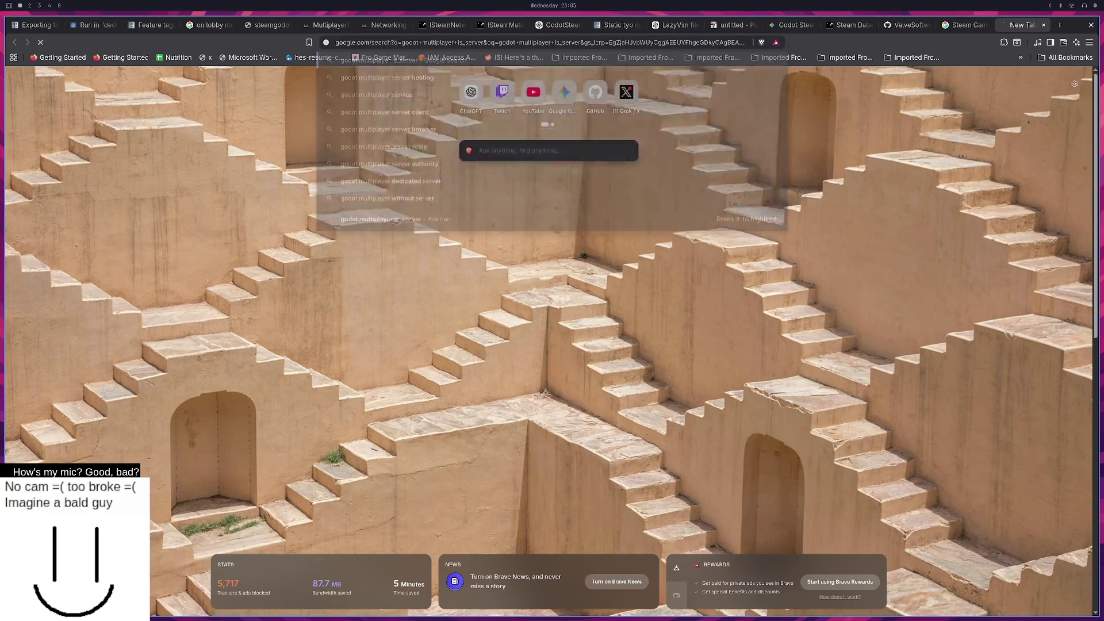
left_click(170, 148)
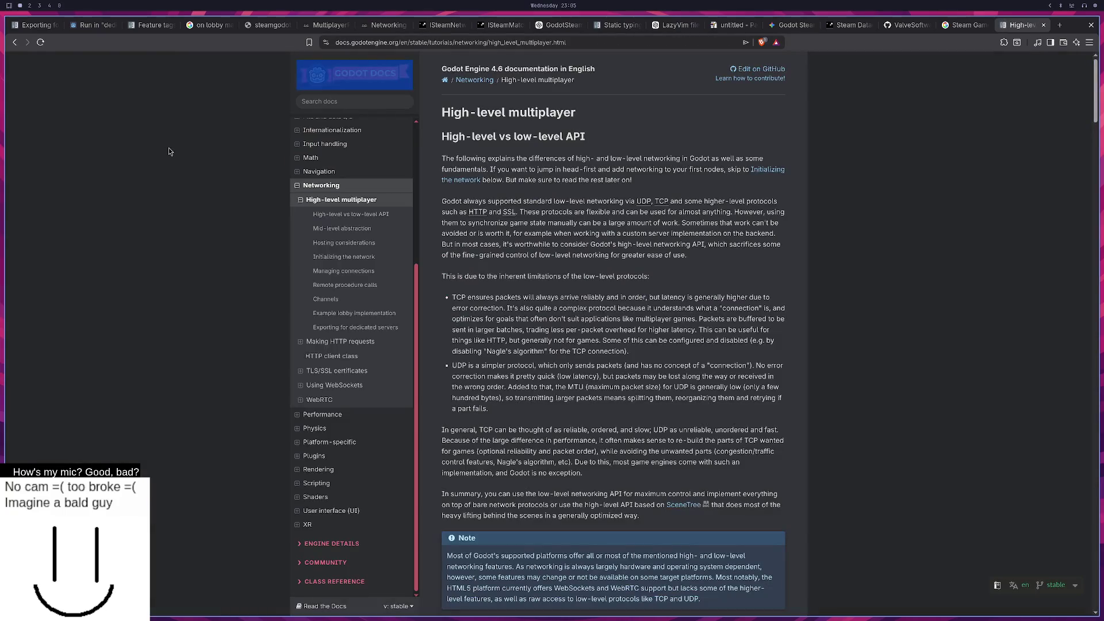
key("super+5")
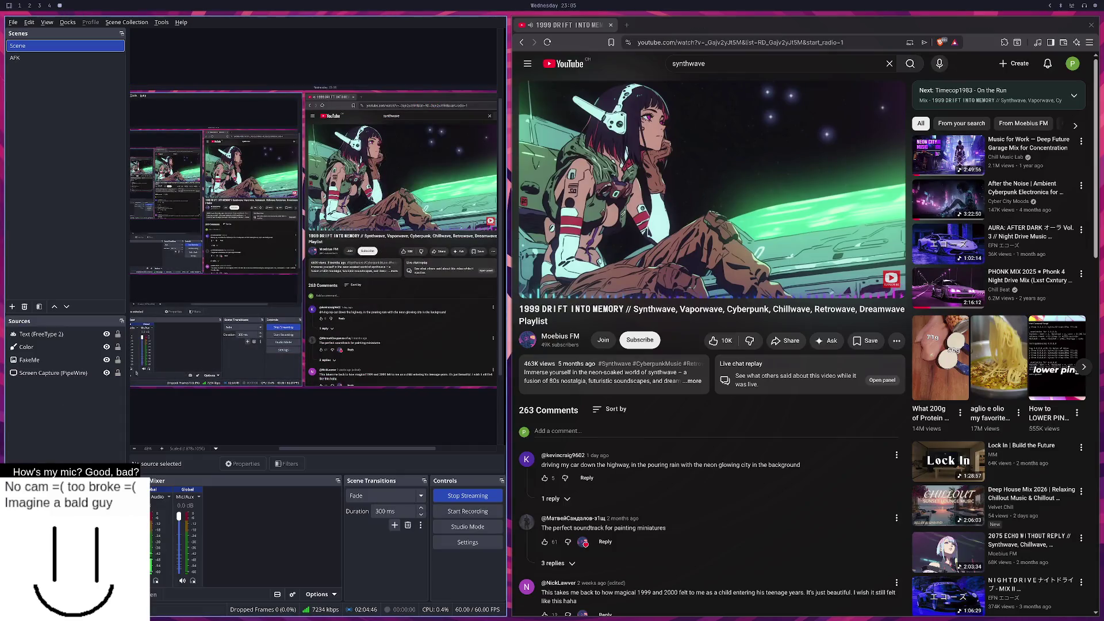
key("XF86AudioMicMute")
key("super+1")
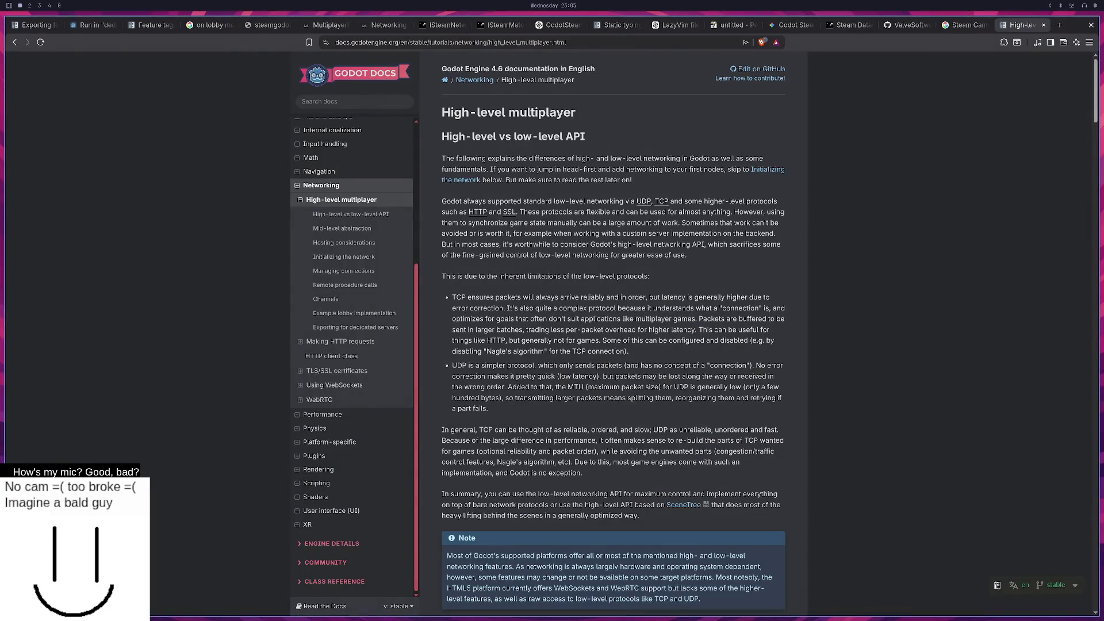
Find is_server on the docs page and step through its matches.
key("ctrl+f")
type("is")
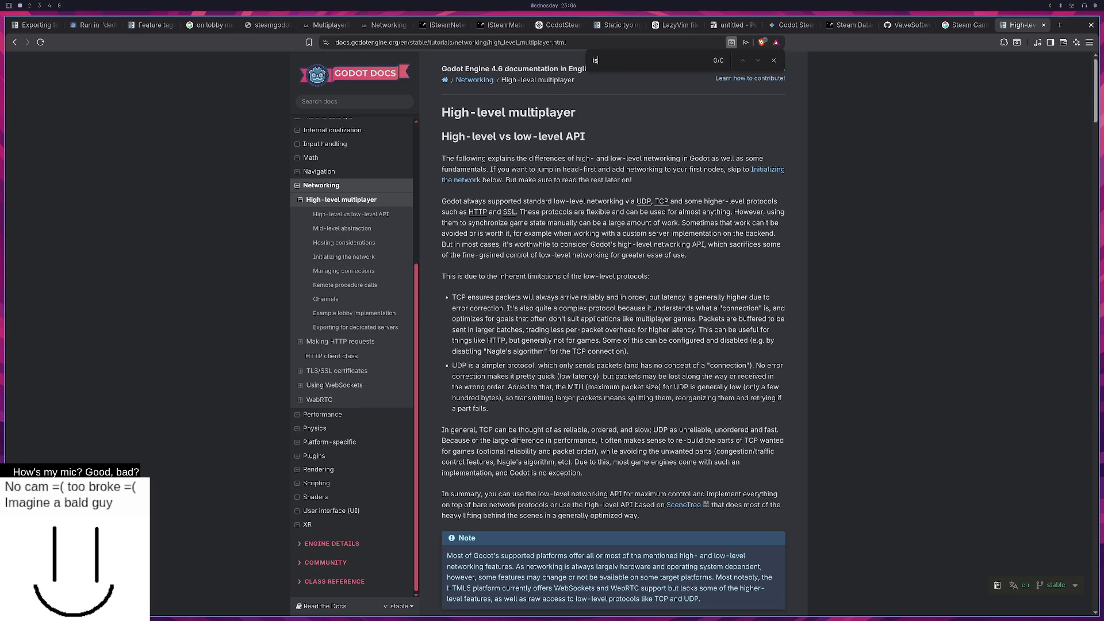
type("_server")
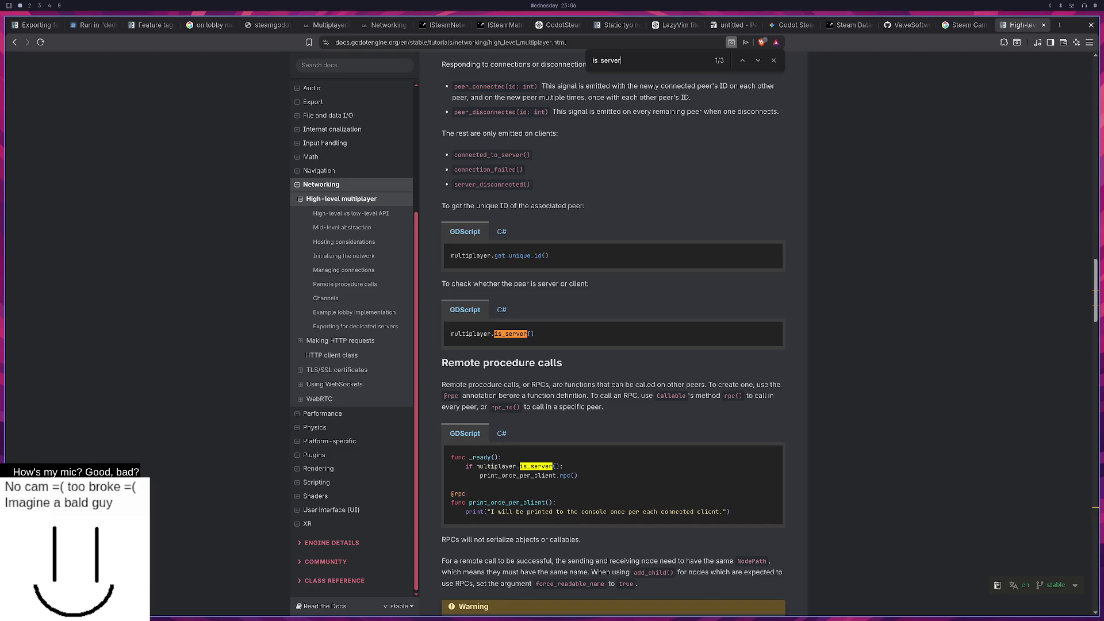
key("Return")
key("Return")
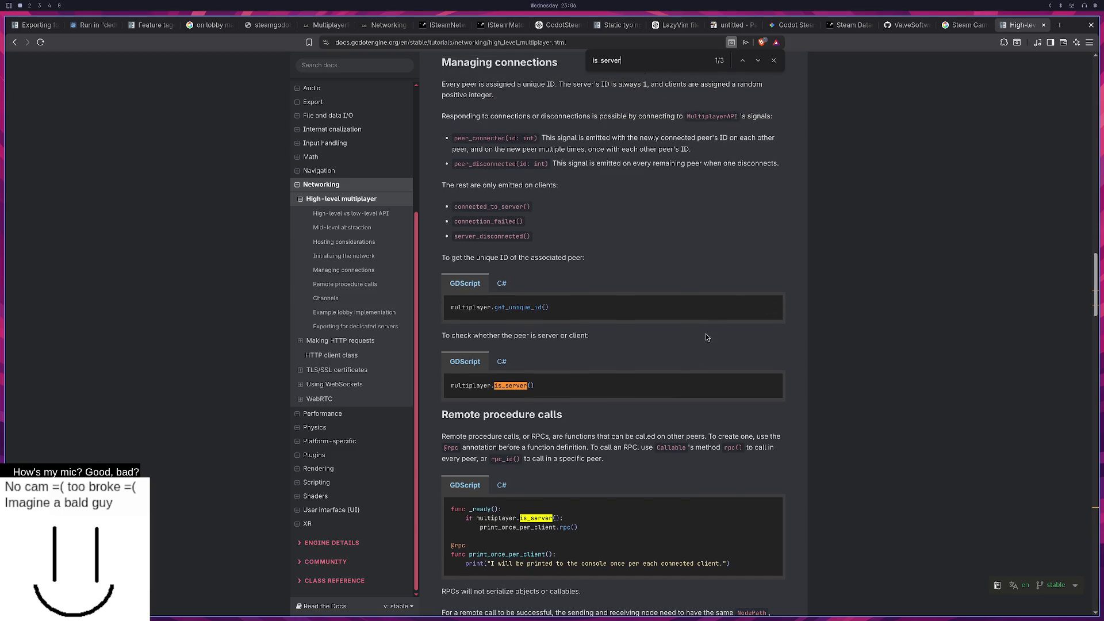
key("super+3")
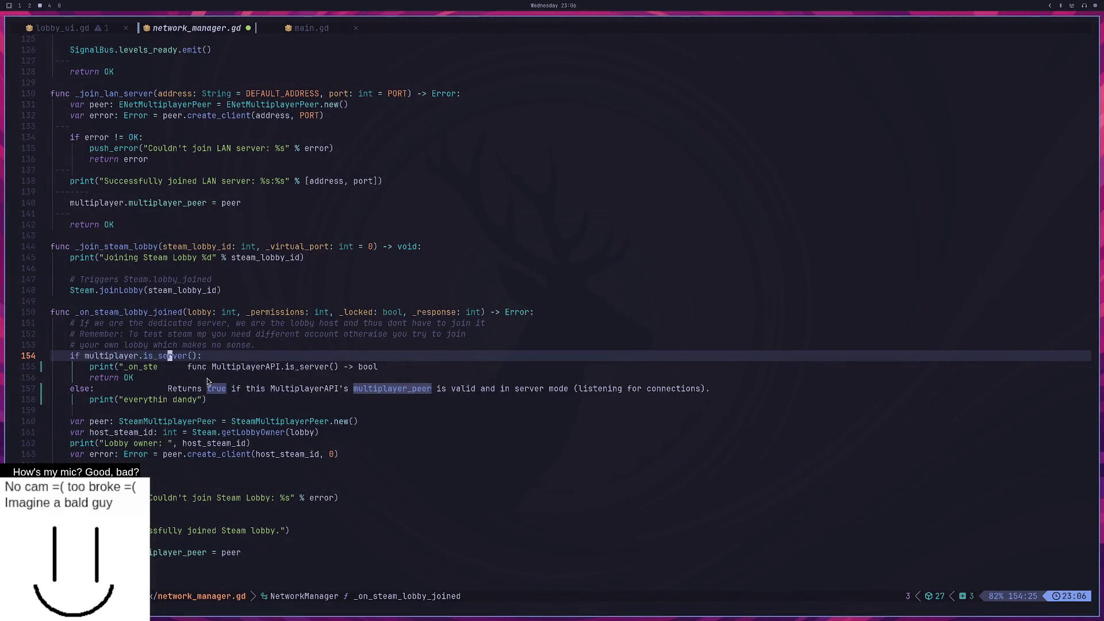
Try go-to-definition on is_server at line 154, which finds nothing.
double_click(175, 356)
key("Escape")
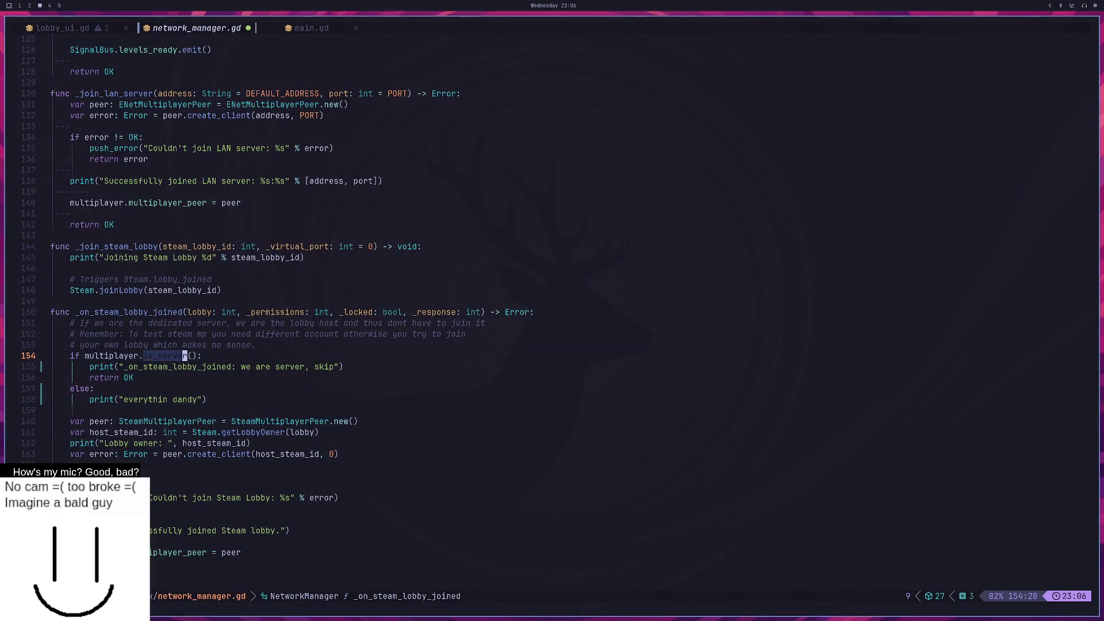
left_click(174, 357)
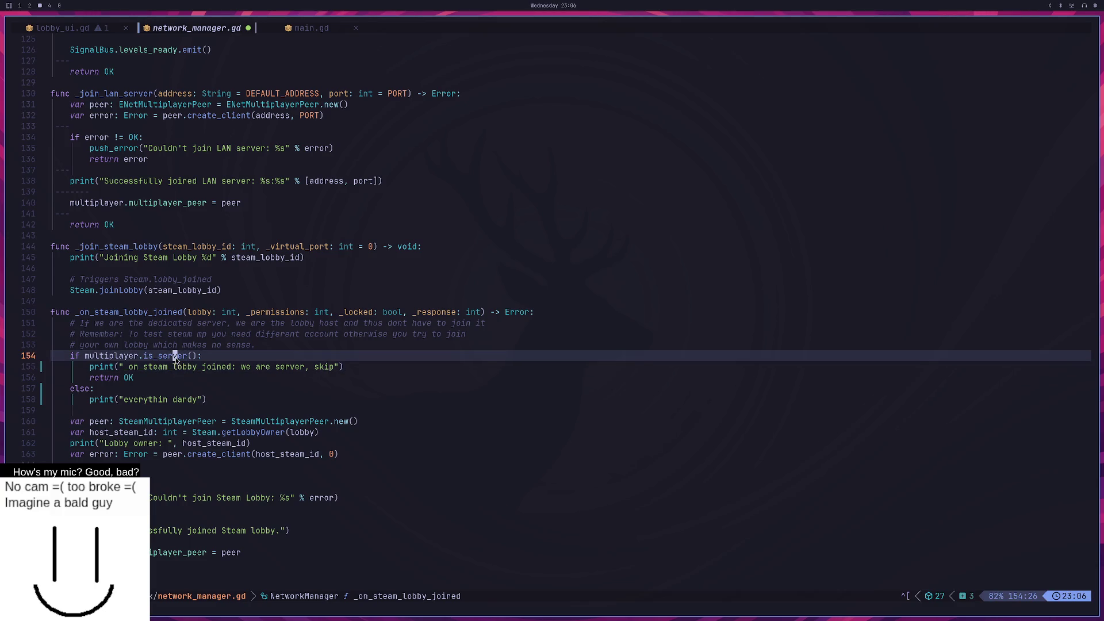
key("g")
key("d")
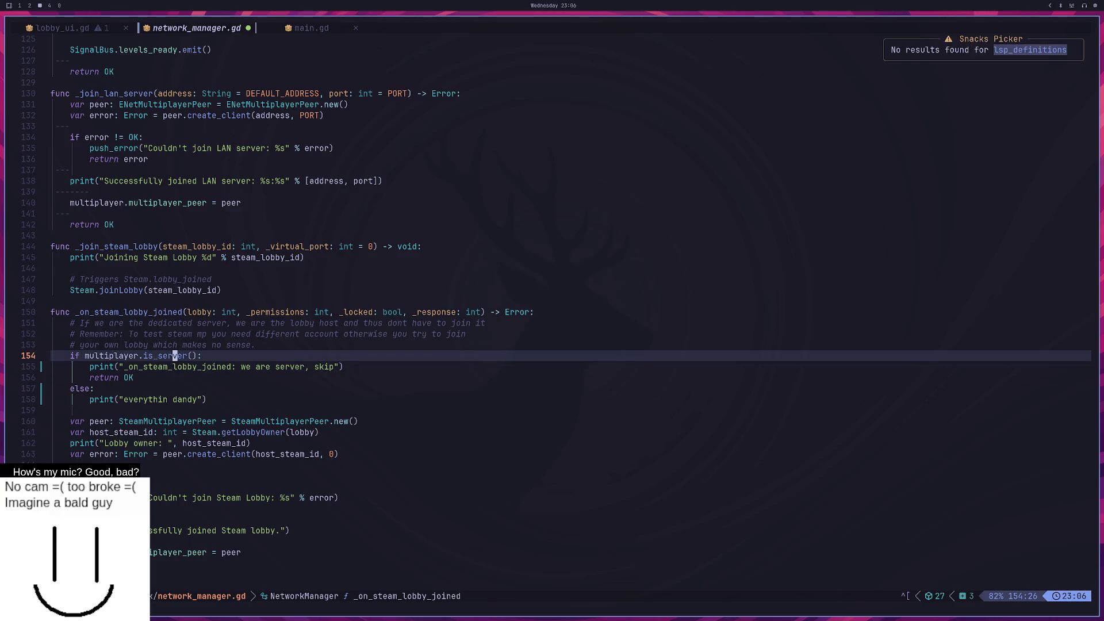
key("super+2")
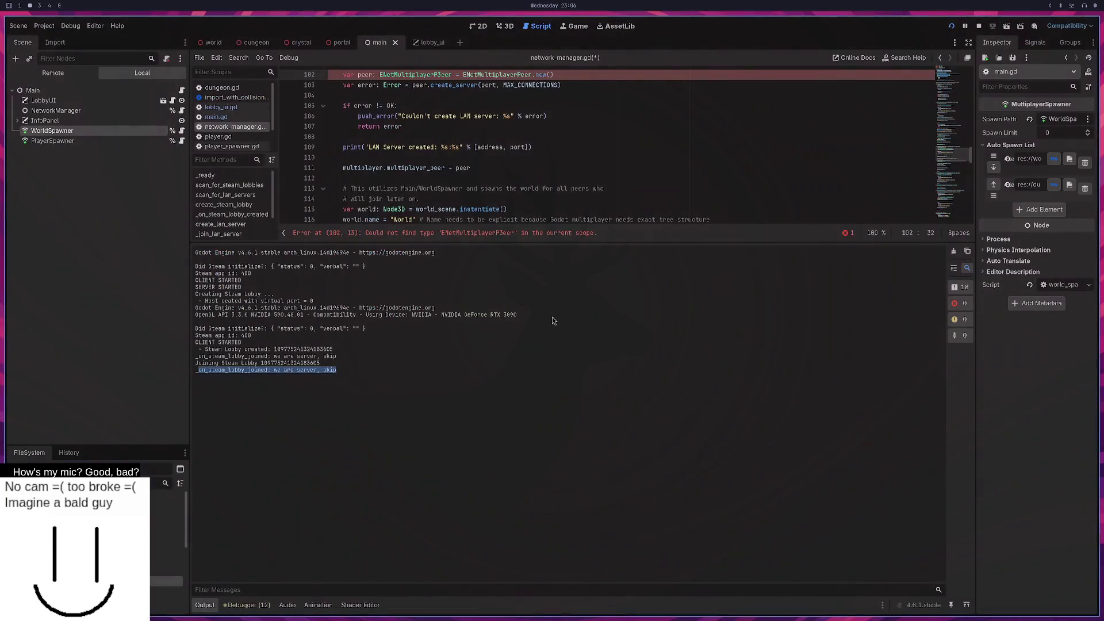
key("super+1")
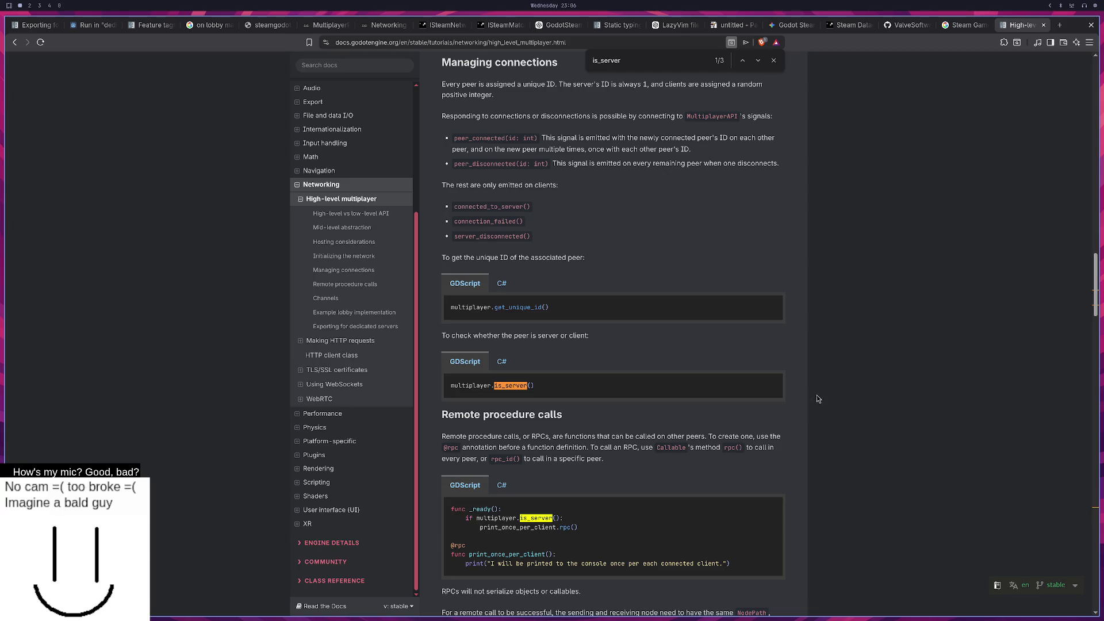
Add 'var peer_id: int = multiplayer.get_unique_id()' above the lobby-joined prints.
left_click_drag(555, 309, 431, 313)
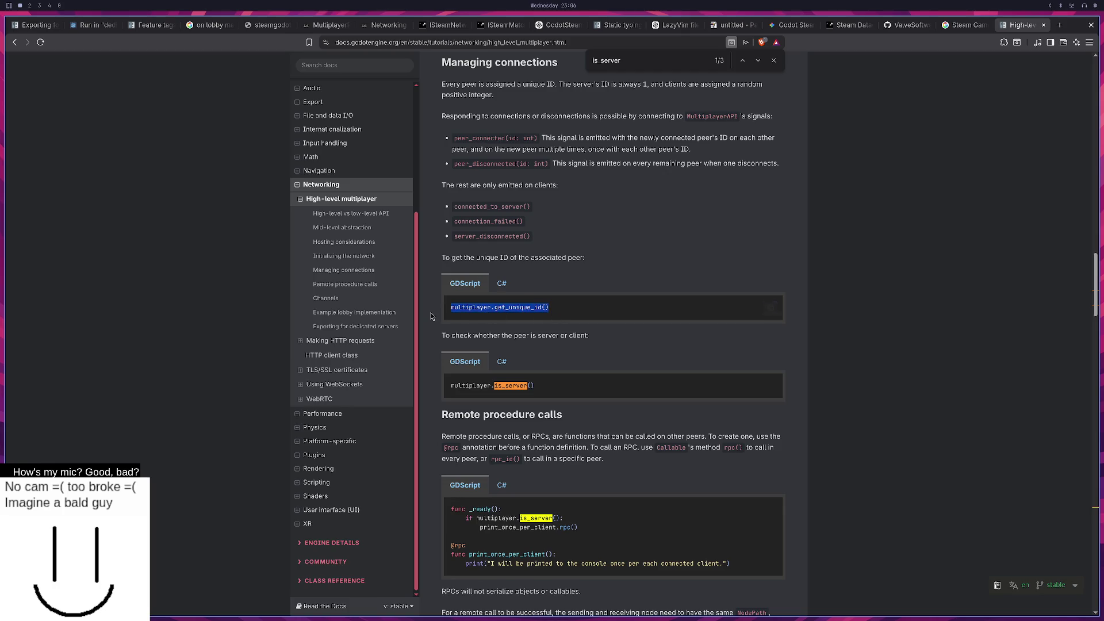
key("super+3")
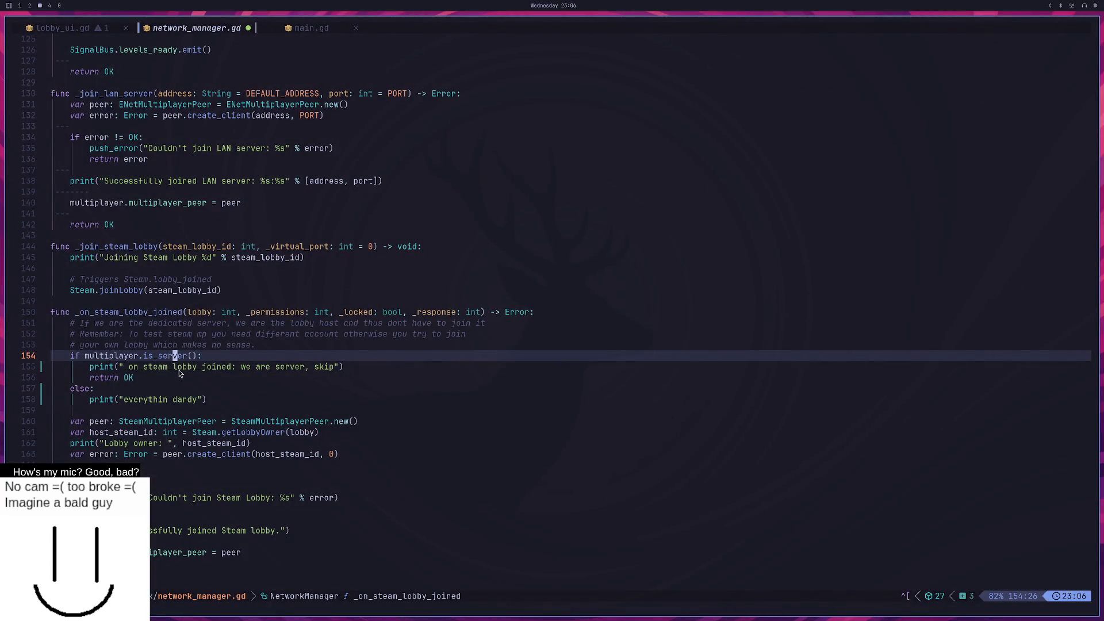
type("O#")
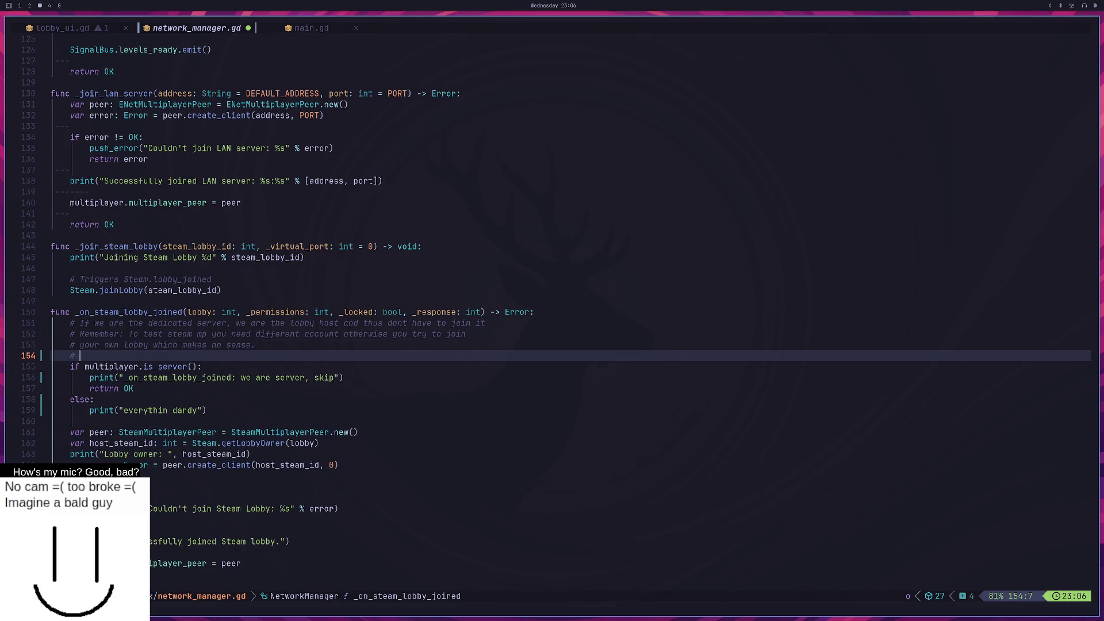
key("BackSpace")
key("BackSpace")
type("var ")
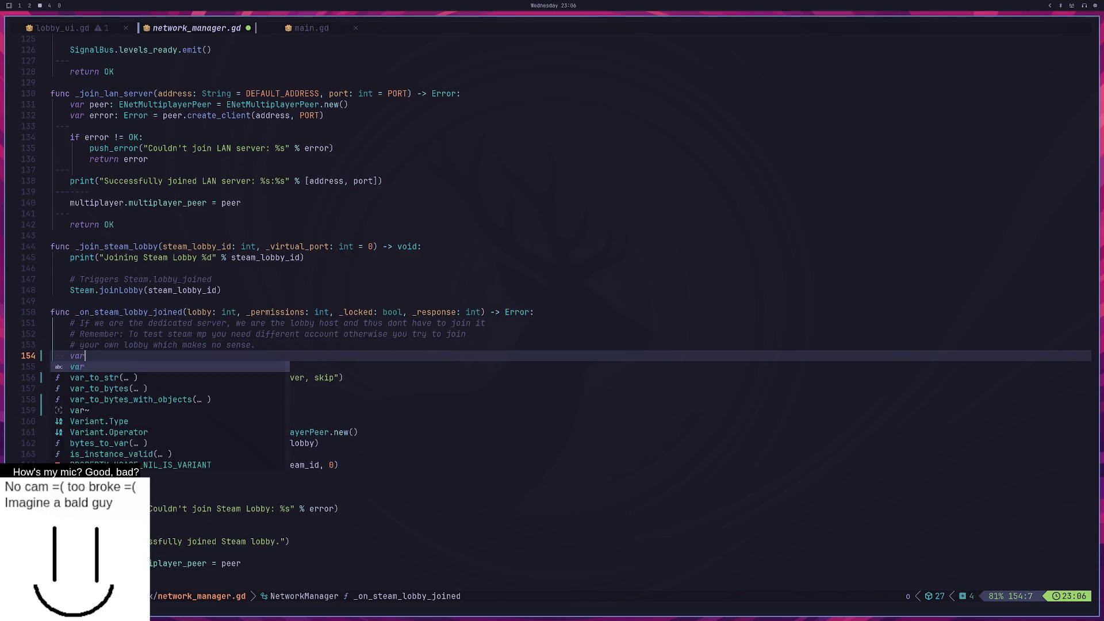
type("peer_id:")
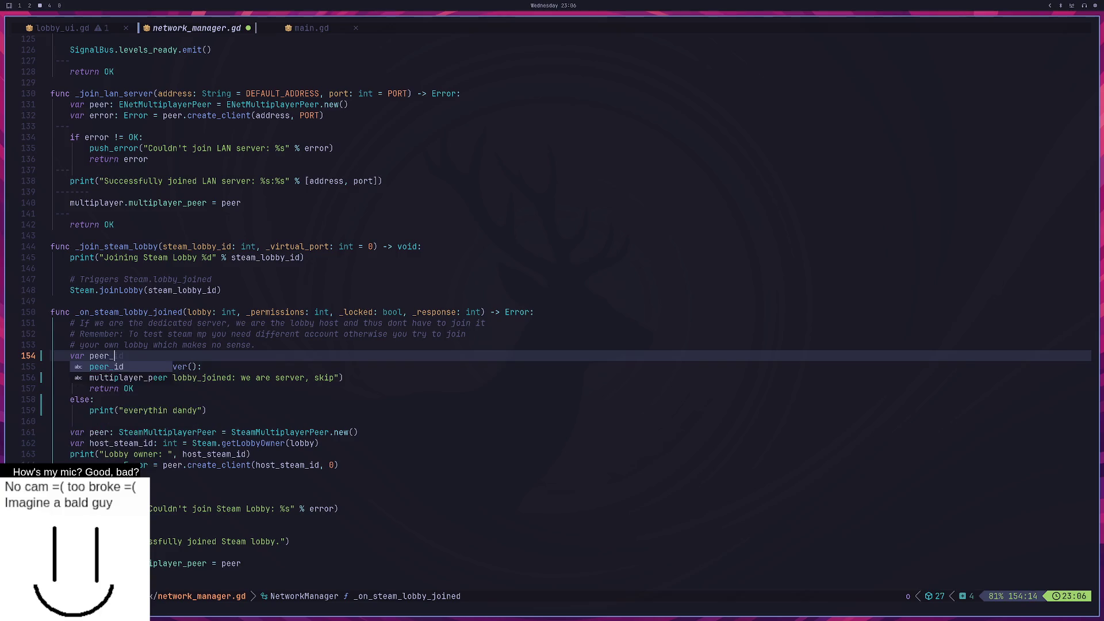
type(" int = <BS>")
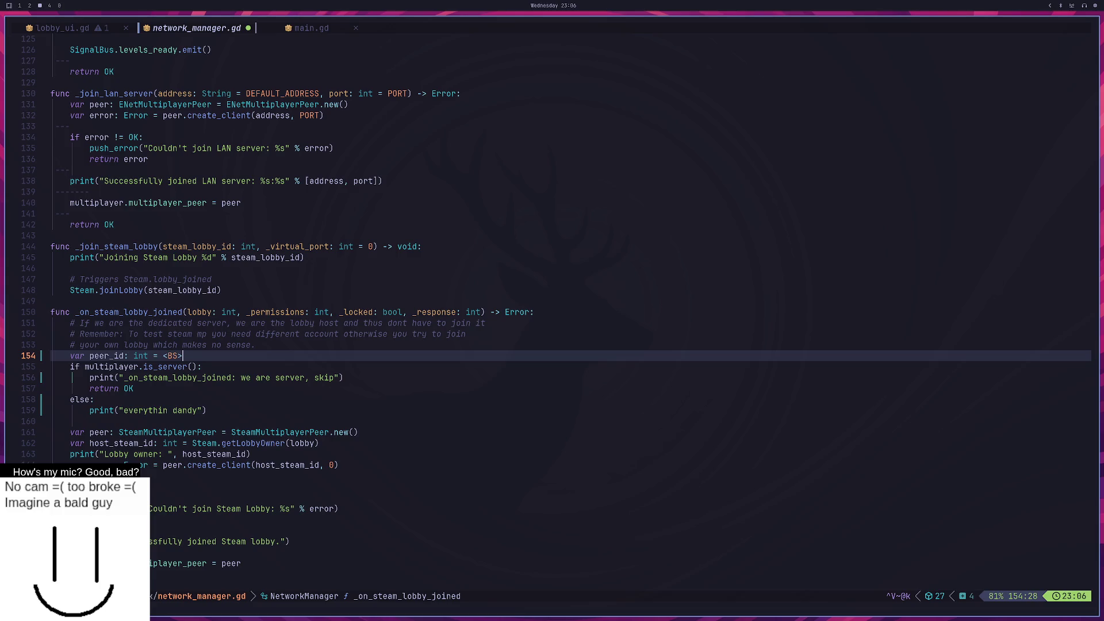
type("multiplayer.get_unique_id()")
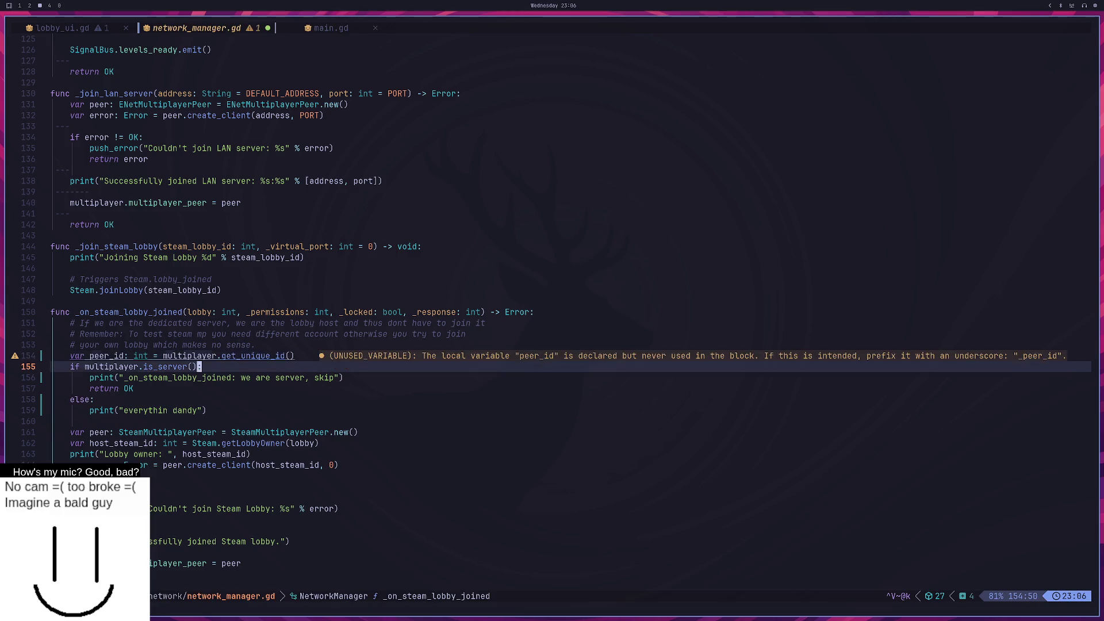
Prefix the server-skip print with %d and append '% peer_id' as its format argument.
key("j")
key("j")
key("b")
key("b")
key("b")
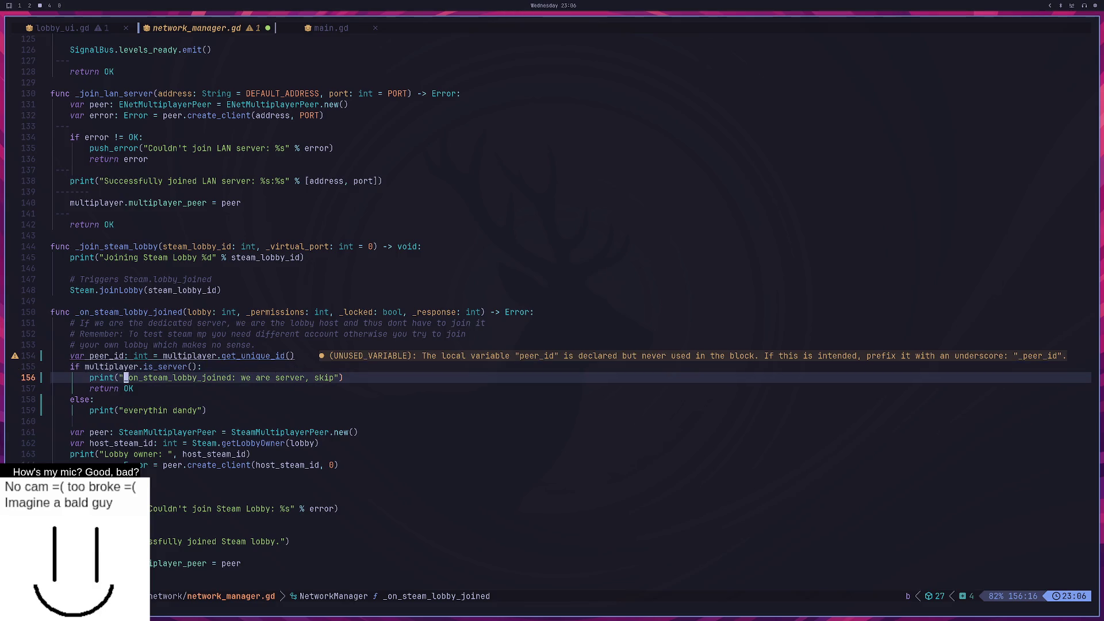
type("w")
type("i%d")
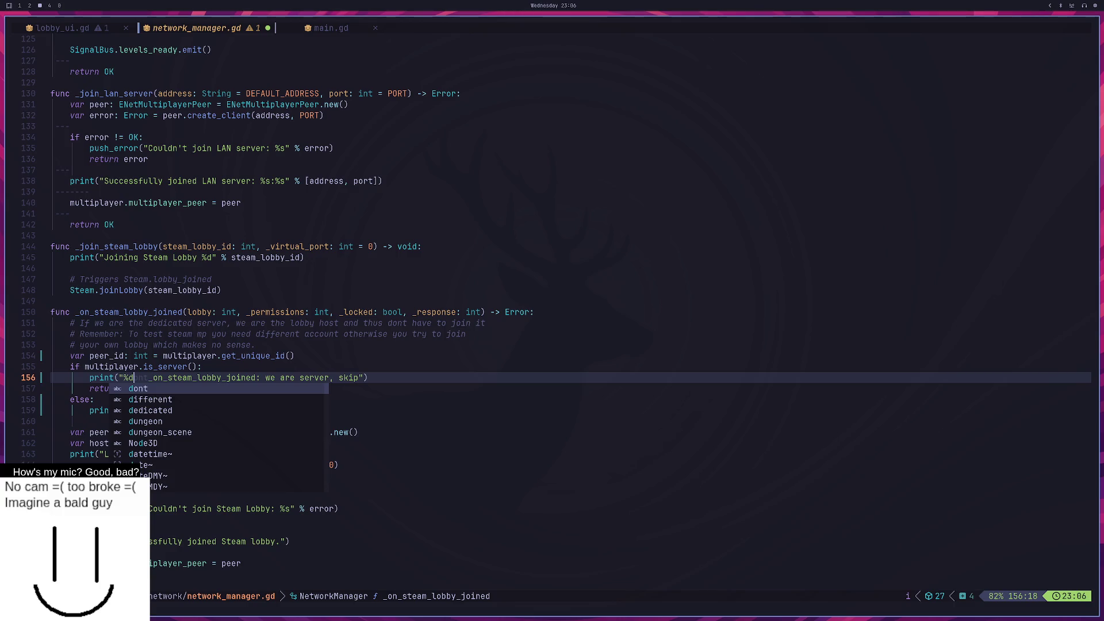
type("_")
key("Escape")
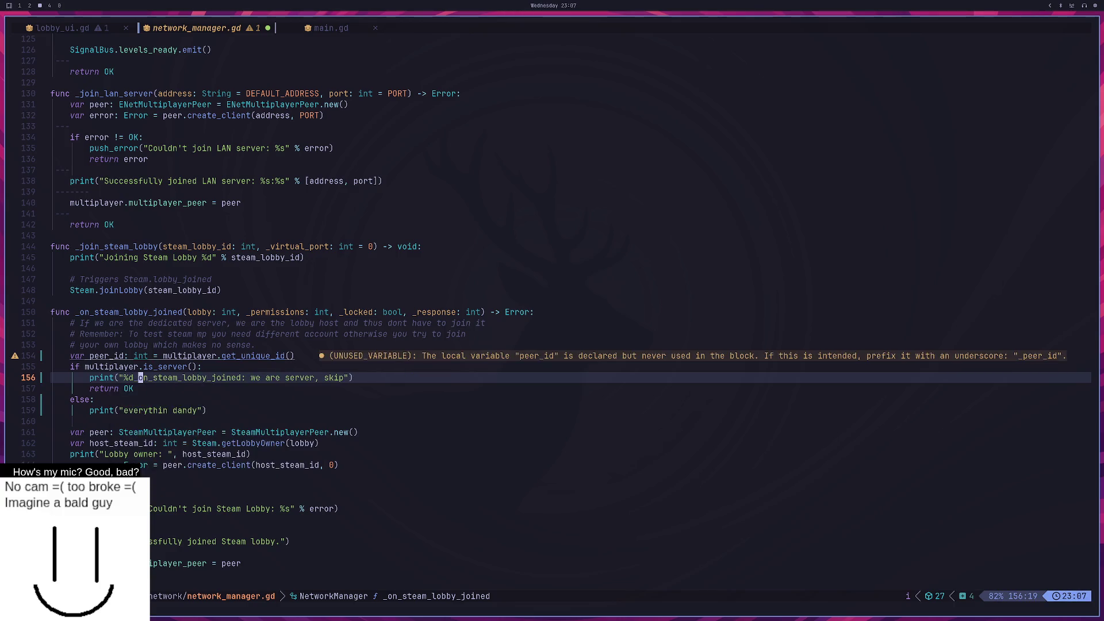
key("i")
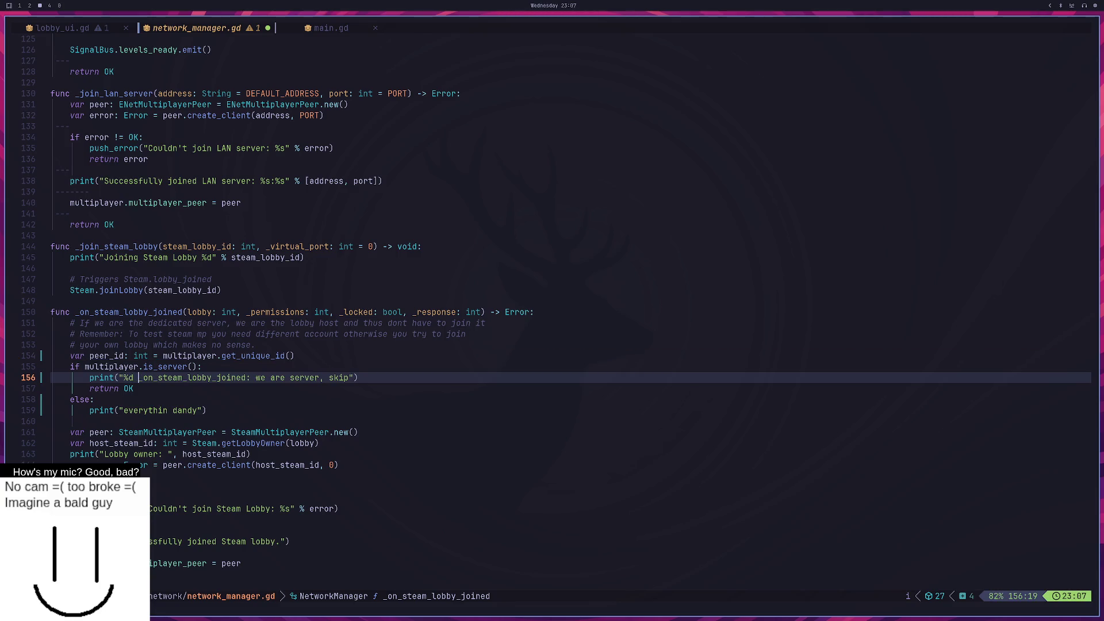
key("BackSpace")
key("End")
key("Left")
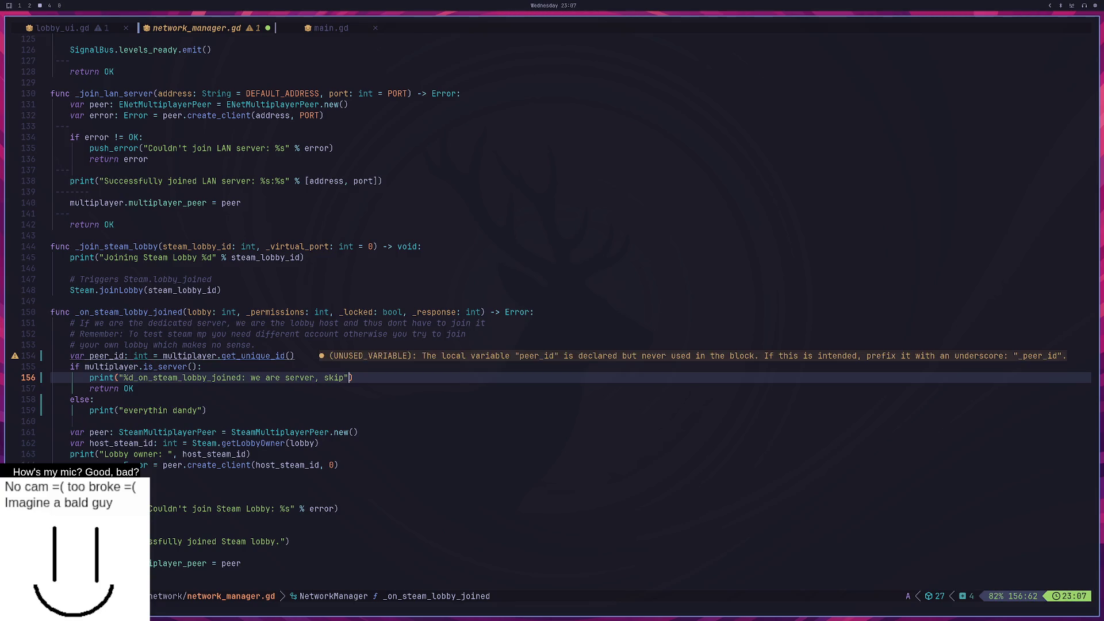
type("% peer")
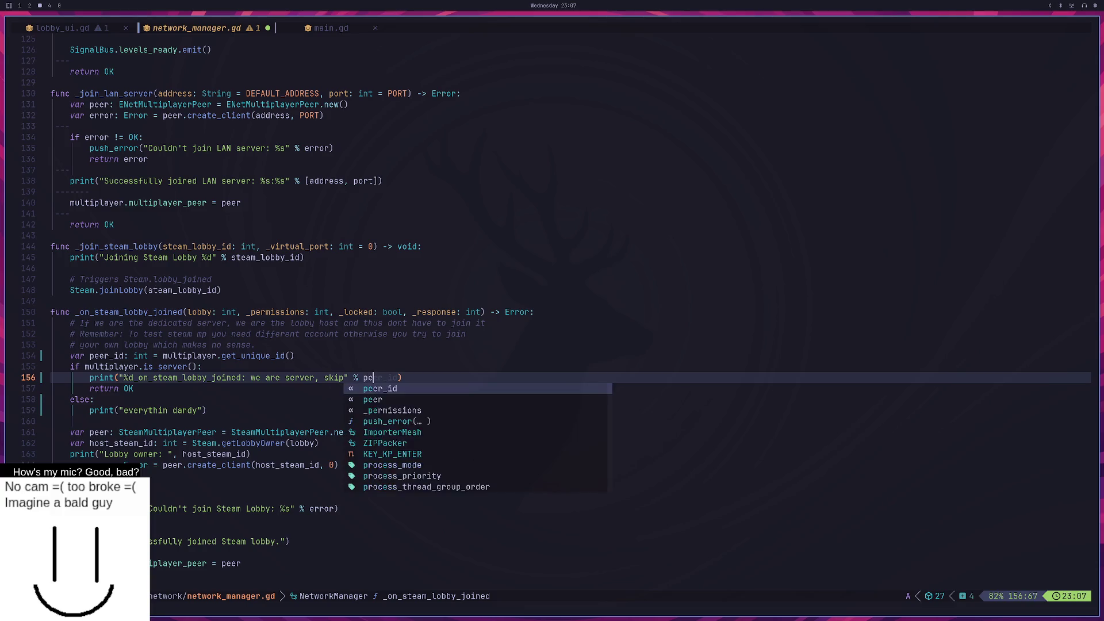
type("_id")
key("Escape")
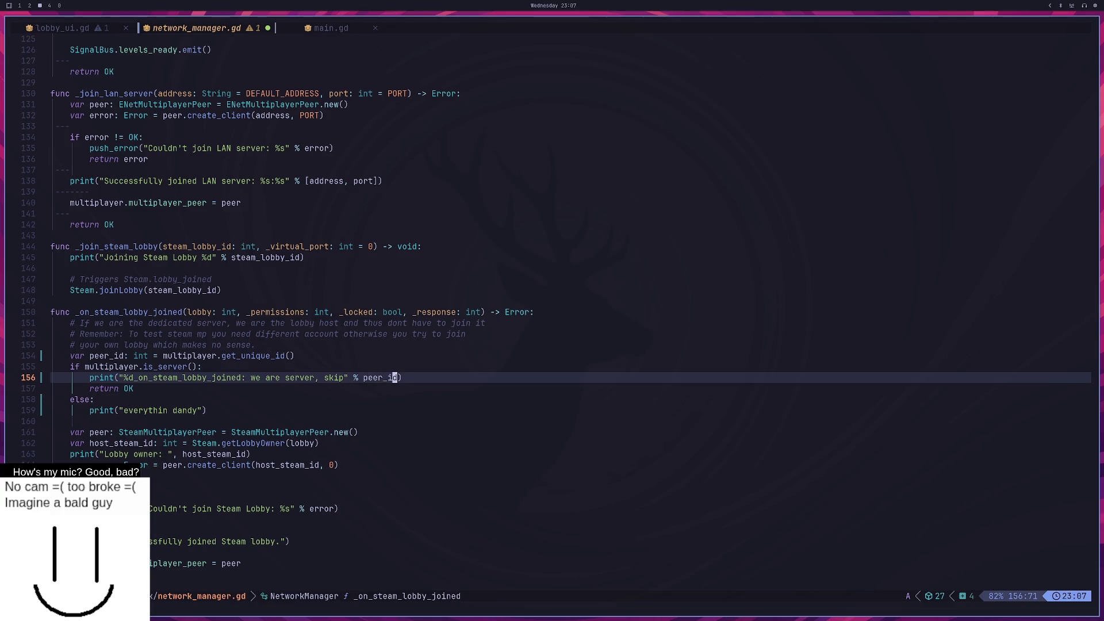
Prefix the 'everythin dandy' print with %d, append '% peer_id', and save with :w.
key("j")
key("j")
key("j")
key("b")
key("b")
key("b")
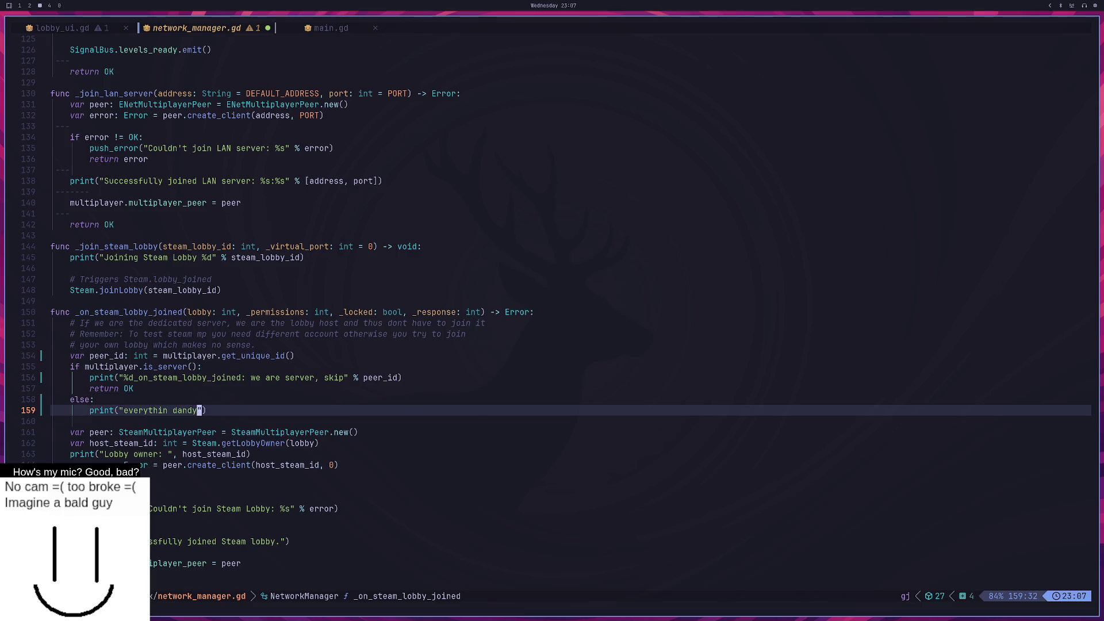
type("w")
type("i")
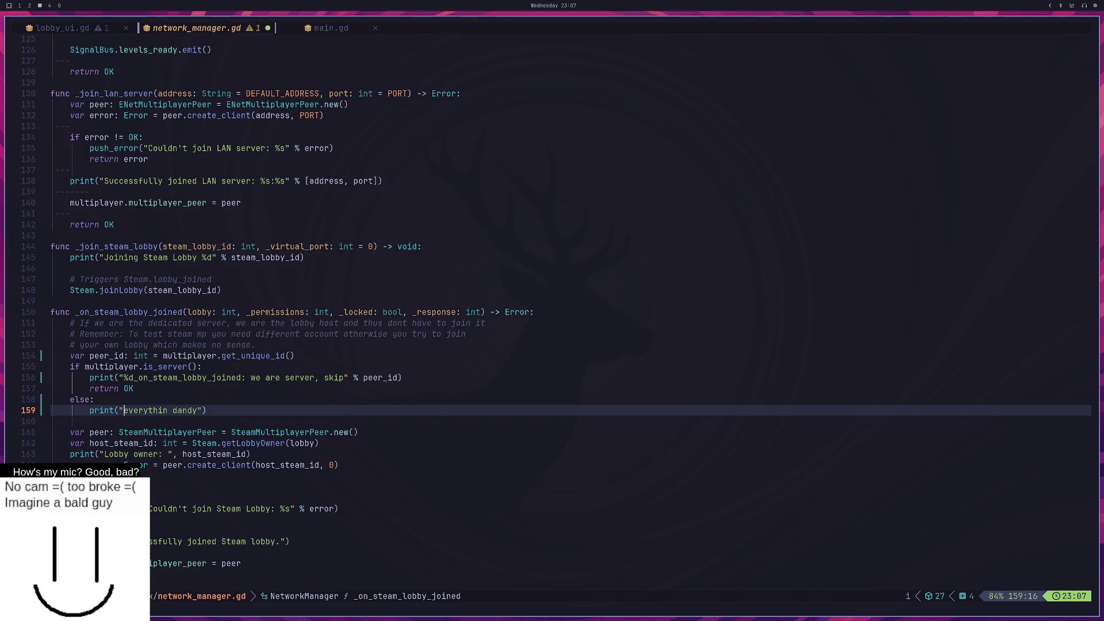
type("%d")
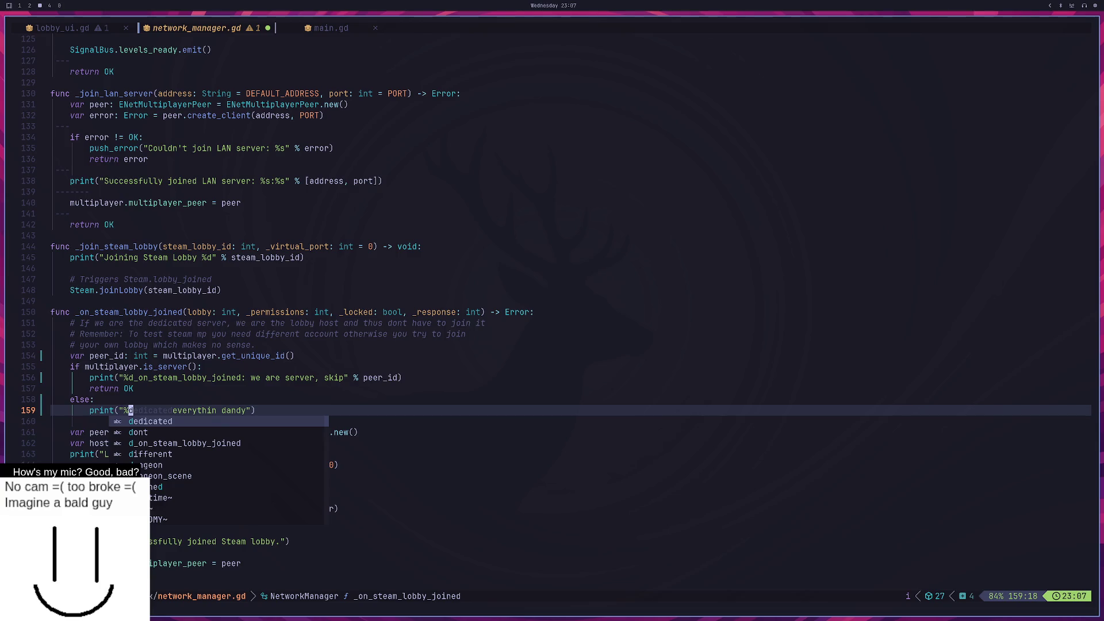
key("Escape")
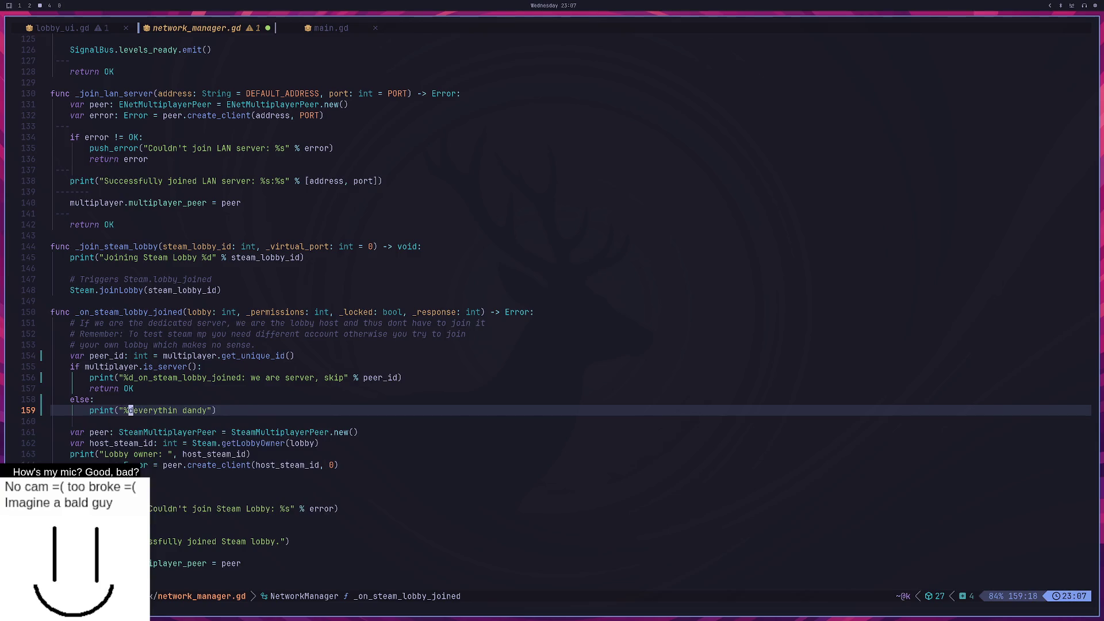
key("A")
key("Left")
type("% peer")
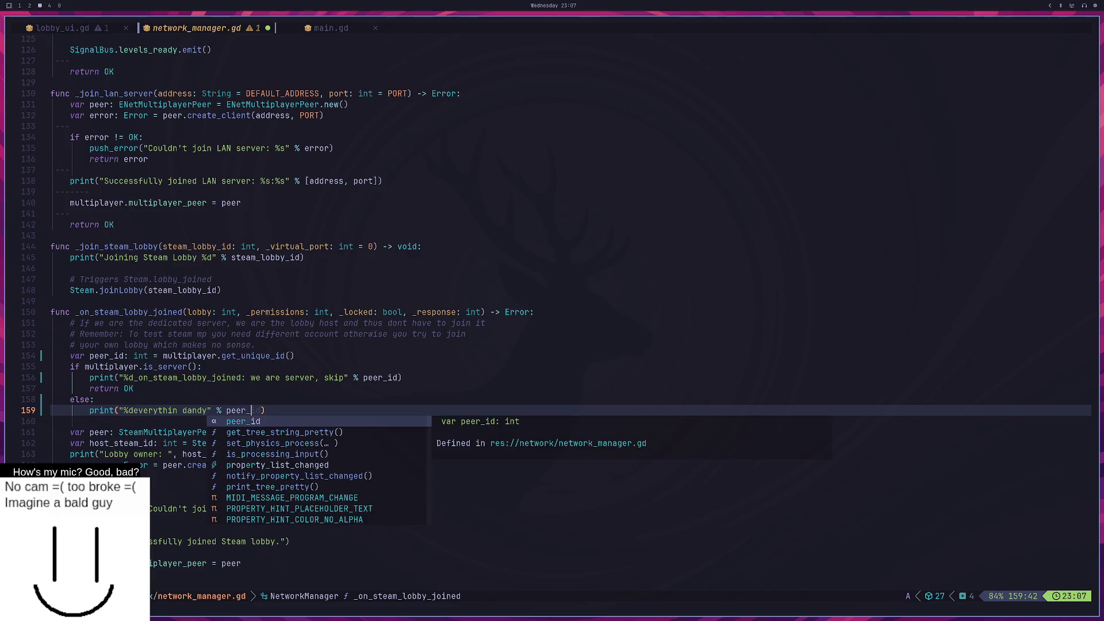
key("Return")
key("Escape")
type(":w")
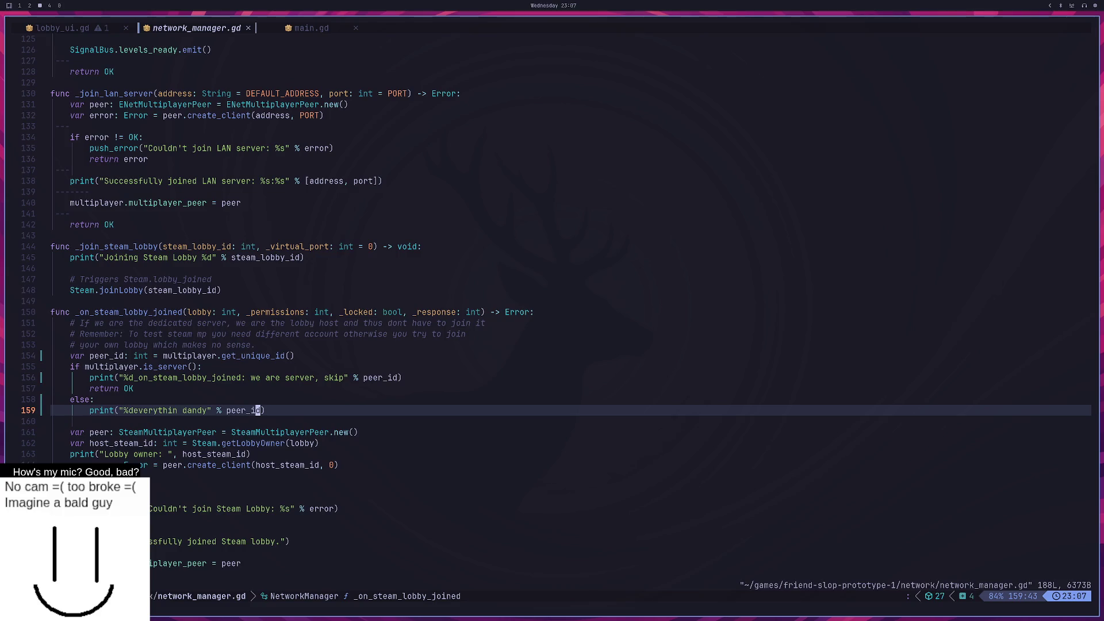
key("super+1")
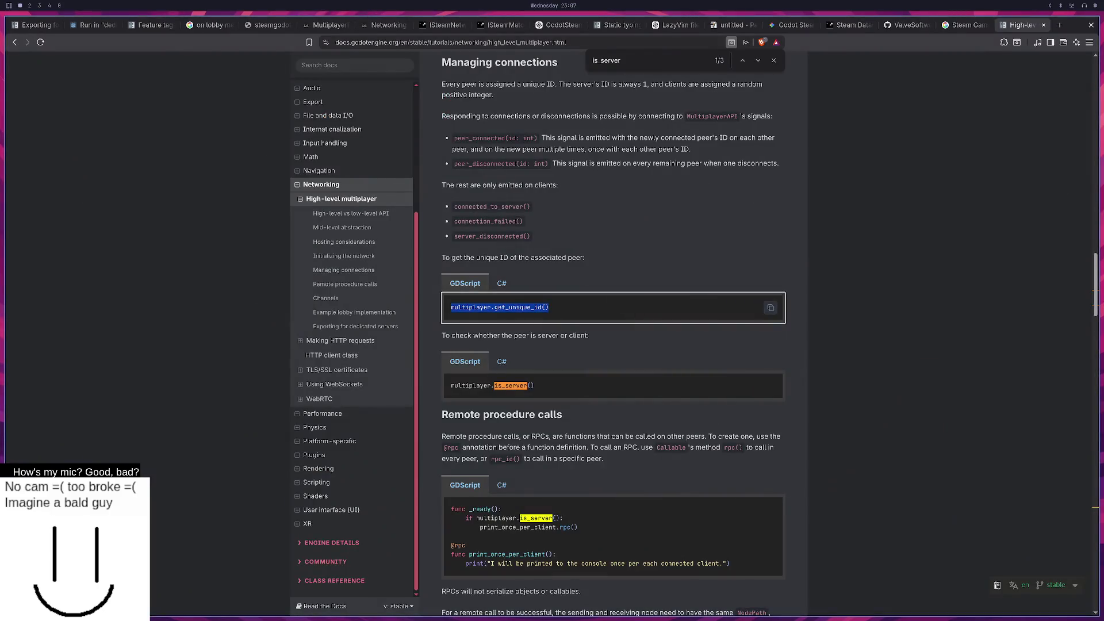
Run the project in two game instances from the Godot editor, then stop them.
key("super+2")
key("super+3")
key("super+2")
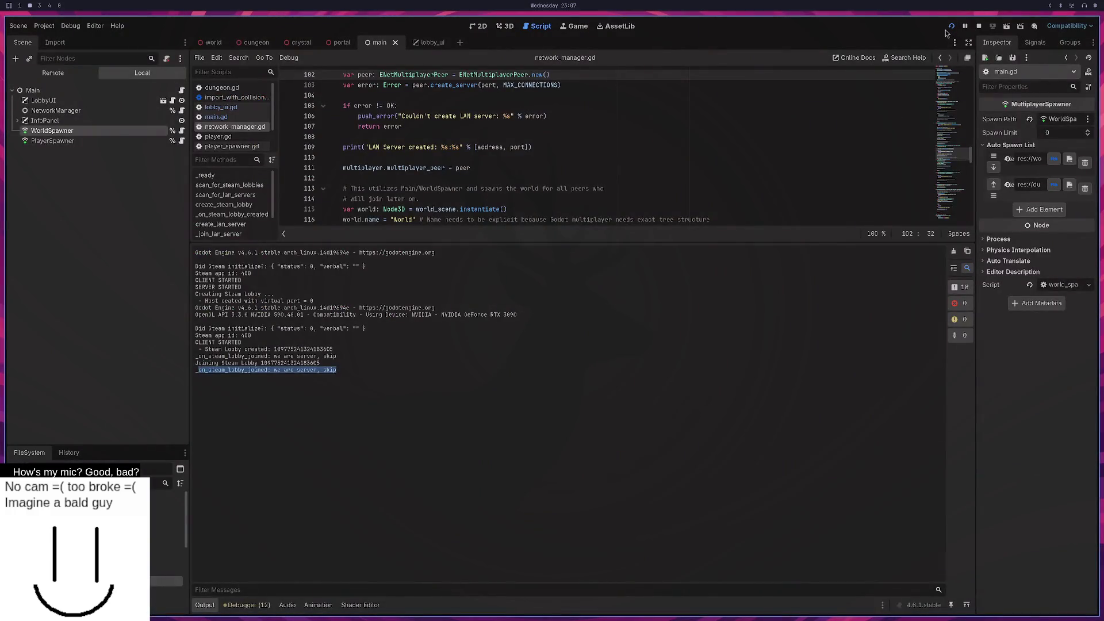
left_click(950, 27)
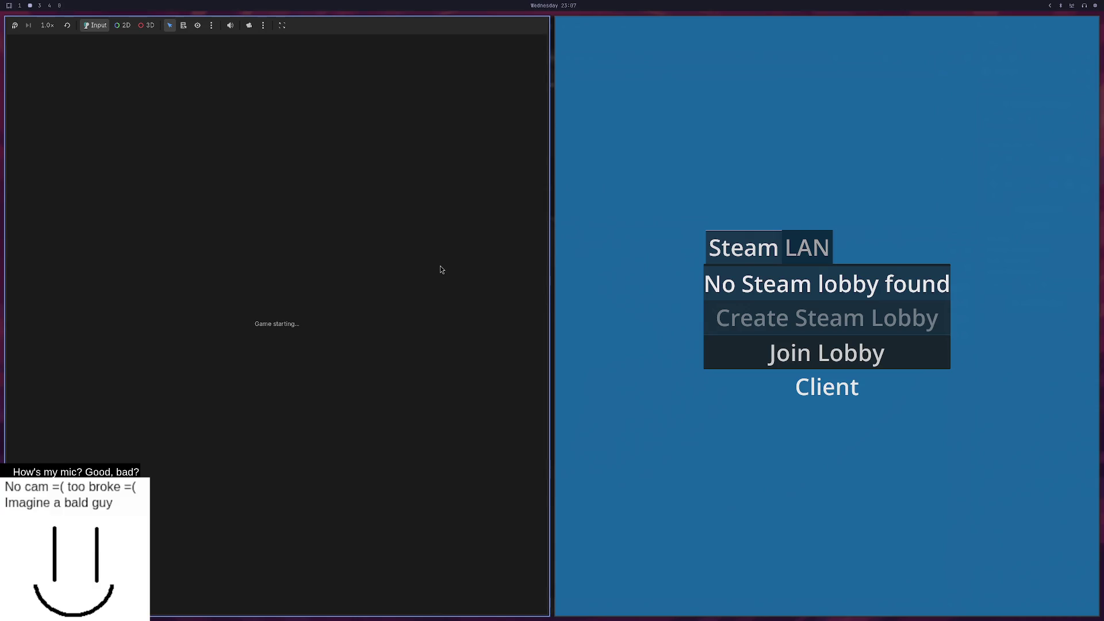
key("F8")
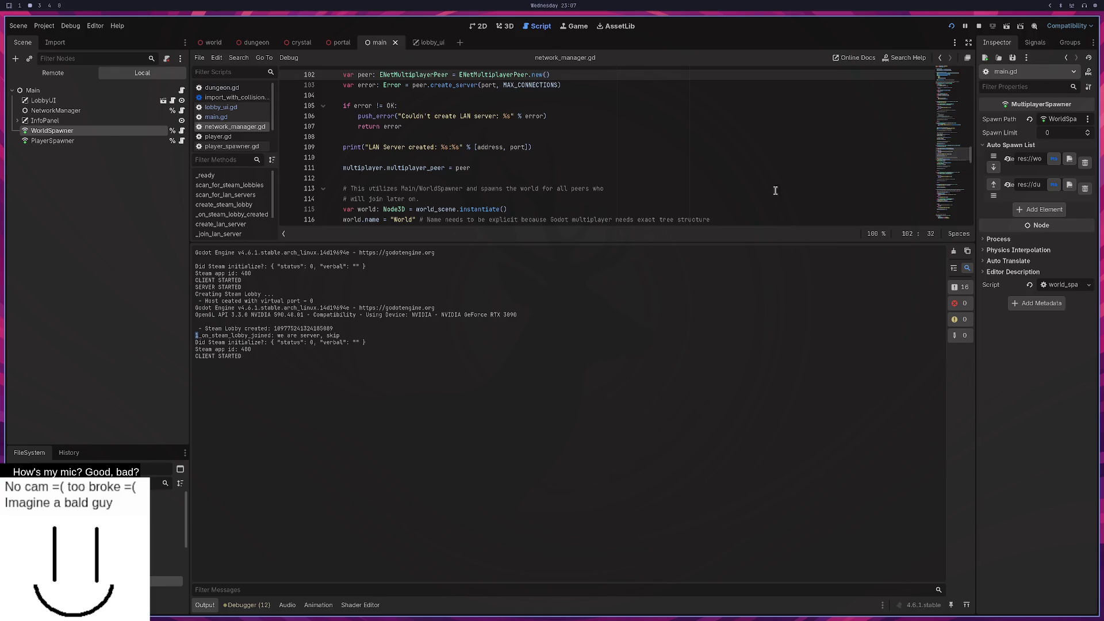
Relaunch both instances, join the Steam lobby from the client, and select the new output line.
left_click(951, 26)
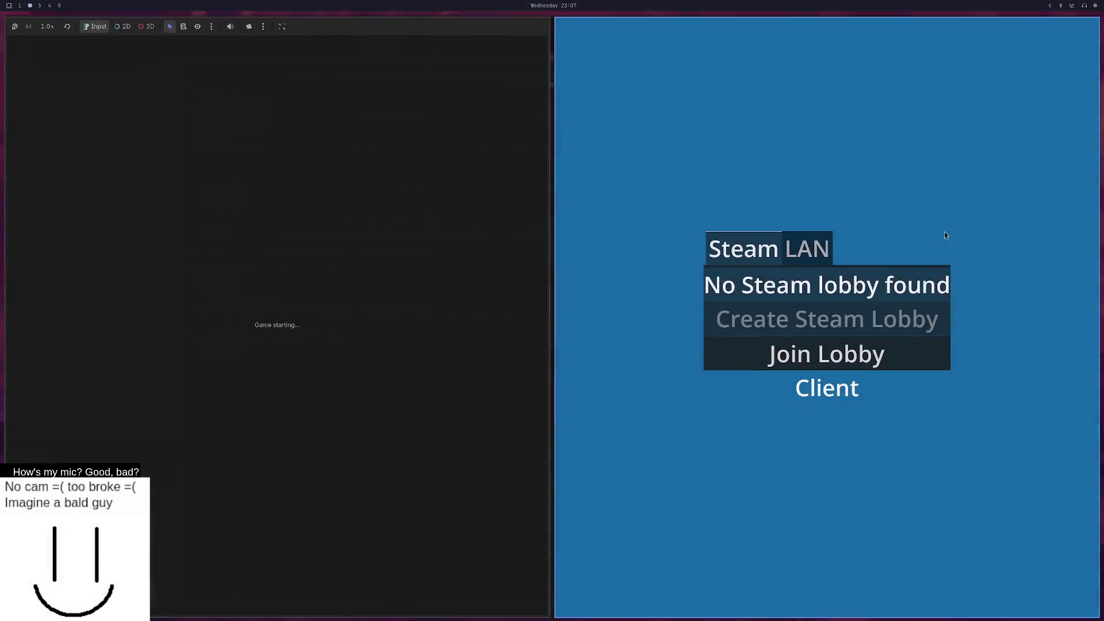
left_click(826, 347)
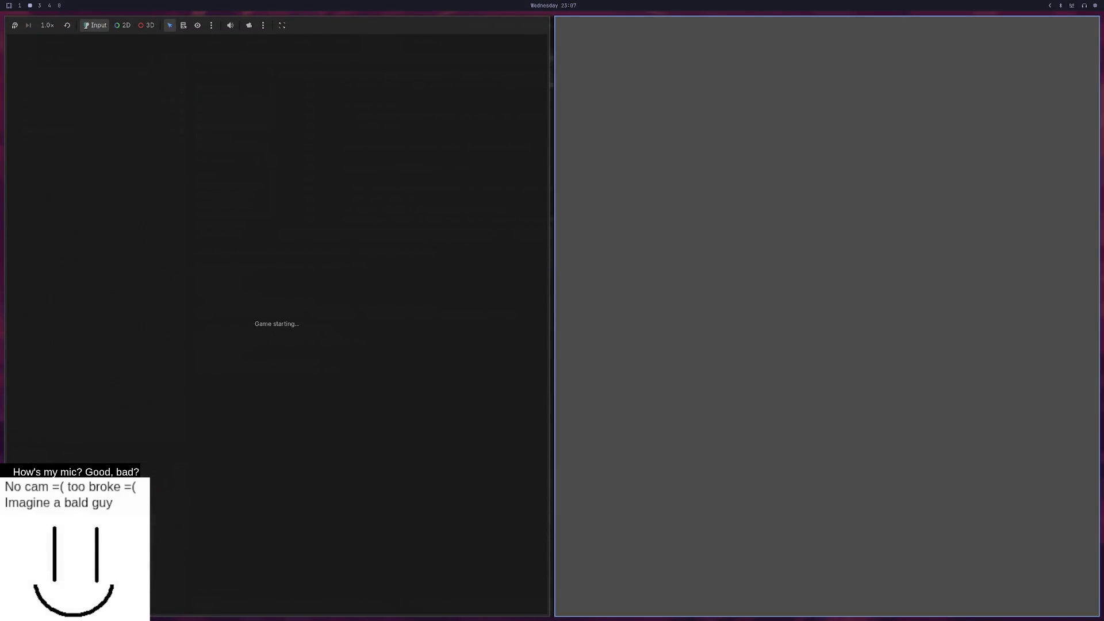
left_click_drag(344, 373, 194, 371)
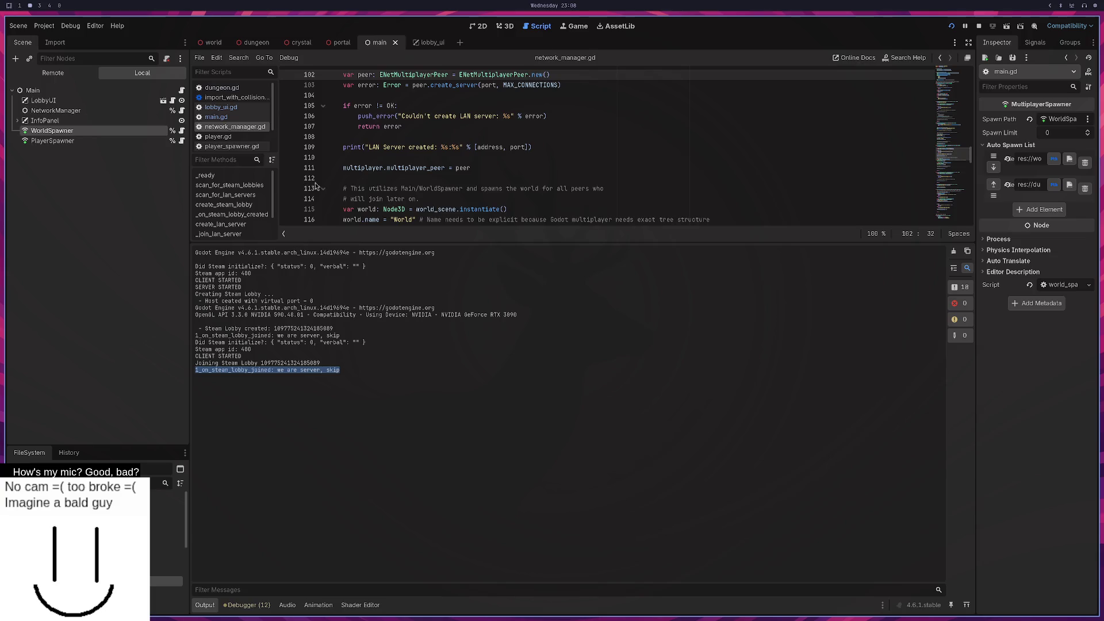
Add a Linux export preset in the project's Export dialog and bring up the missing-templates manager.
left_click_drag(499, 242, 503, 353)
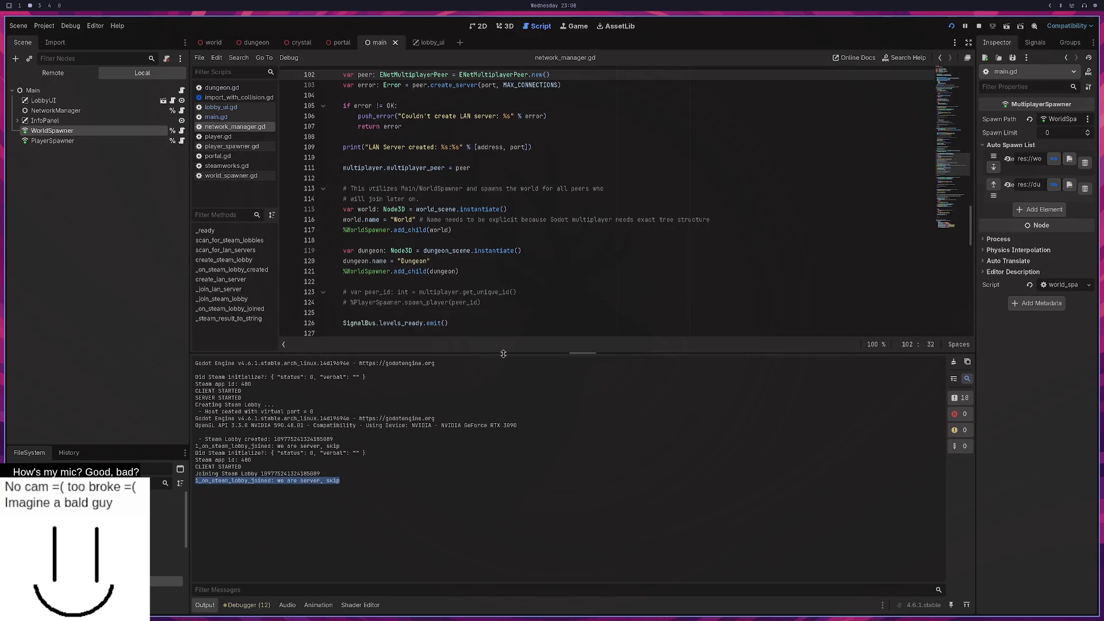
left_click(506, 291)
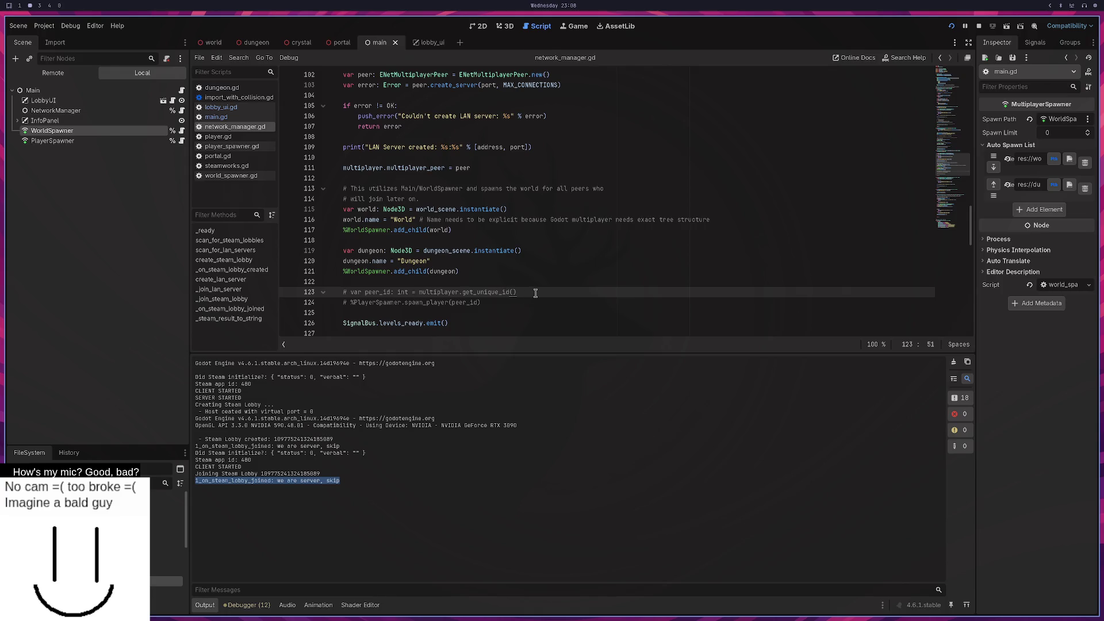
left_click(48, 27)
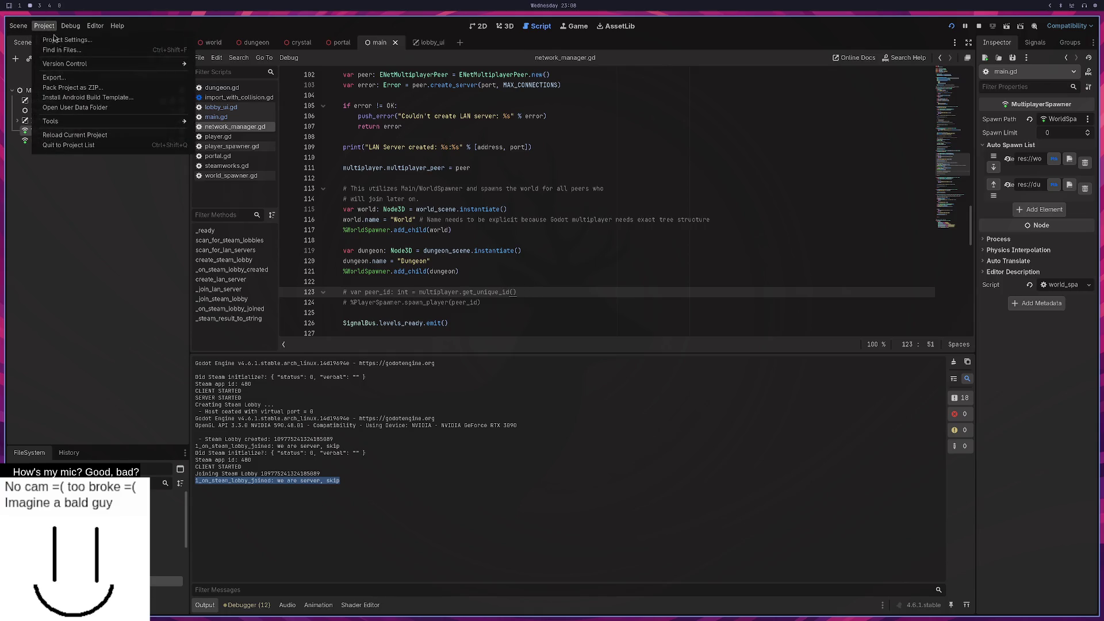
left_click(54, 78)
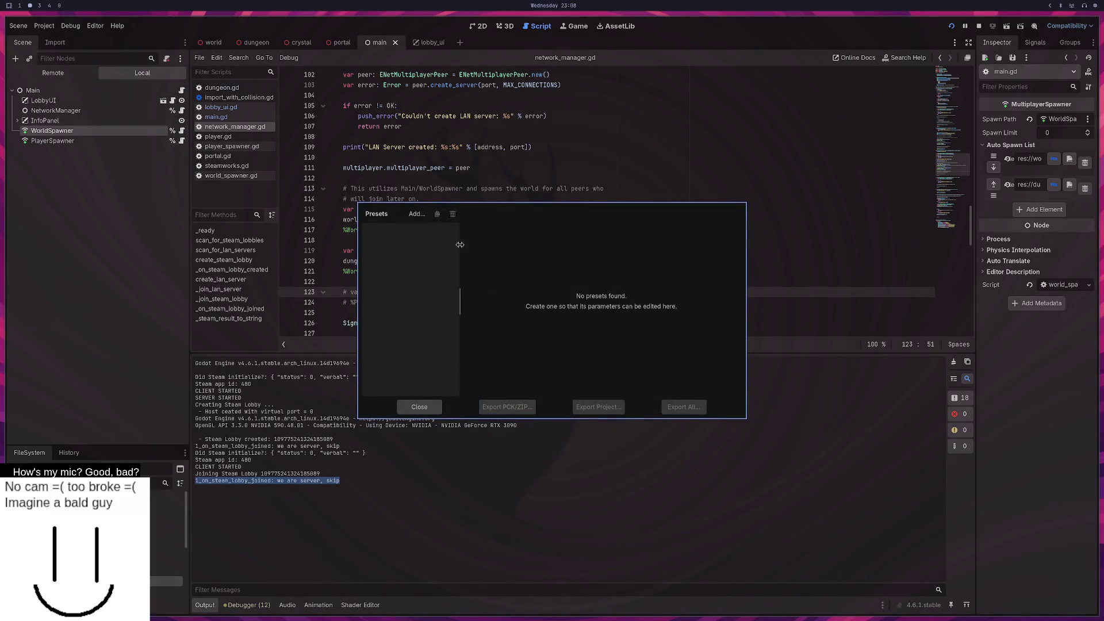
left_click(418, 217)
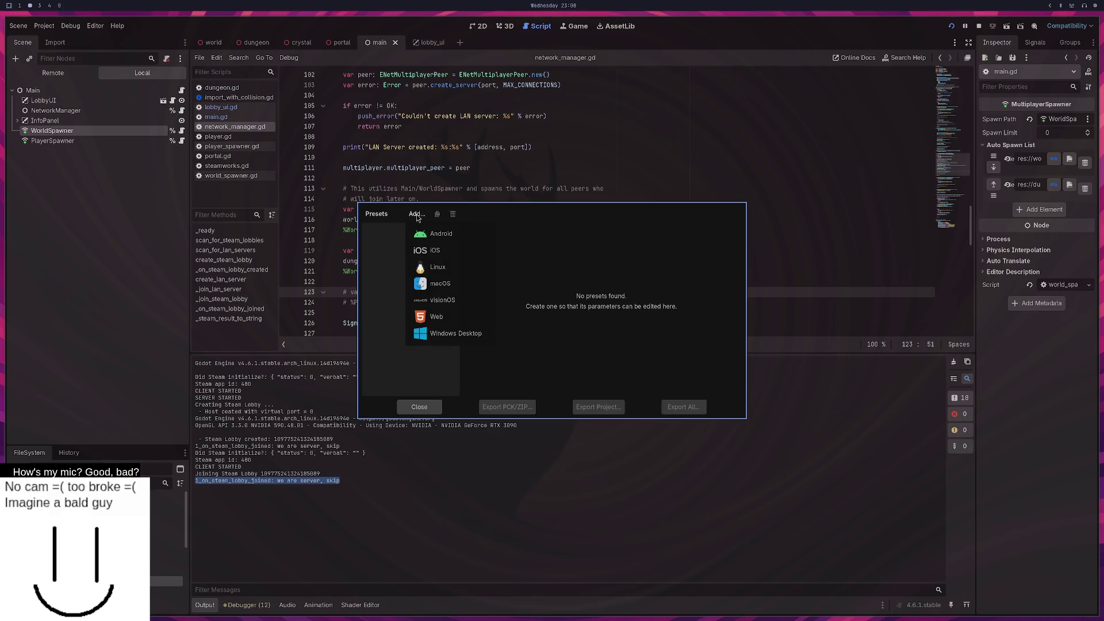
left_click(454, 271)
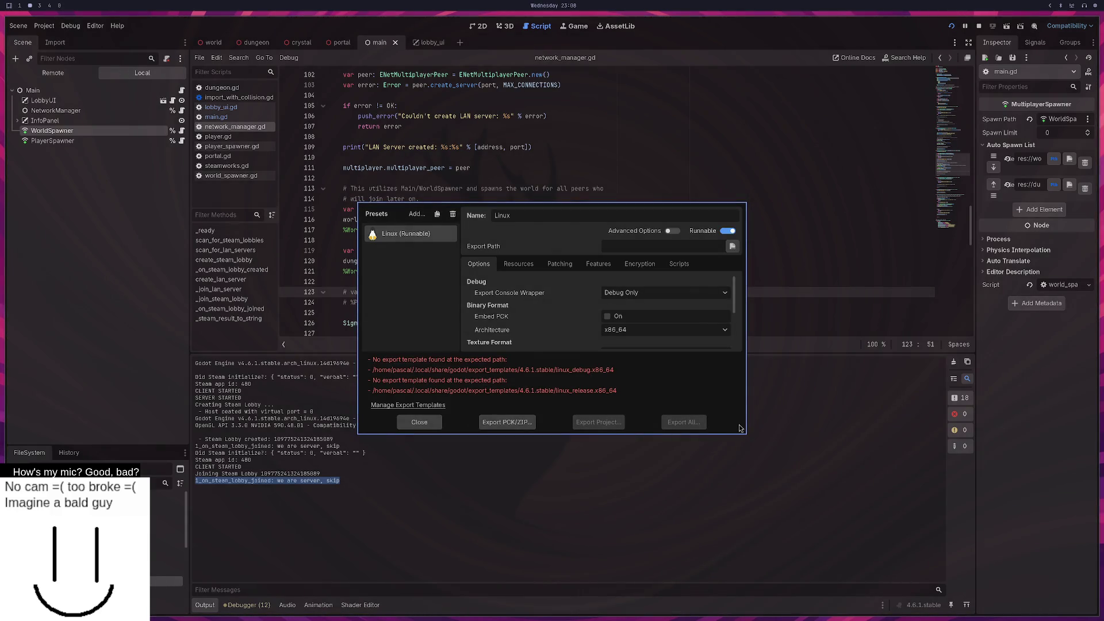
scroll(556, 315, "down", 3)
scroll(557, 321, "up", 3)
left_click(415, 406)
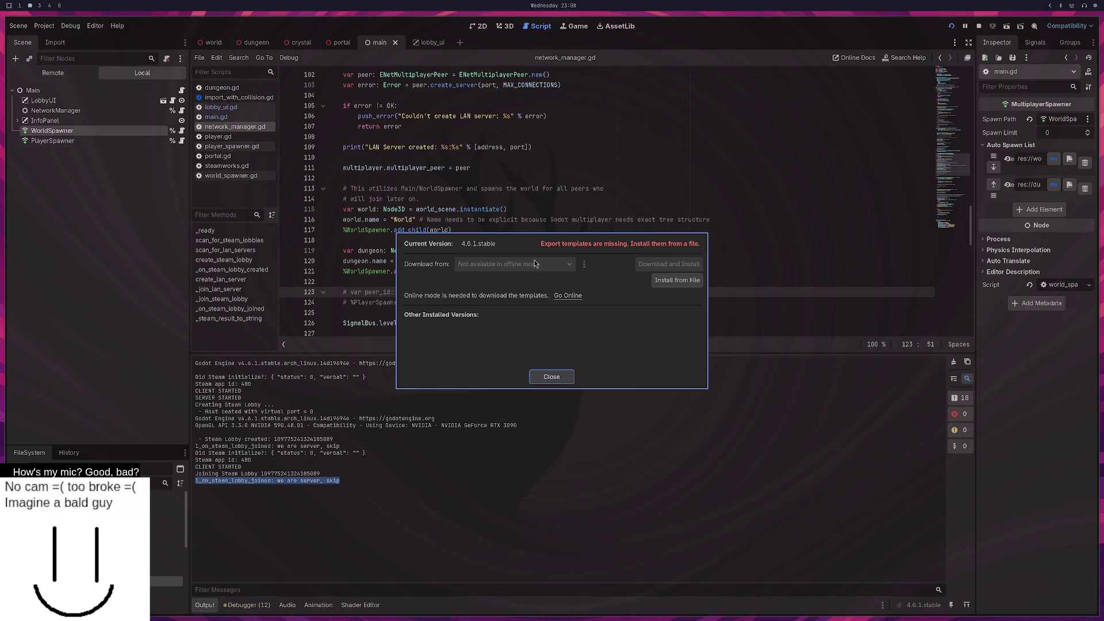
Go online to download and install the 4.6.1 export templates, checking the godot process in top.
left_click(567, 296)
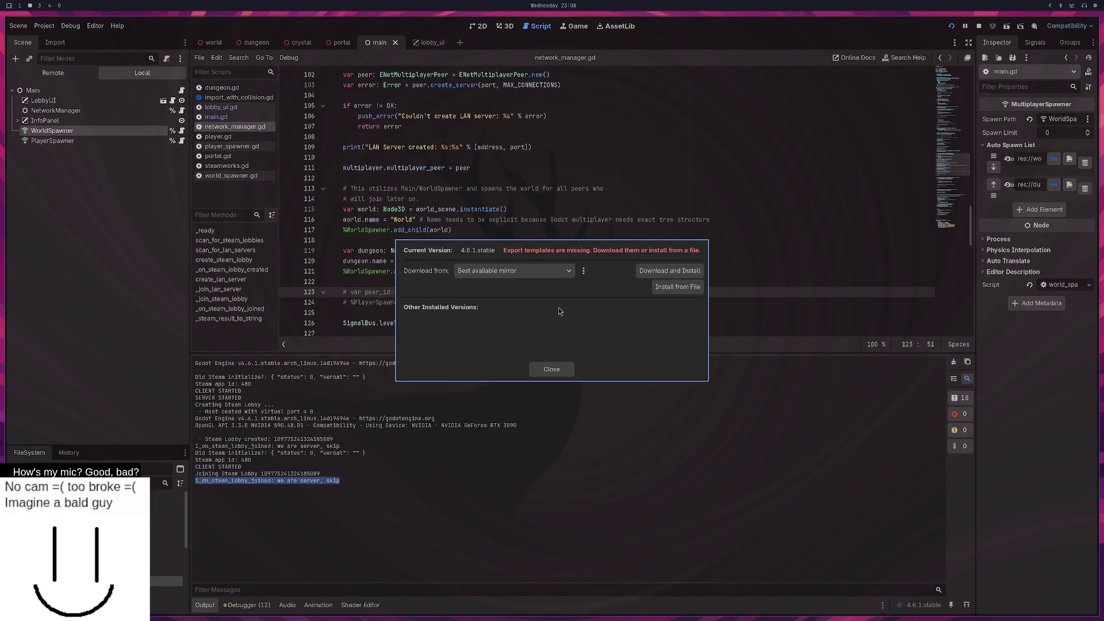
left_click(681, 273)
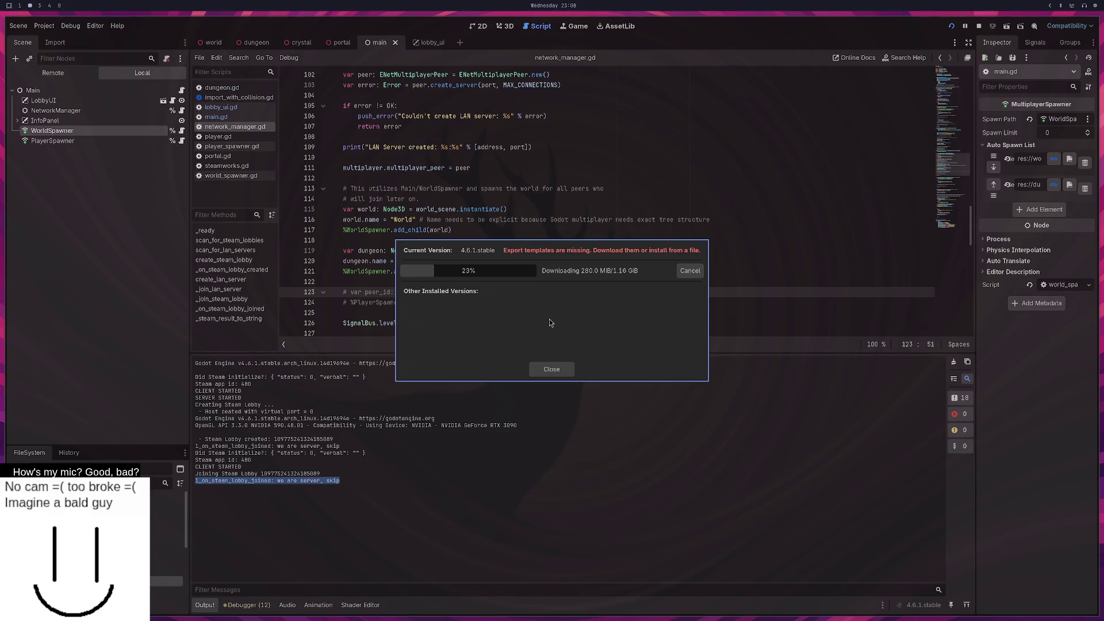
key("super+Return")
type("top")
key("Return")
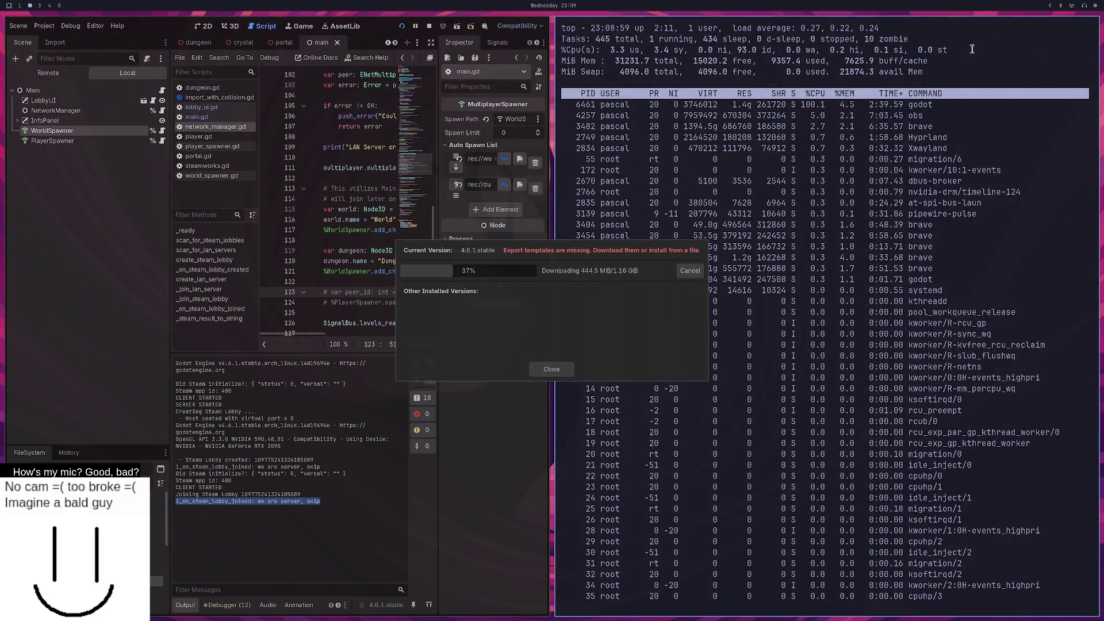
left_click_drag(939, 103, 898, 105)
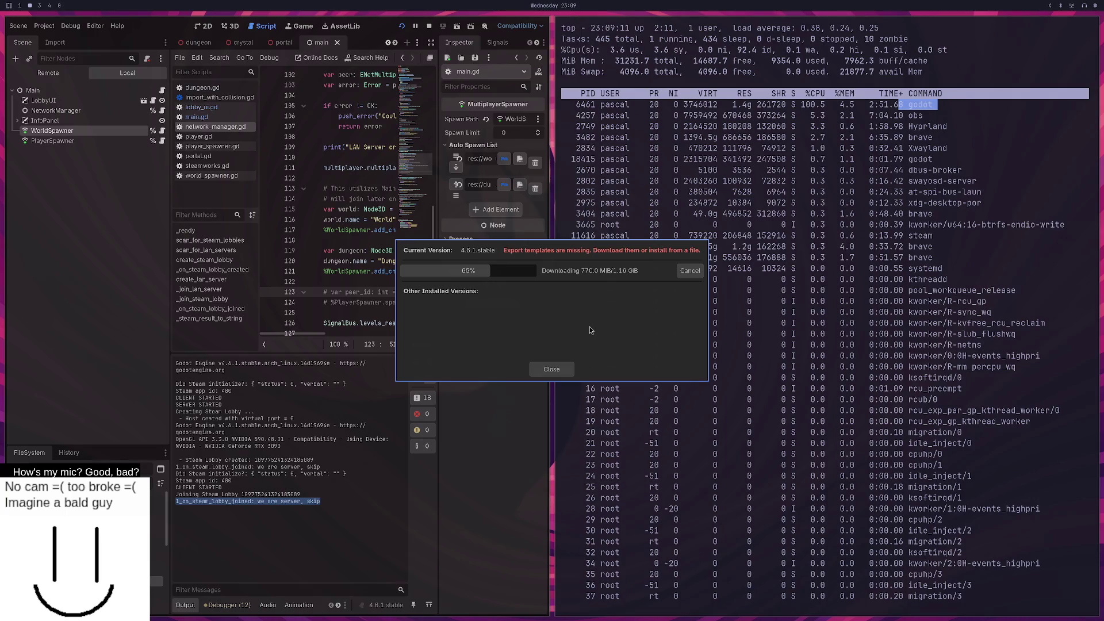
key("Escape")
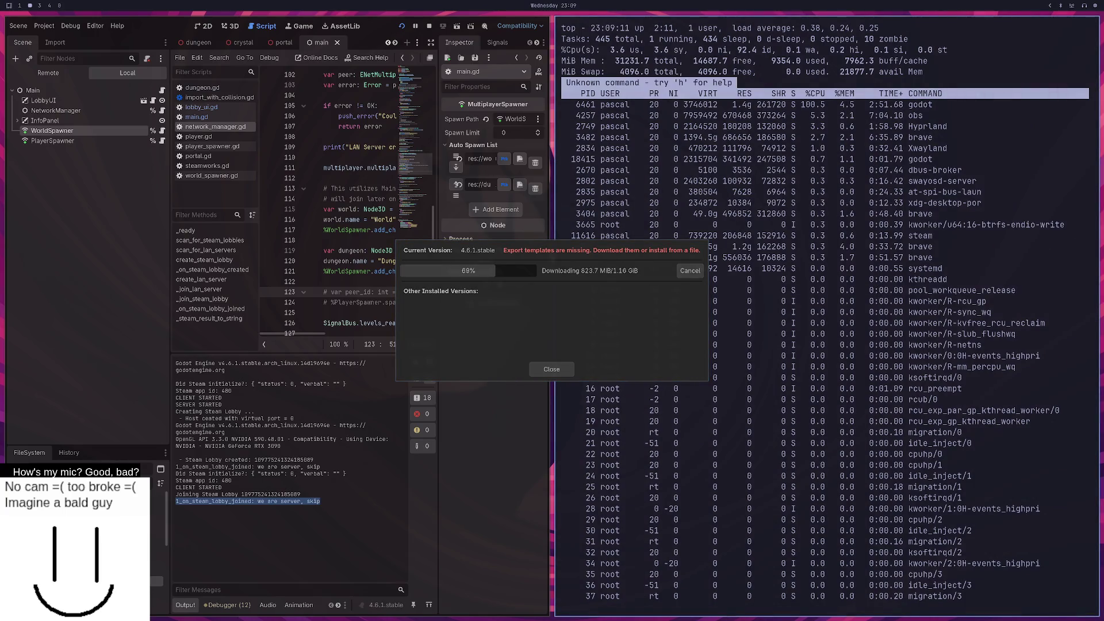
key("q")
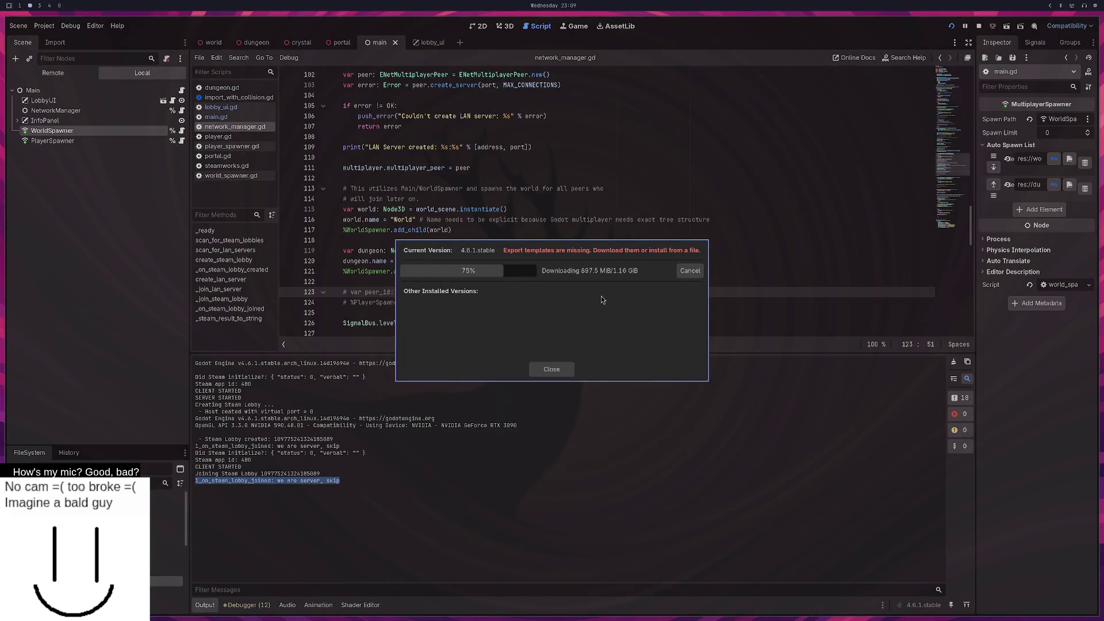
key("super+1")
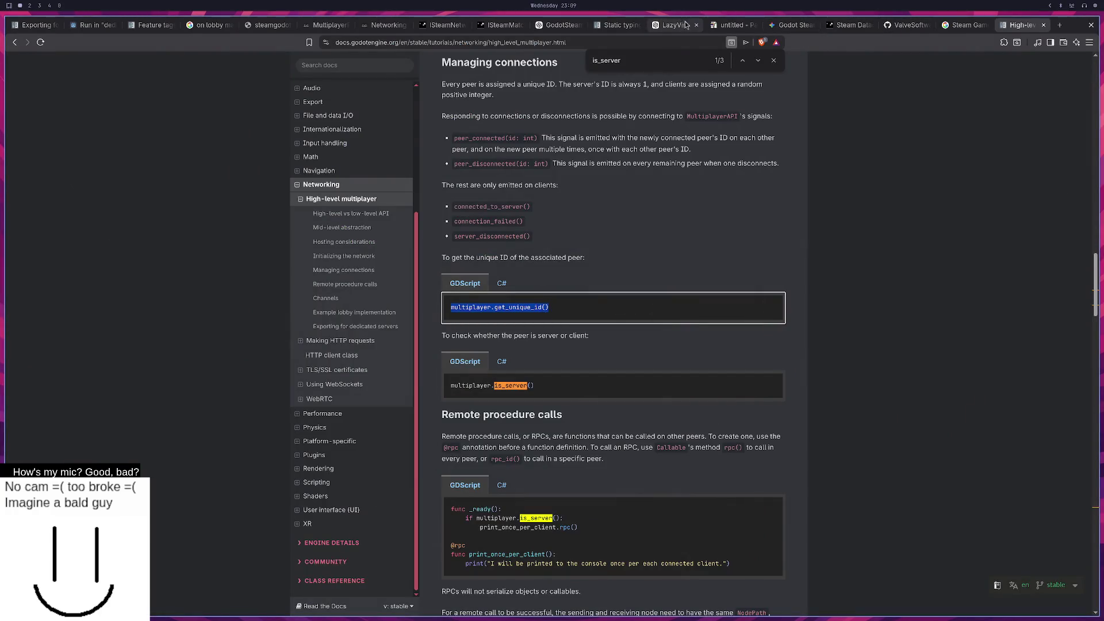
Label the inner client box in the Steam diagram with the client's long peer ID on one line.
left_click(730, 24)
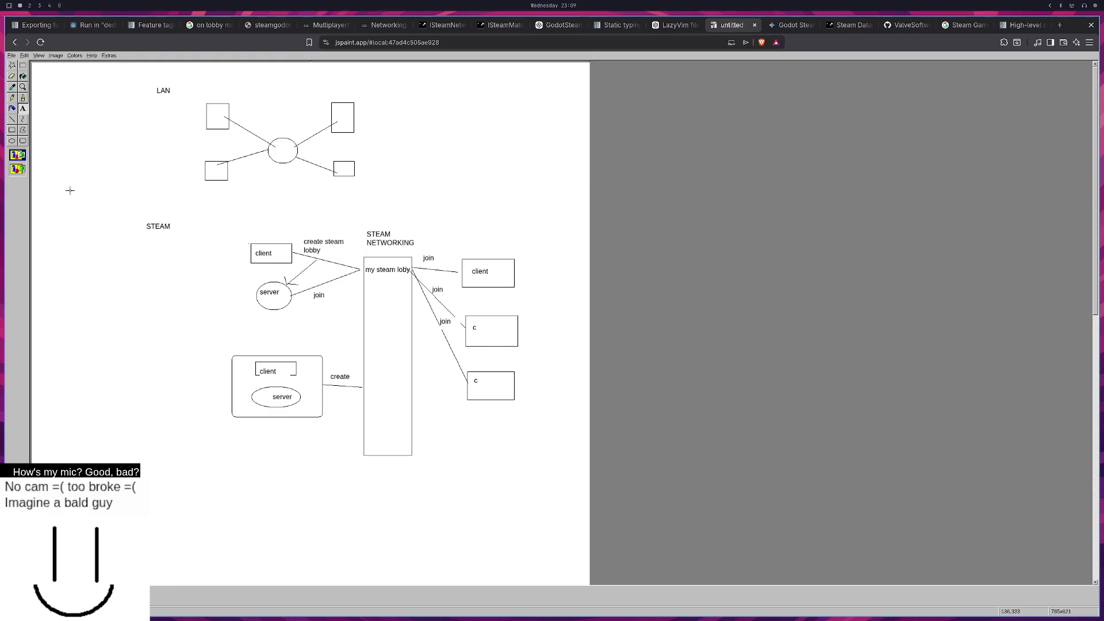
left_click_drag(301, 360, 323, 376)
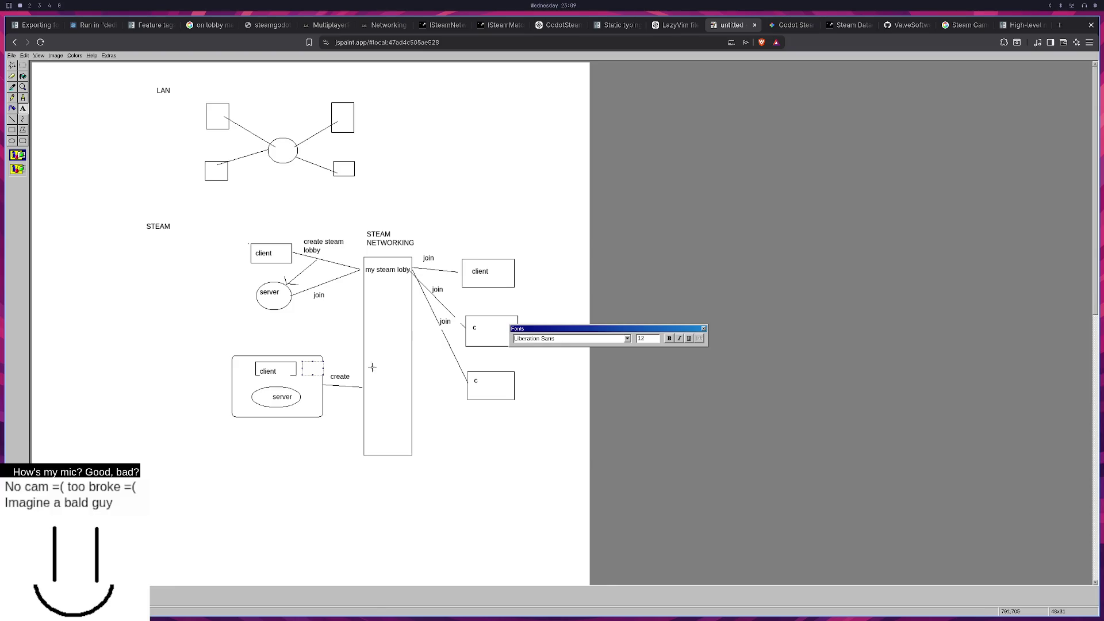
type("7125387623")
left_click_drag(325, 371, 346, 371)
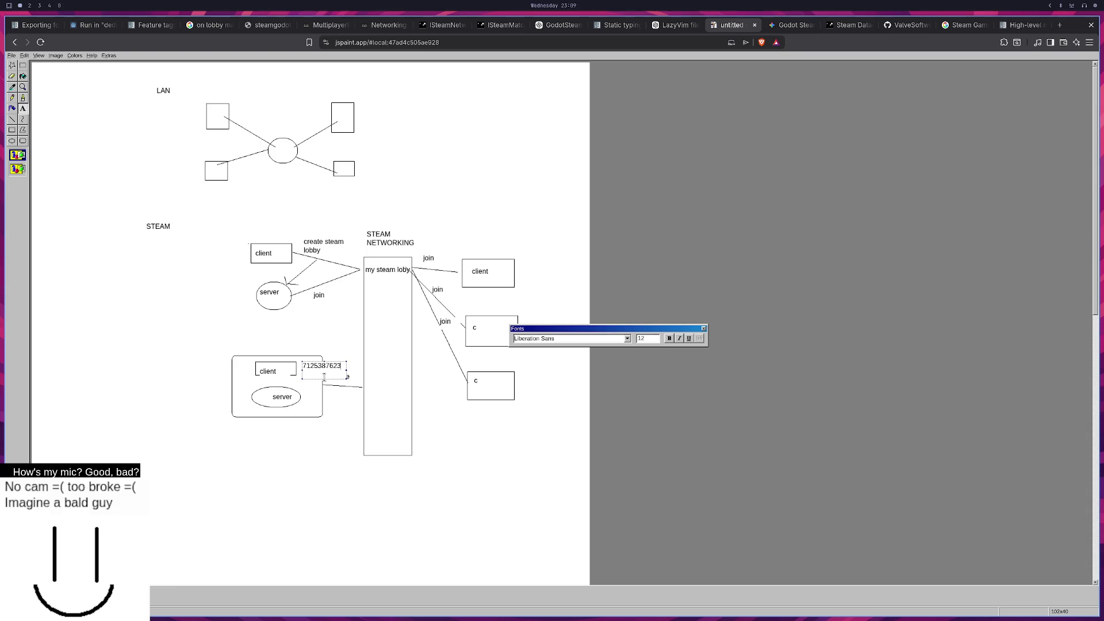
left_click_drag(324, 378, 325, 372)
left_click(308, 398)
Add '1' labels beside the server ellipse and left of the client box.
left_click(309, 398)
left_click(333, 452)
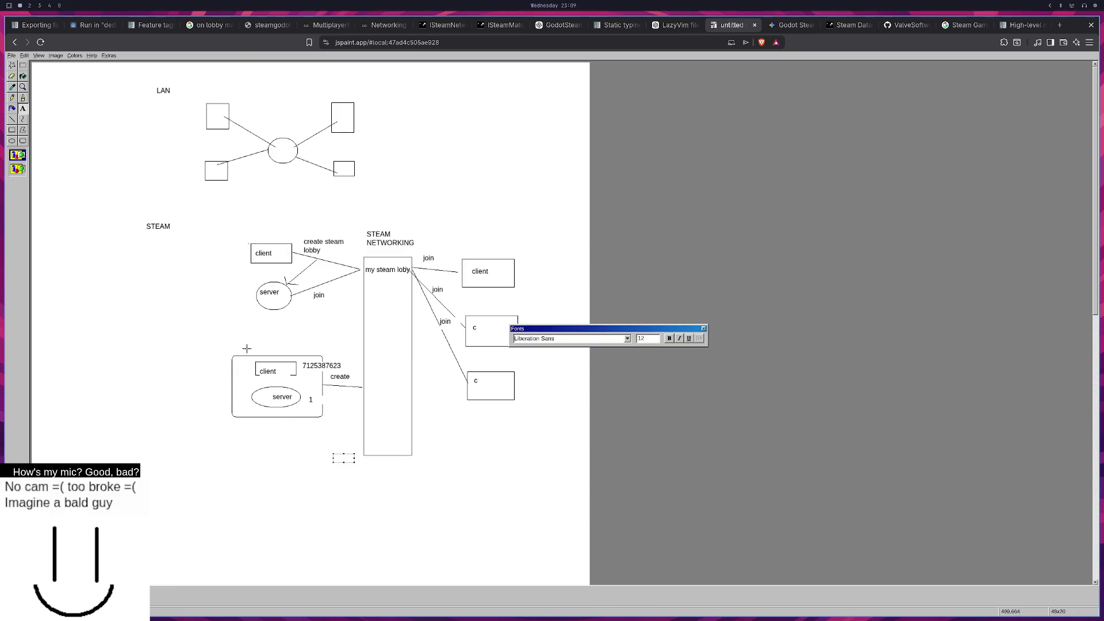
left_click(234, 364)
type("1")
left_click(238, 389)
type("1")
left_click(259, 451)
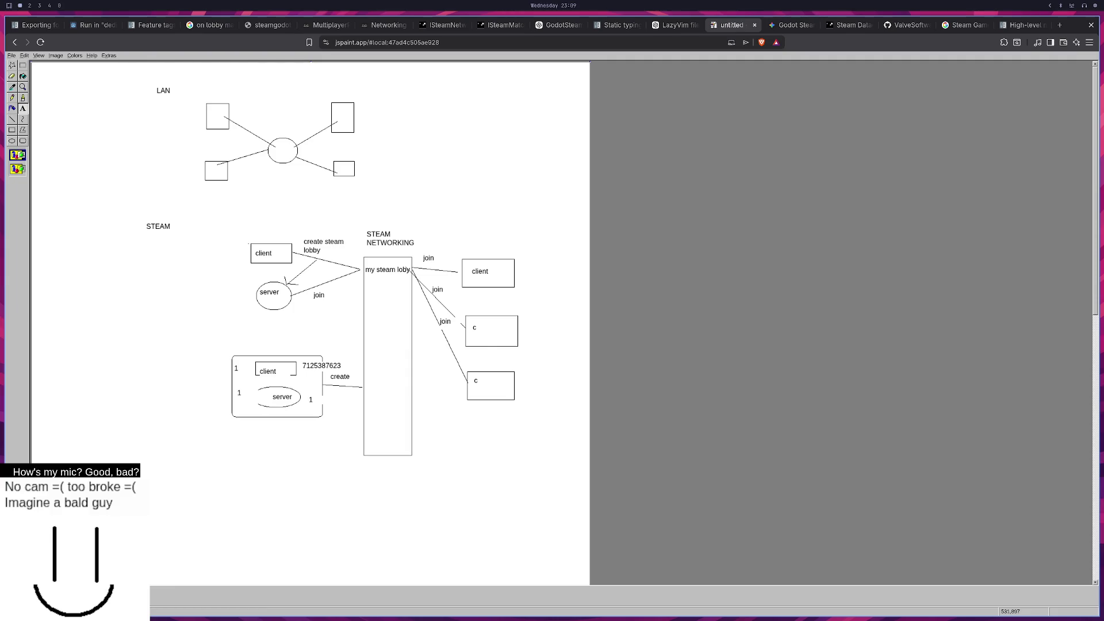
key("super+2")
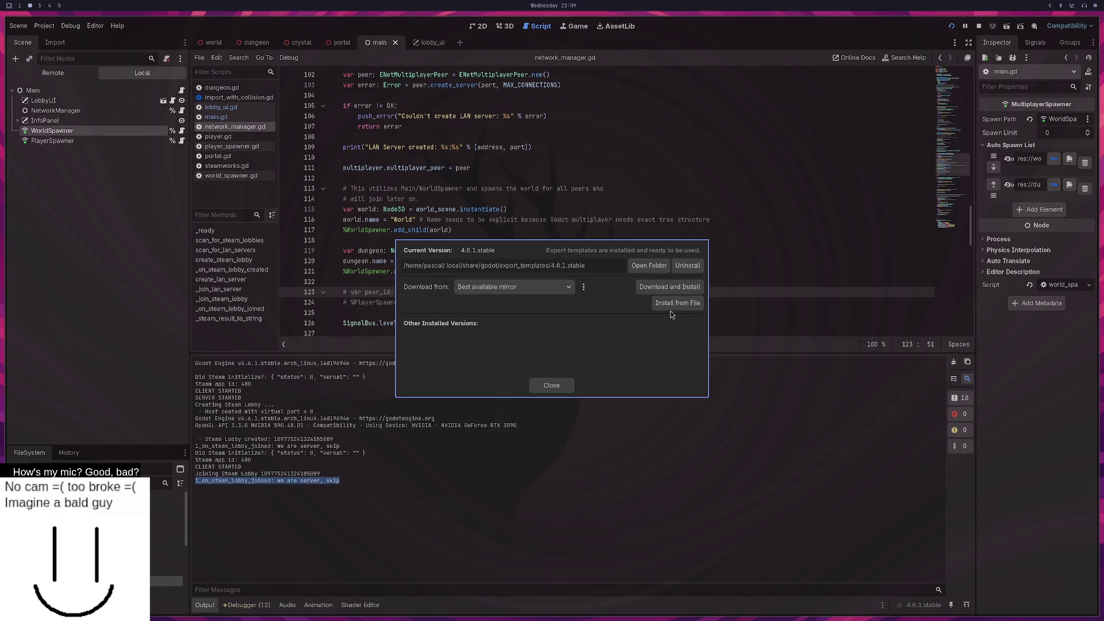
Reopen export settings, keeping Debug Only console wrapper, x86_64 architecture, and export all resources.
left_click(564, 385)
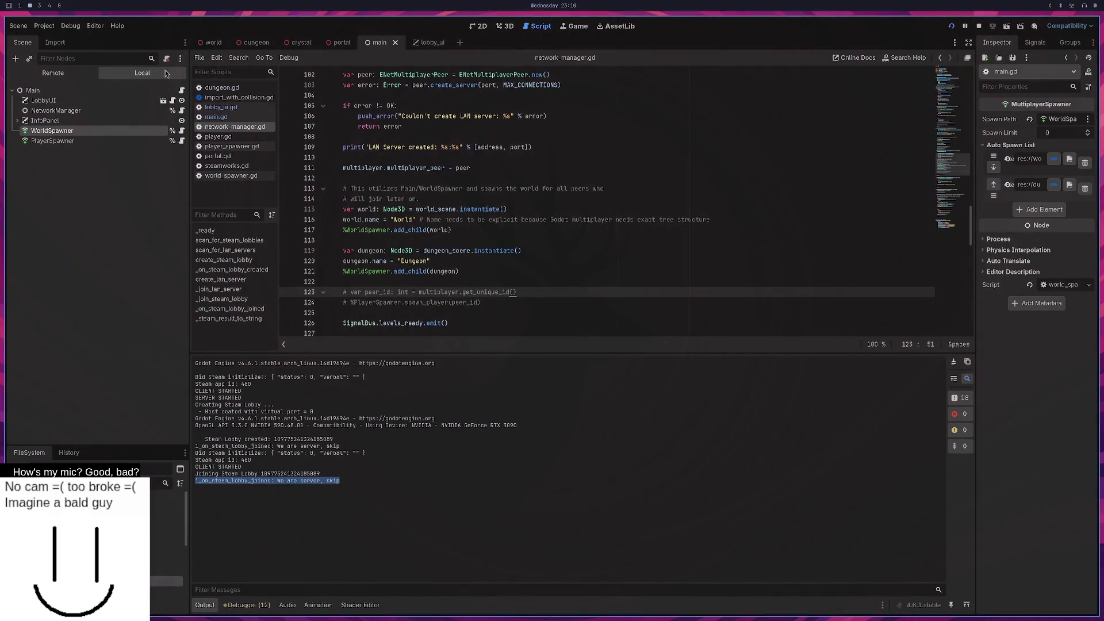
left_click(54, 23)
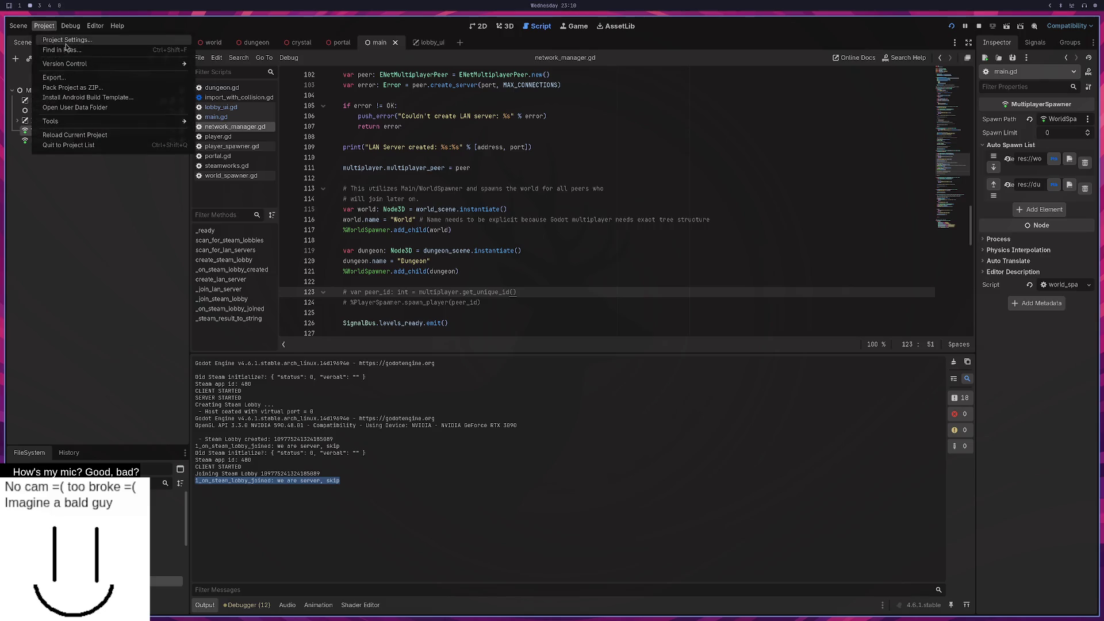
left_click(80, 75)
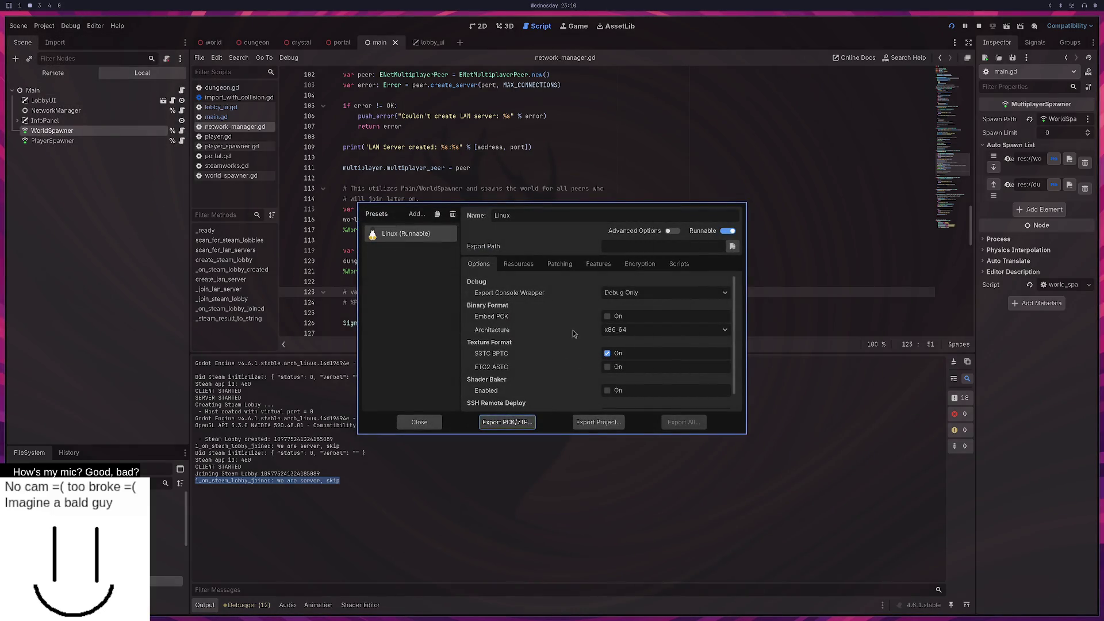
left_click(619, 296)
left_click(620, 299)
left_click(620, 331)
left_click(620, 332)
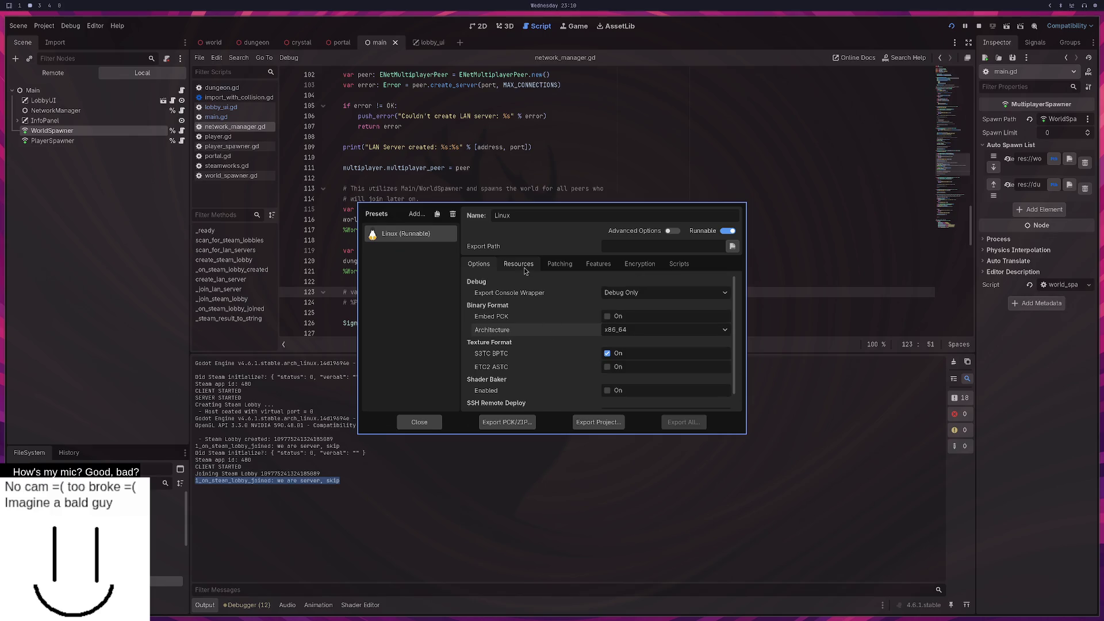
left_click(521, 265)
left_click(578, 297)
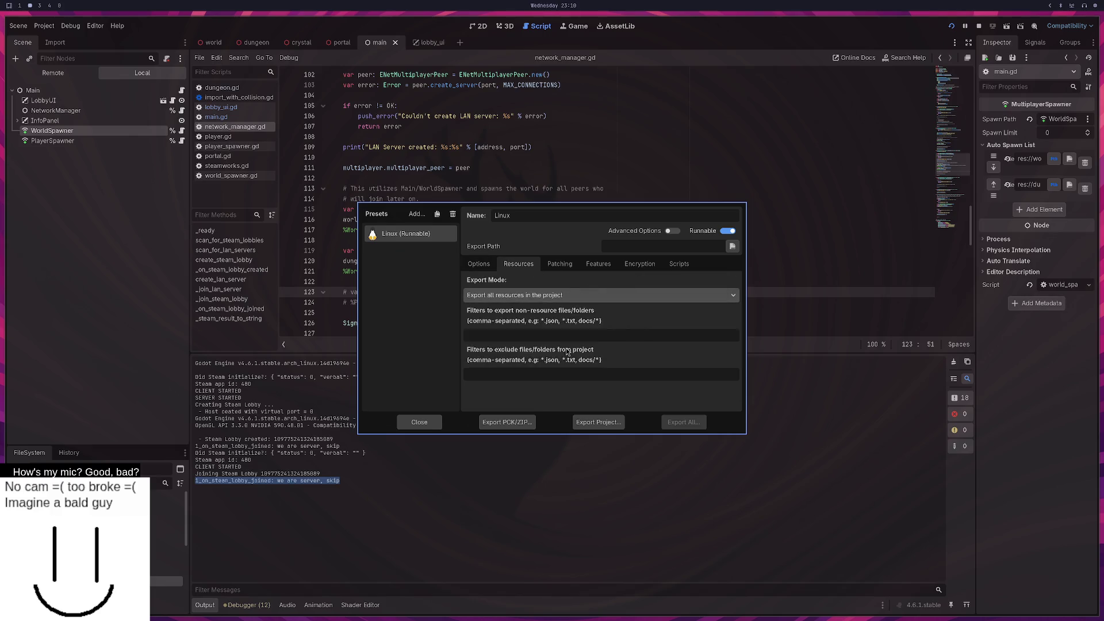
scroll(564, 346, "down", 2)
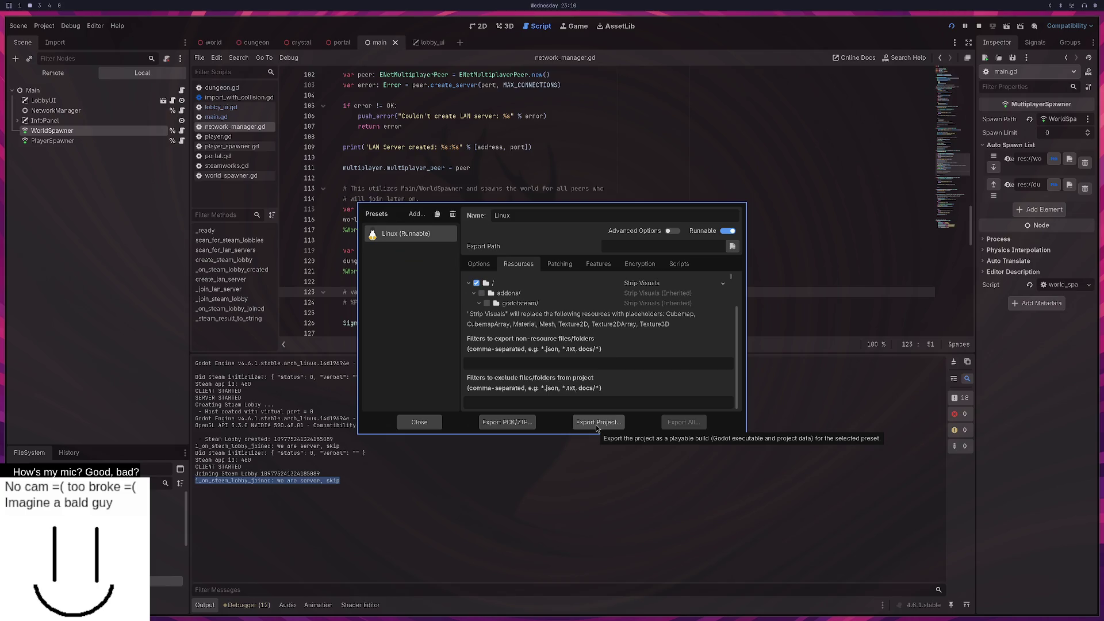
Rename the Linux preset to mp_prototype_server.
left_click_drag(512, 216, 482, 220)
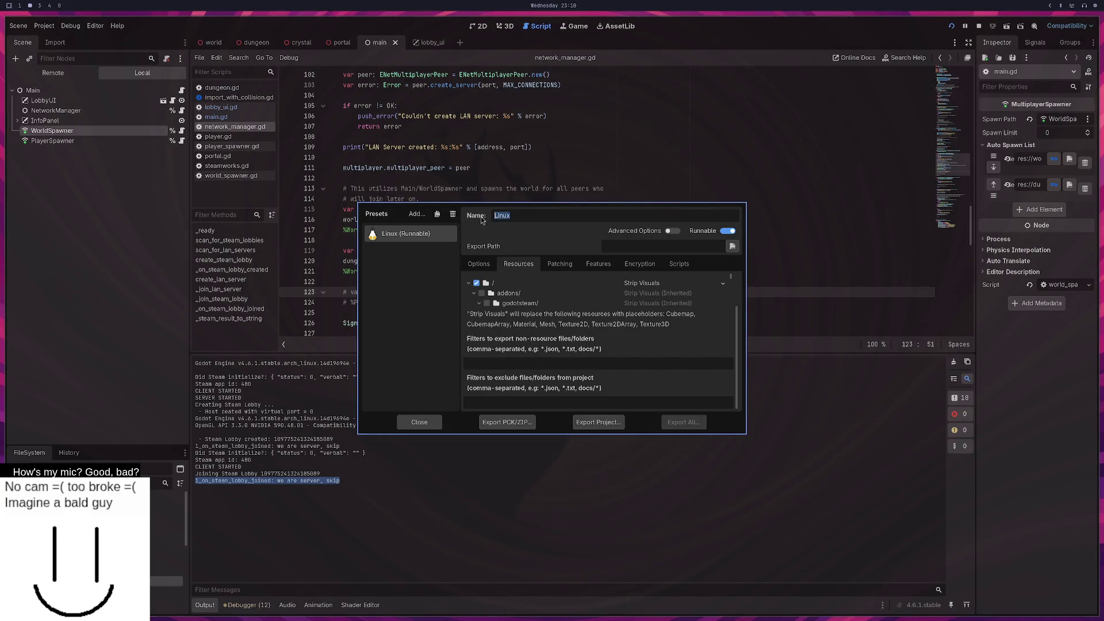
key("BackSpace")
type("server")
left_click(612, 422)
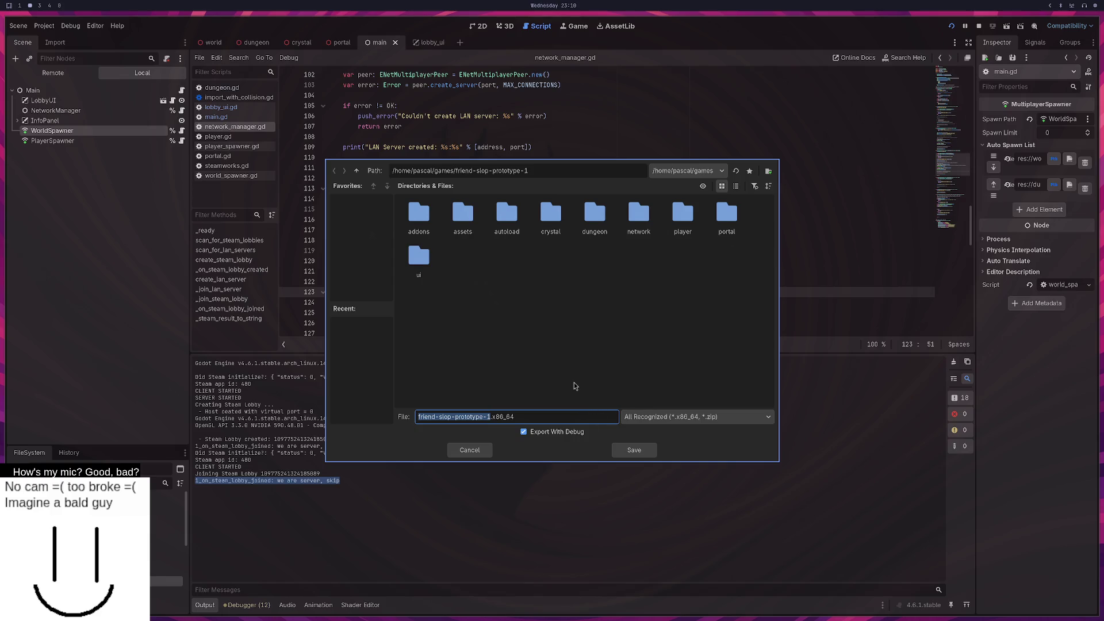
Create a dist folder in the project and save the exported server build into it.
right_click(527, 317)
left_click(539, 323)
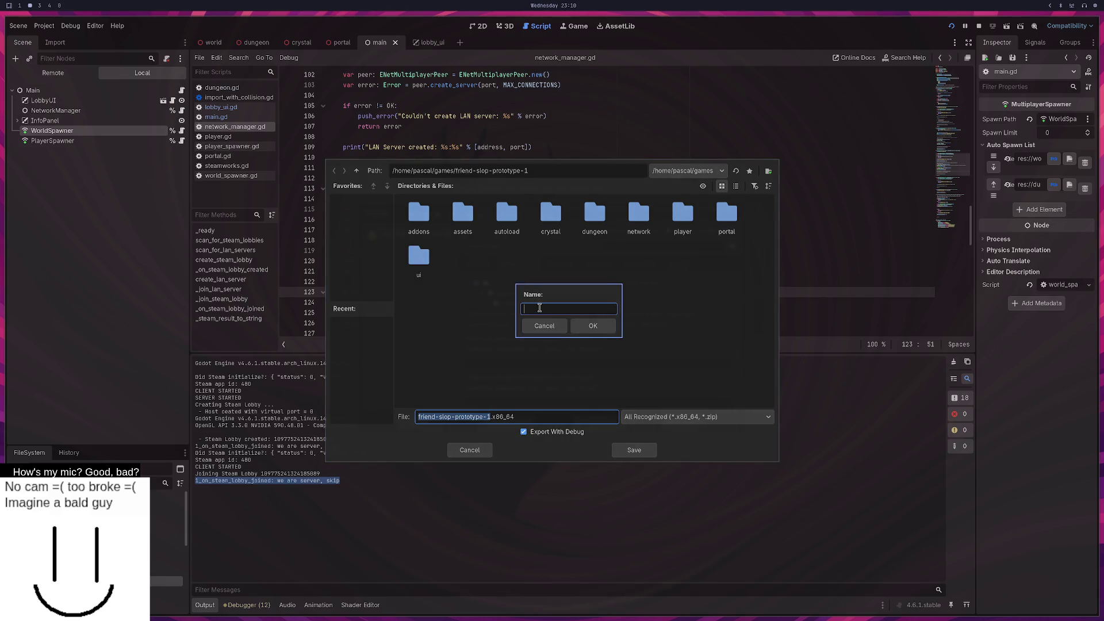
type("dist")
key("Return")
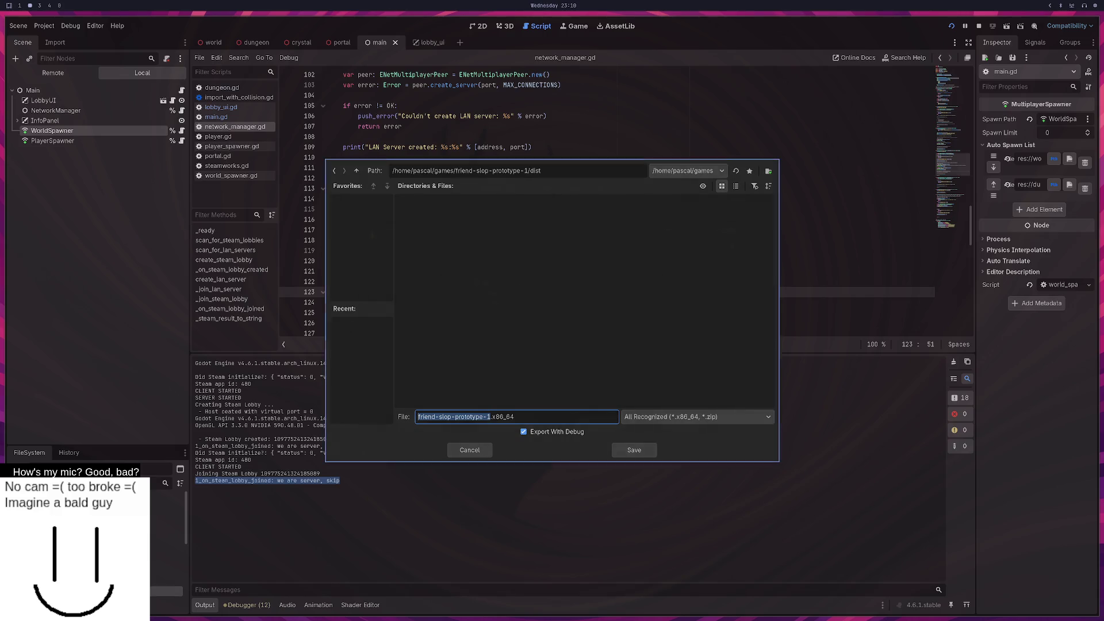
left_click(635, 448)
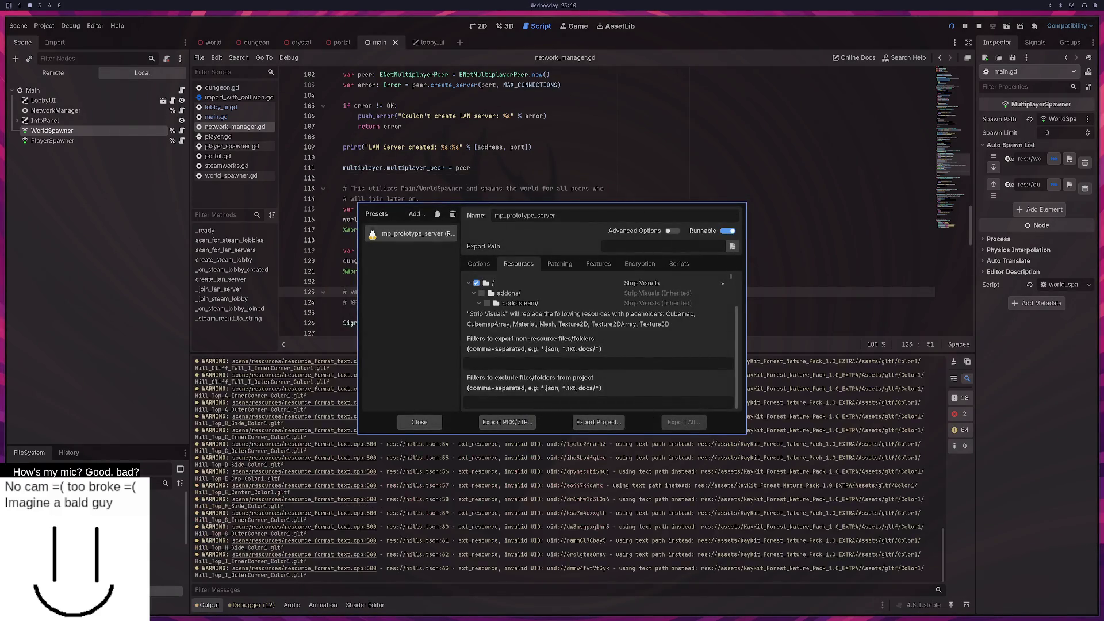
Mute the microphone in the streaming workspace and close the Export window.
key("super+5")
left_click(182, 582)
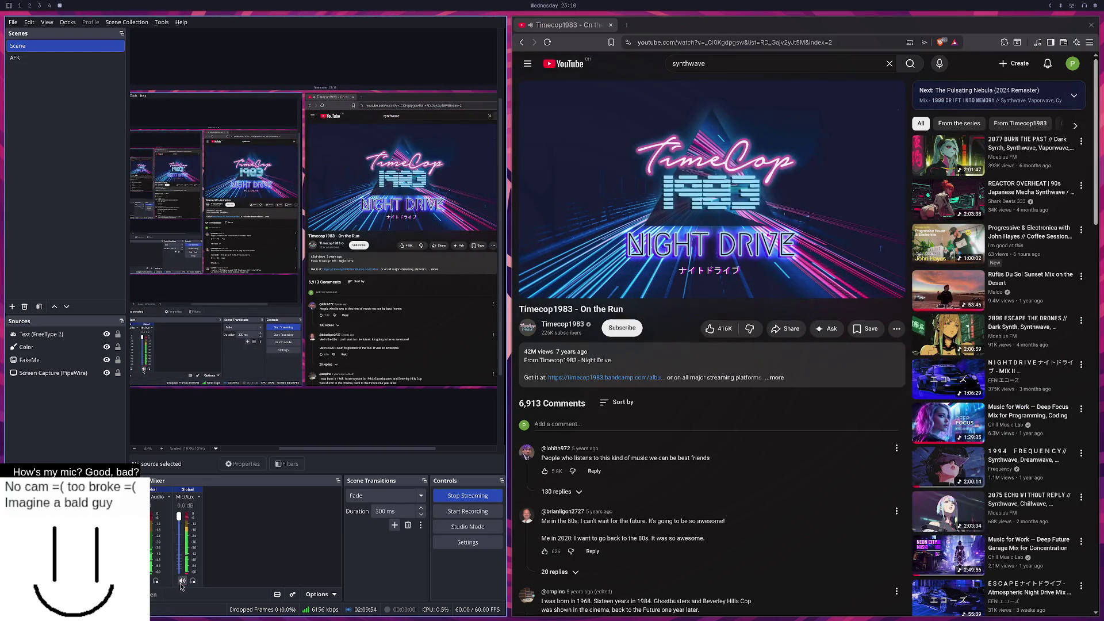
key("super+2")
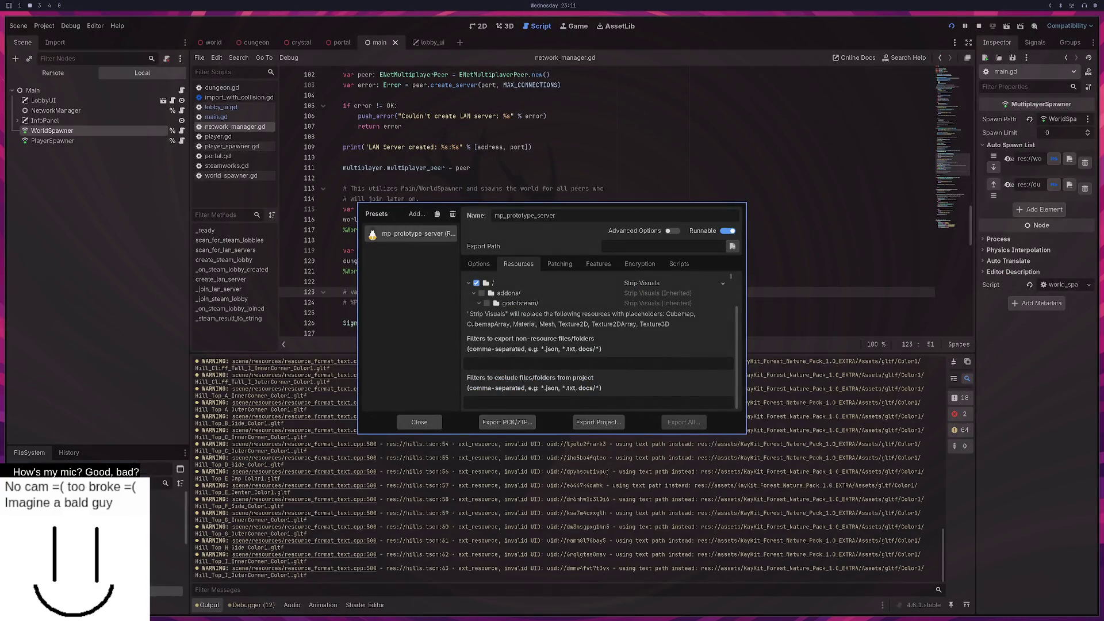
left_click(420, 422)
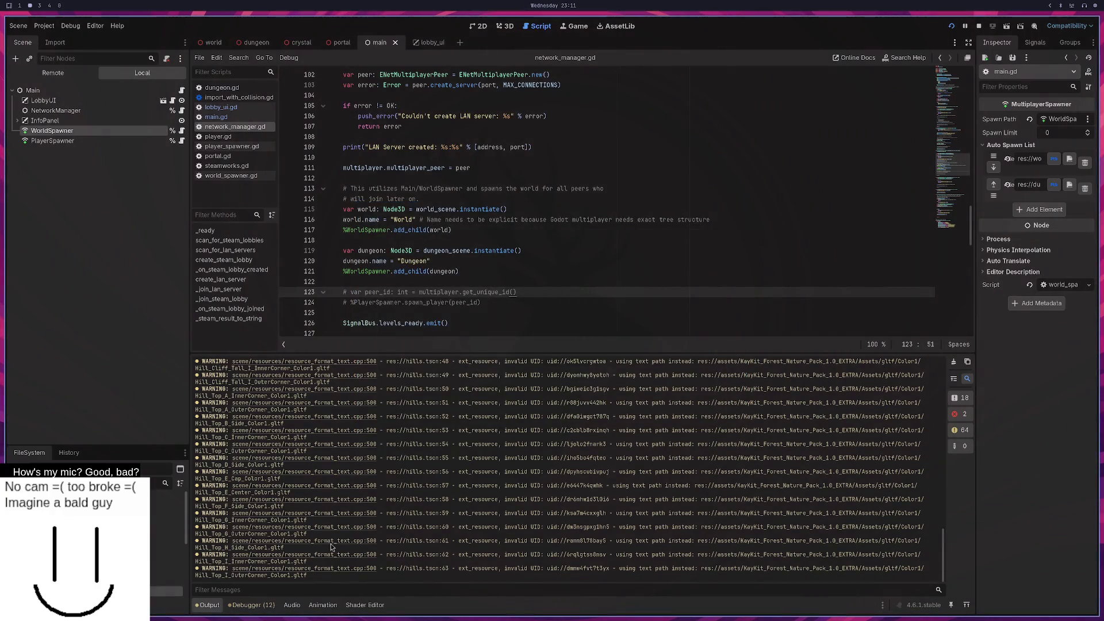
Open a terminal beside the editor and list the exported files in dist.
key("super+3")
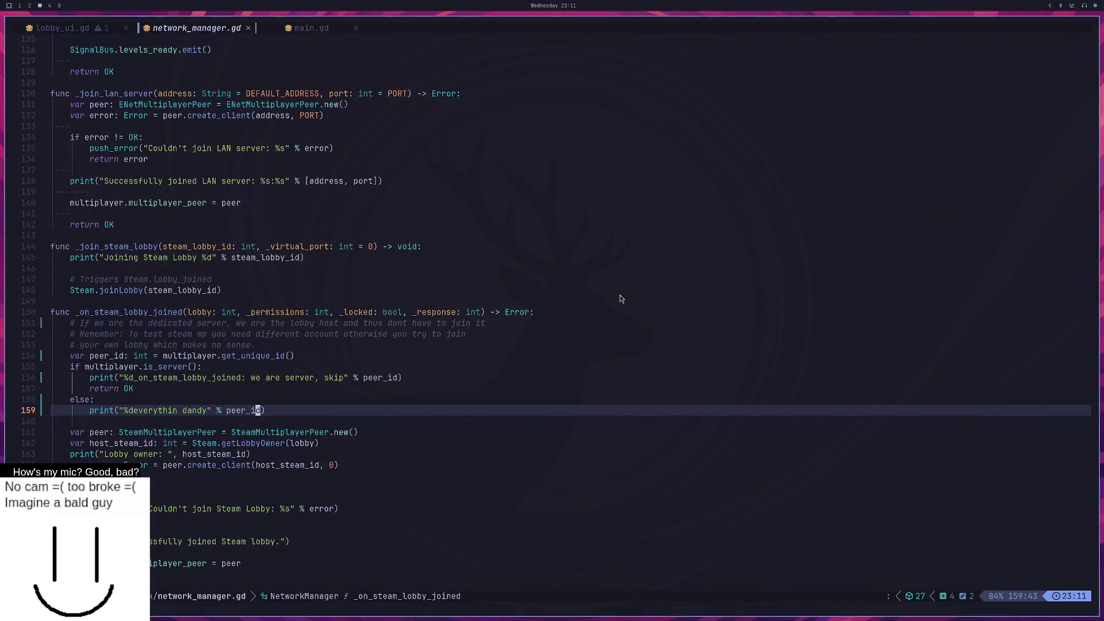
key("super+Return")
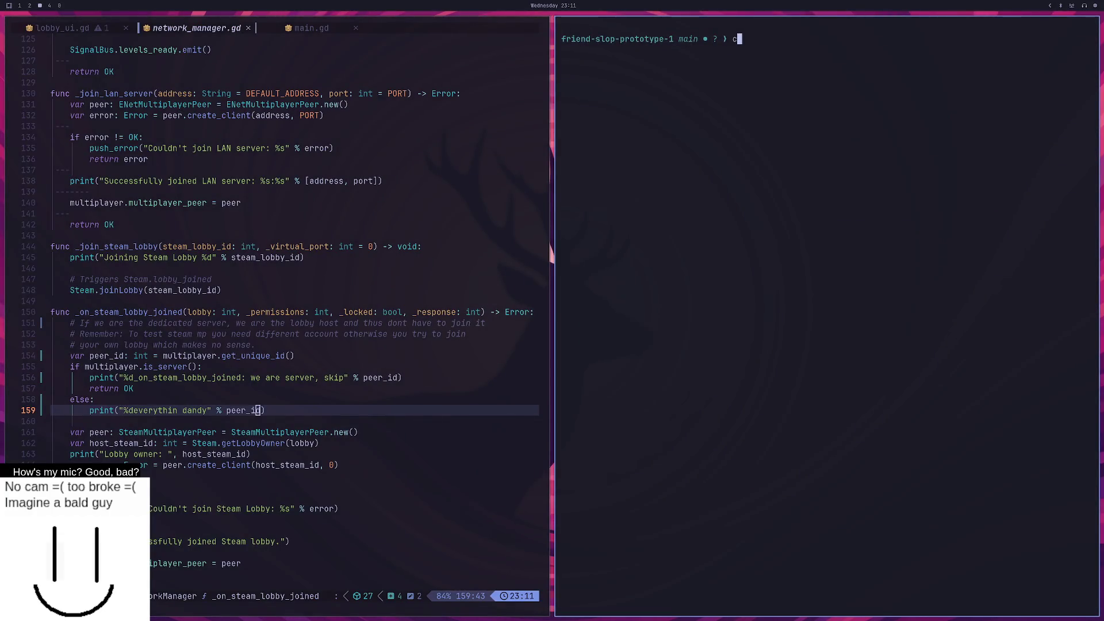
type("cd dist")
key("Return")
type("ls")
key("Return")
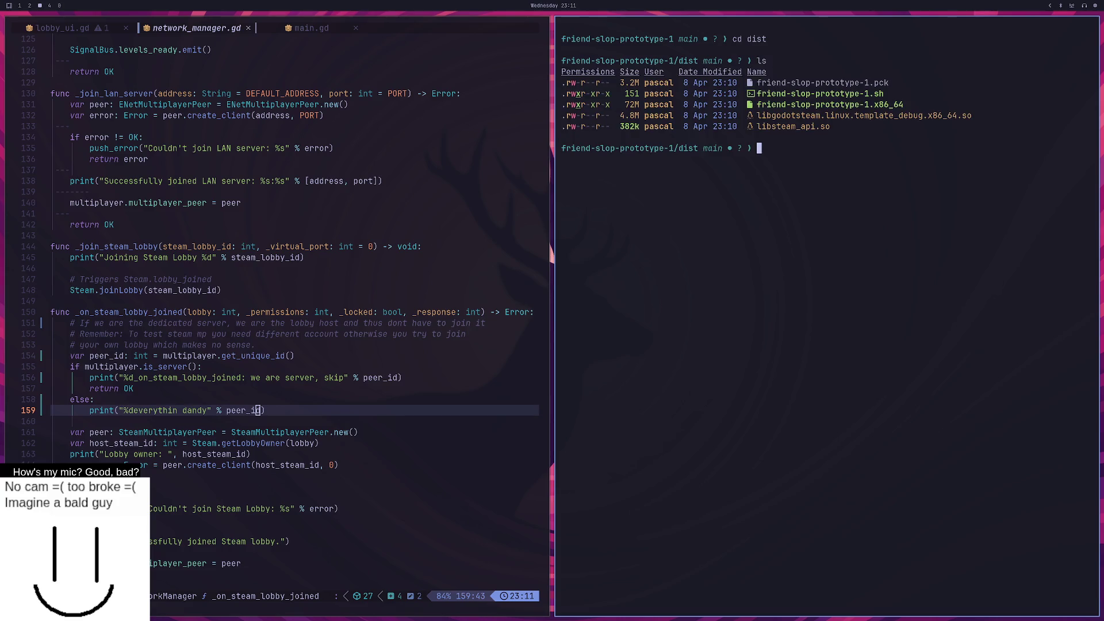
Print the contents of friend-slop-prototype-1.sh with cat.
mouse_move(971, 116)
left_mouse_down()
mouse_move(925, 116)
mouse_move(964, 114)
mouse_move(946, 133)
left_mouse_up()
left_click(883, 161)
left_click_drag(887, 94, 758, 95)
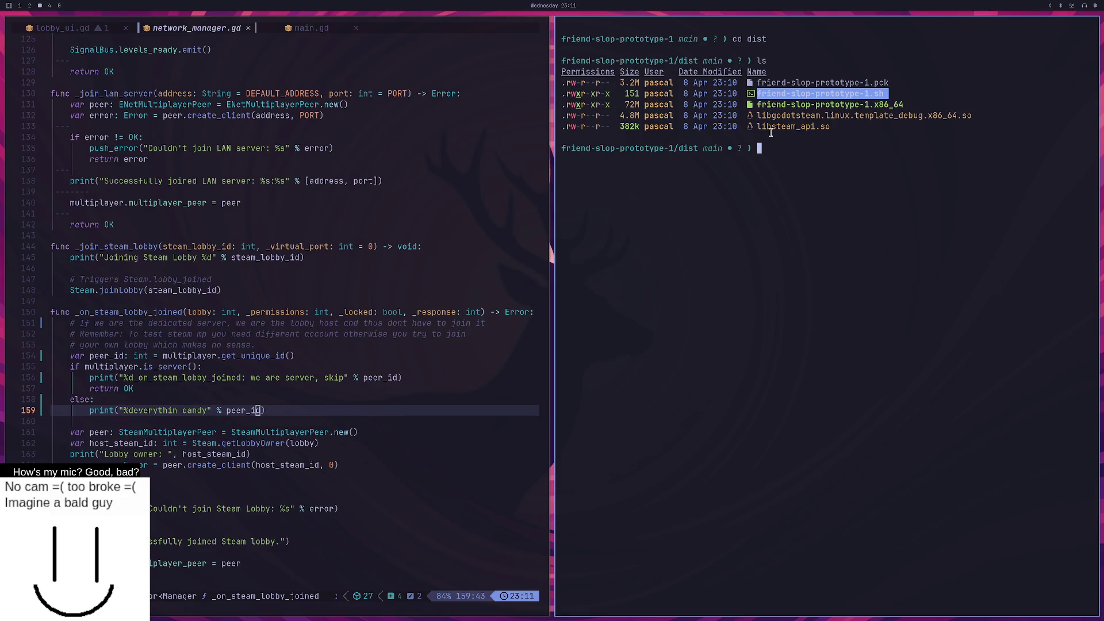
left_click(796, 140)
type("cat fr")
key("Tab")
type("sh")
key("Return")
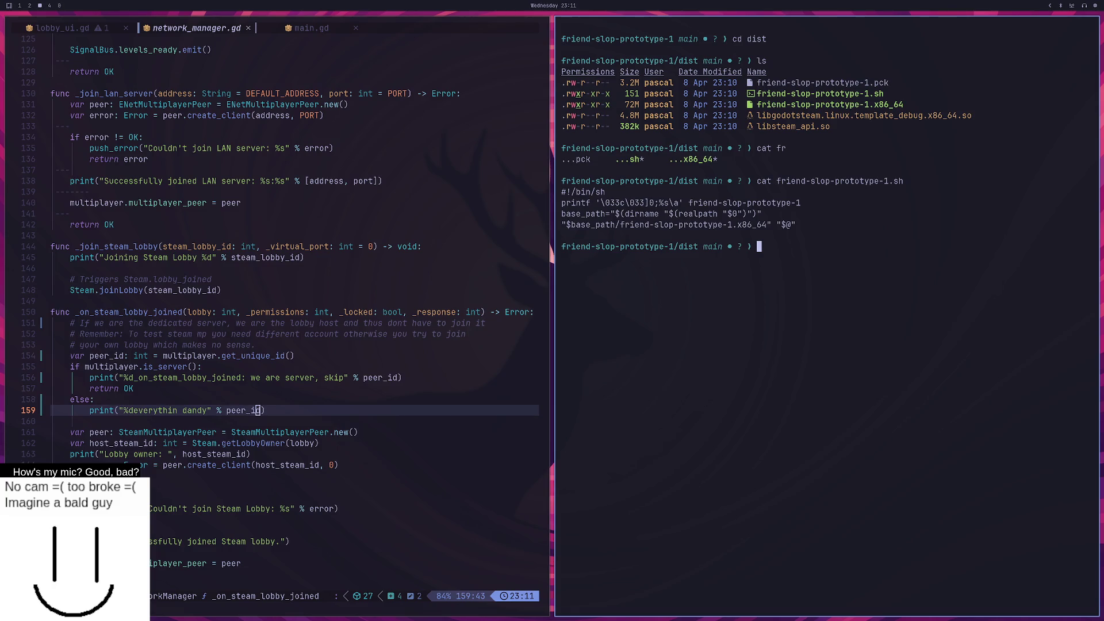
Open friend-slop-prototype-1.sh in Neovim.
key("Up")
key("Left")
key("Left")
key("Left")
type("DDDDDDDDD")
key("ctrl+c")
type("nvim fr")
key("Tab")
type("sh")
key("Return")
Read the base_path and binary launch lines, then quit Neovim back to the shell.
key("j")
key("j")
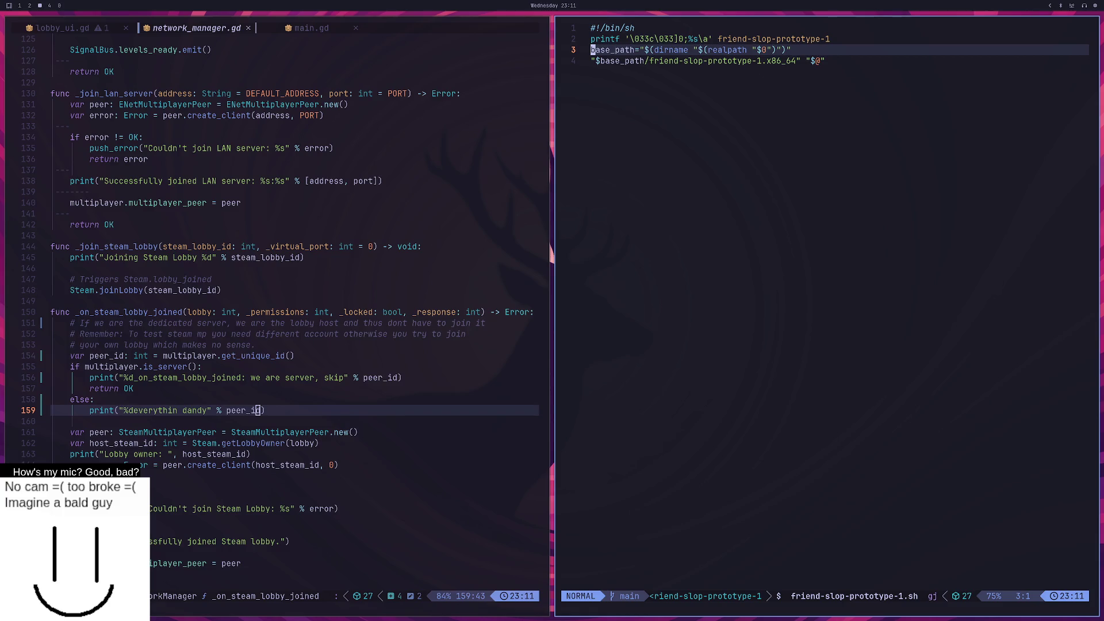
key("j")
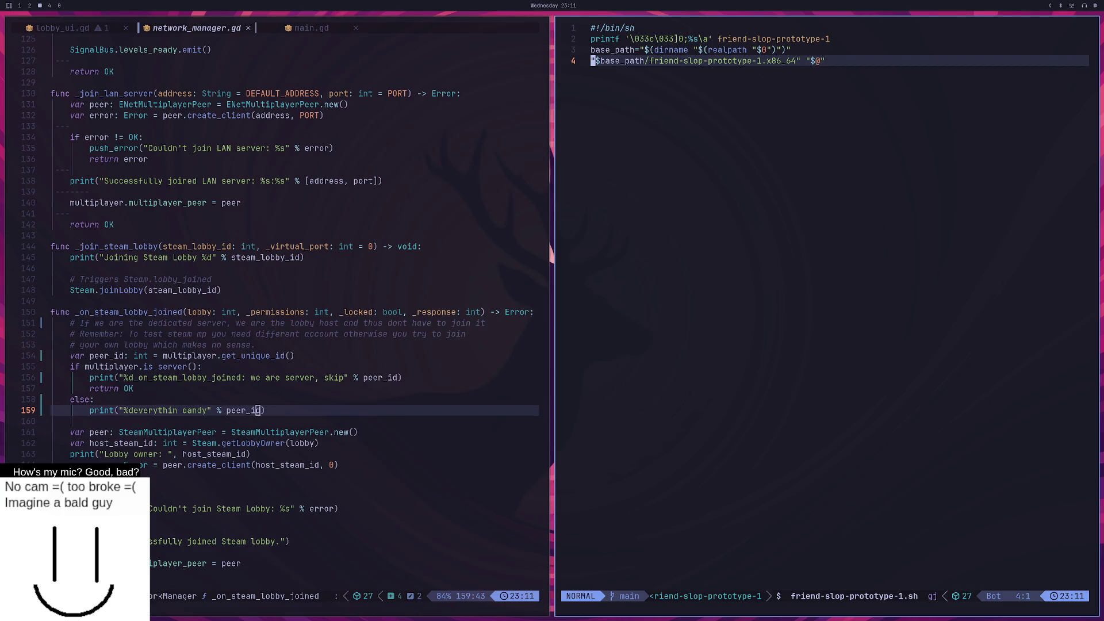
key("colon")
type("q")
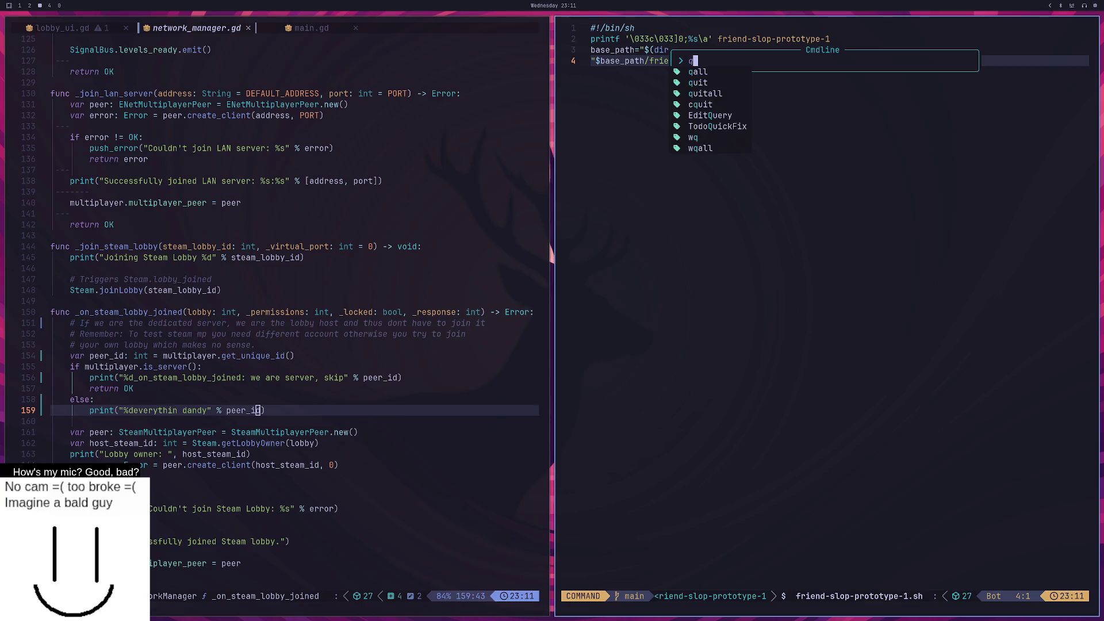
key("Return")
key("Return")
type(".&s")
key("BackSpace")
type("f")
key("Tab")
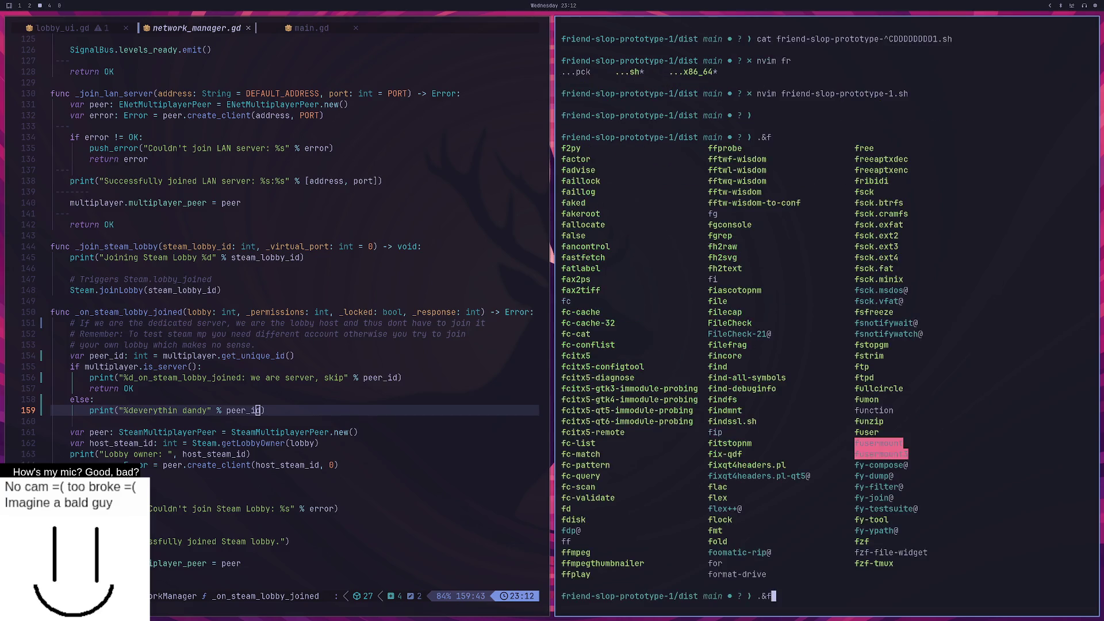
key("ctrl+c")
type(".7")
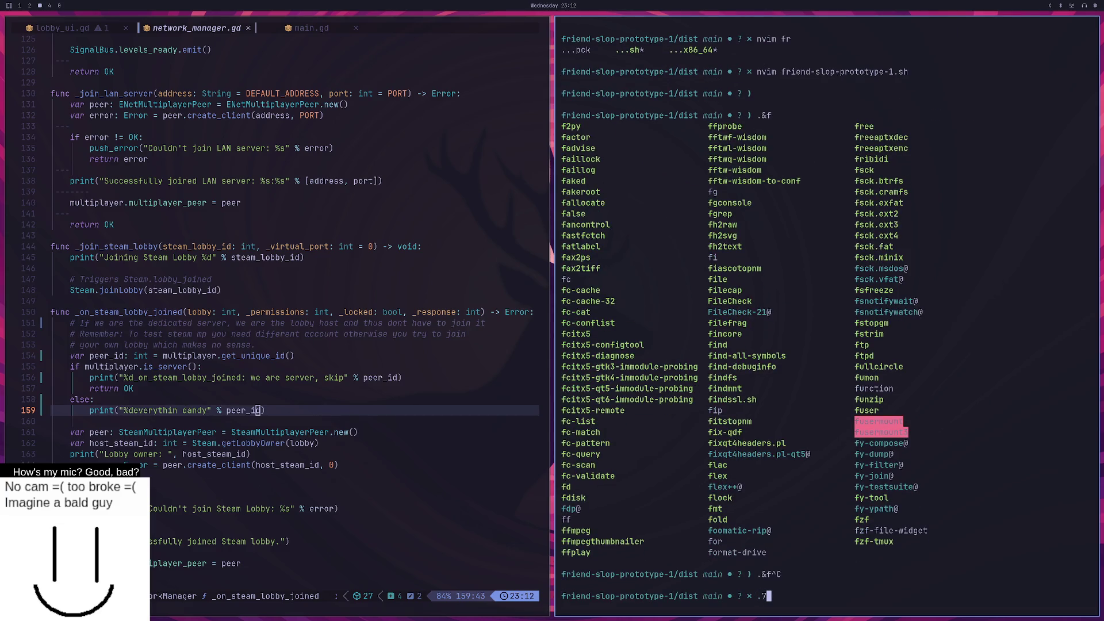
Run ./friend-slop-prototype-1.sh, then stop it with Ctrl+C.
key("BackSpace")
type("/fr")
key("Tab")
type("sh")
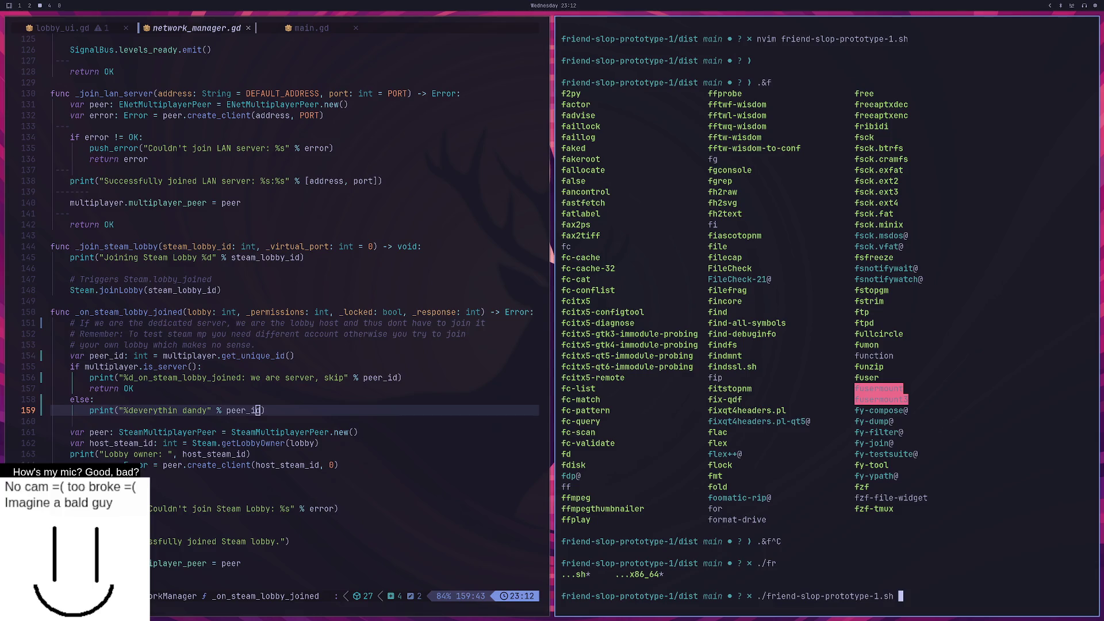
key("Return")
key("ctrl+c")
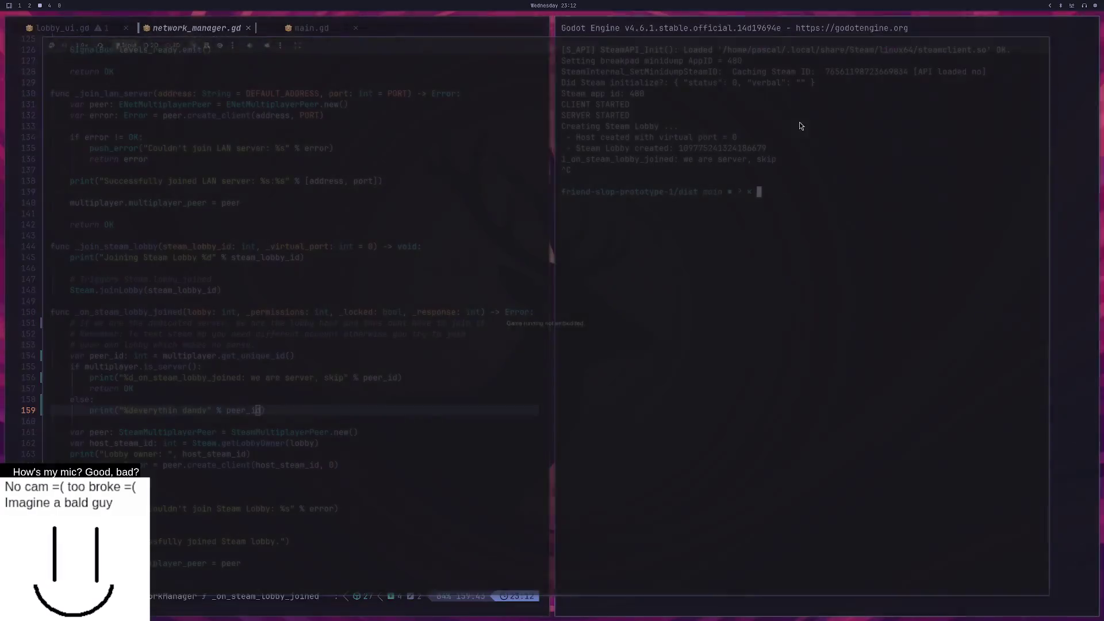
Relaunch the exported build so it starts as server and creates a Steam lobby.
key("super+1")
key("super+2")
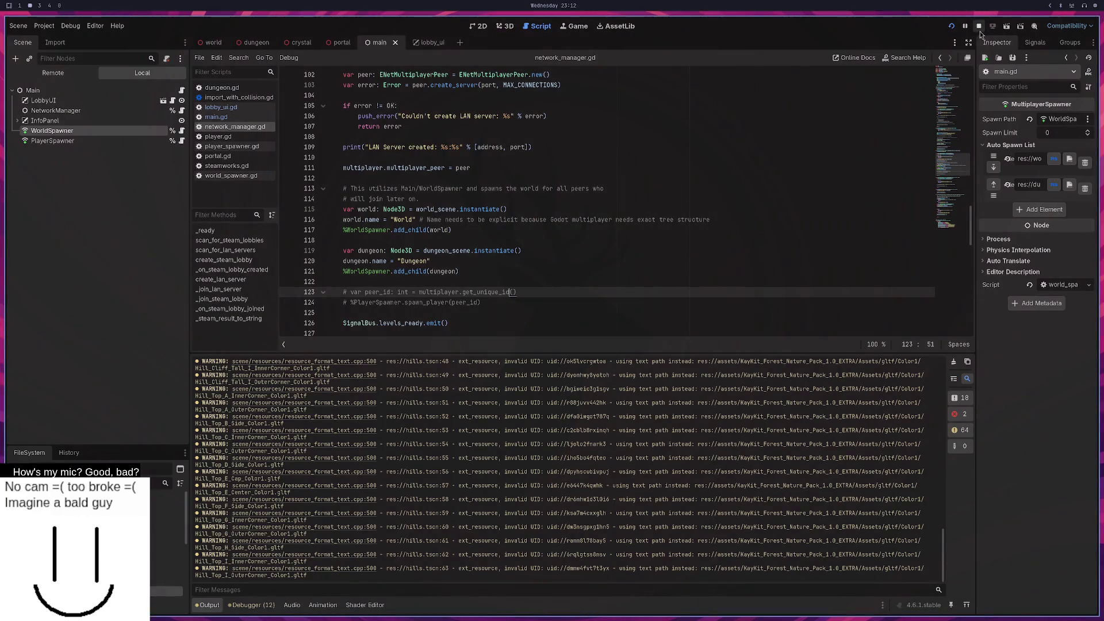
key("super+3")
key("Up")
key("Return")
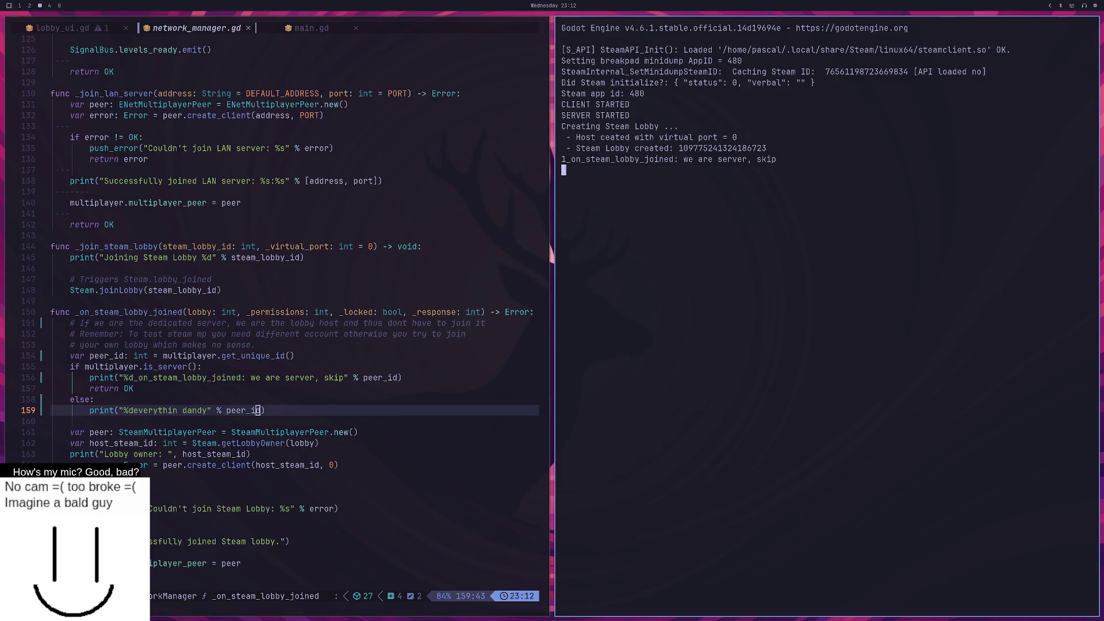
key("super+4")
Ask in quick-help whether an exported executable runs the debug multiple-instances setup.
type("if")
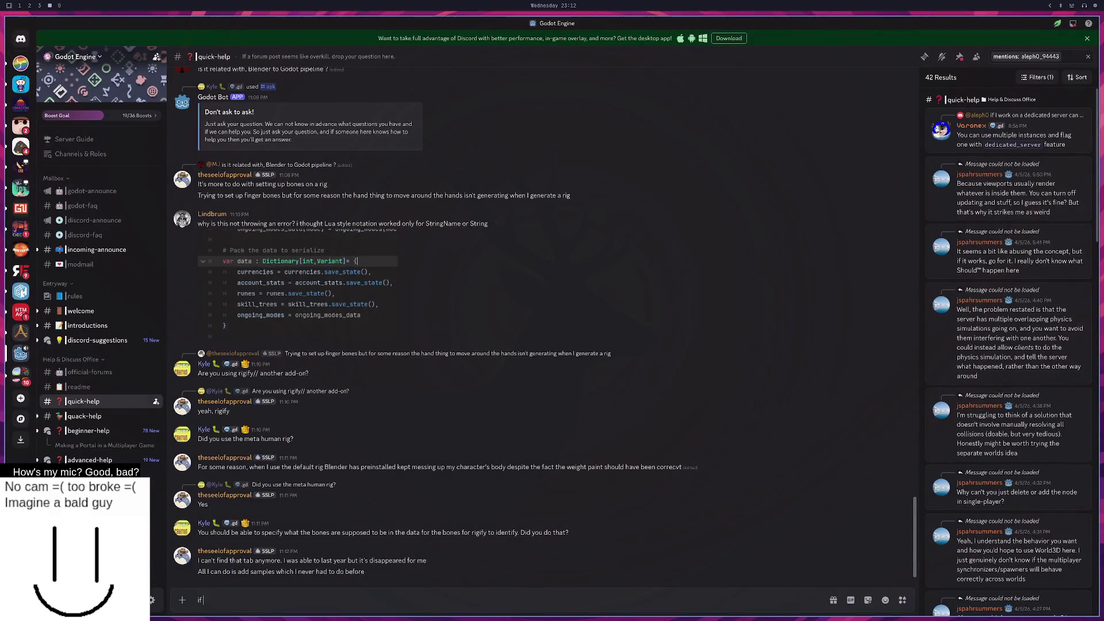
type(" I setu")
type("p debug /")
key("BackSpace")
key("BackSpace")
type("-> multiple i")
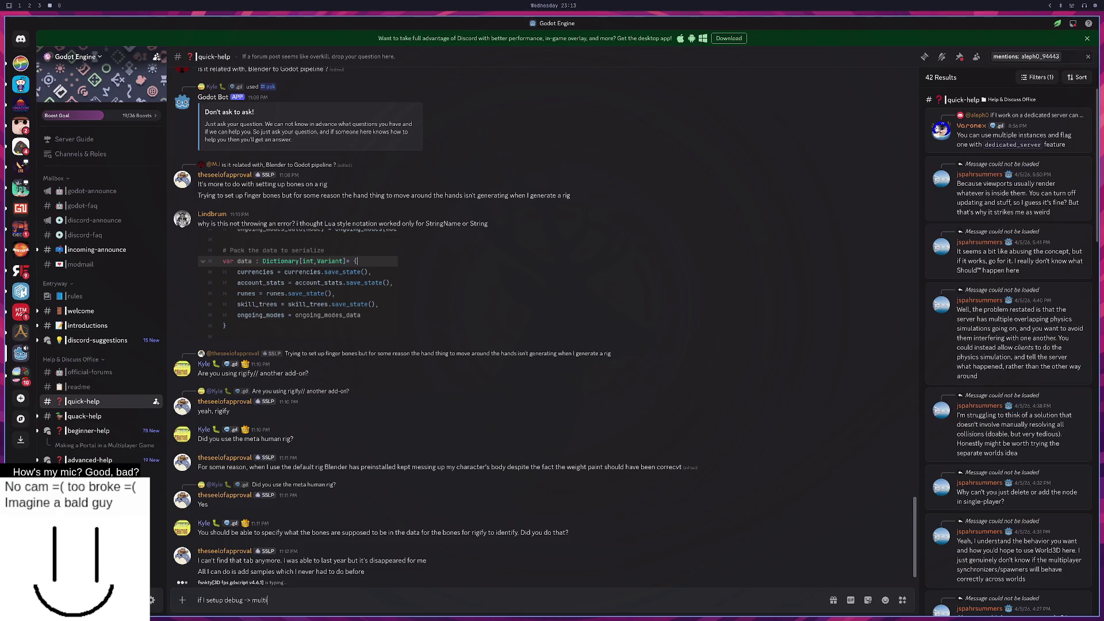
type("nstances and I export")
type(", doe")
key("BackSpace")
key("BackSpace")
key("BackSpace")
type("and run the d")
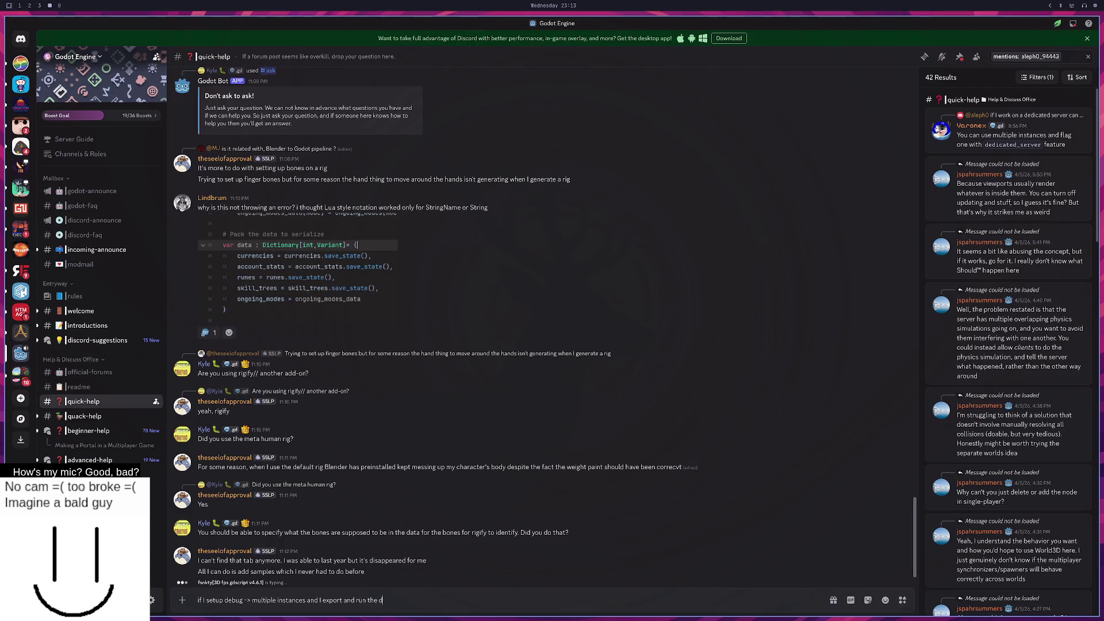
type(" executable, does it")
type(" run the set m")
type("ultiple instances")
type("?")
key("super+3")
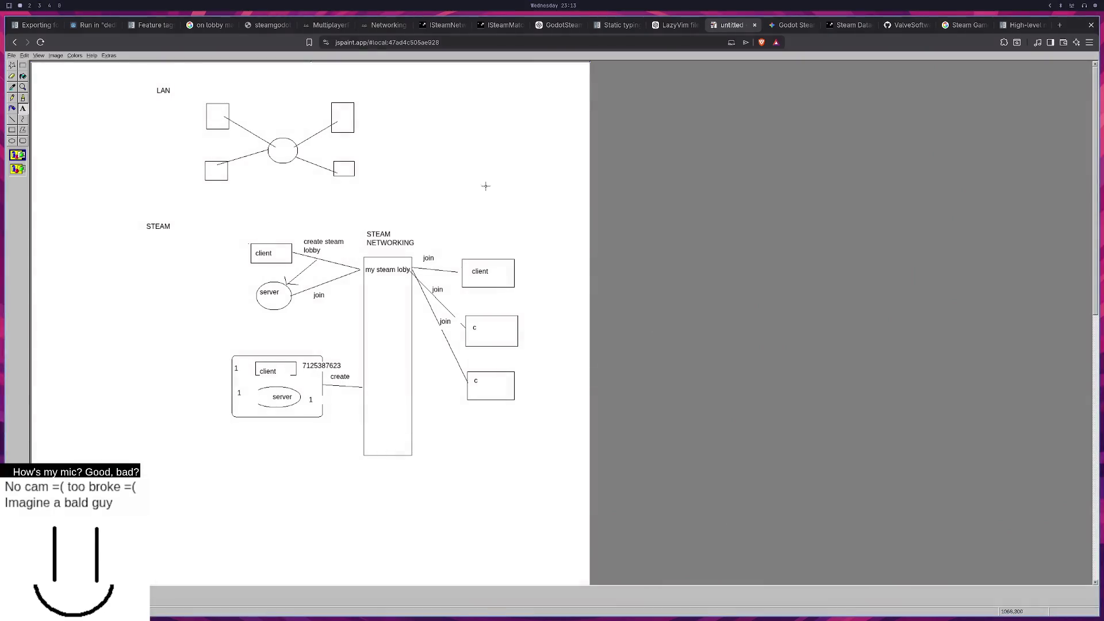
Reopen the Export dialog full screen and browse the preset's Patching, Features, Encryption and Scripts tabs.
key("super+2")
left_click(44, 25)
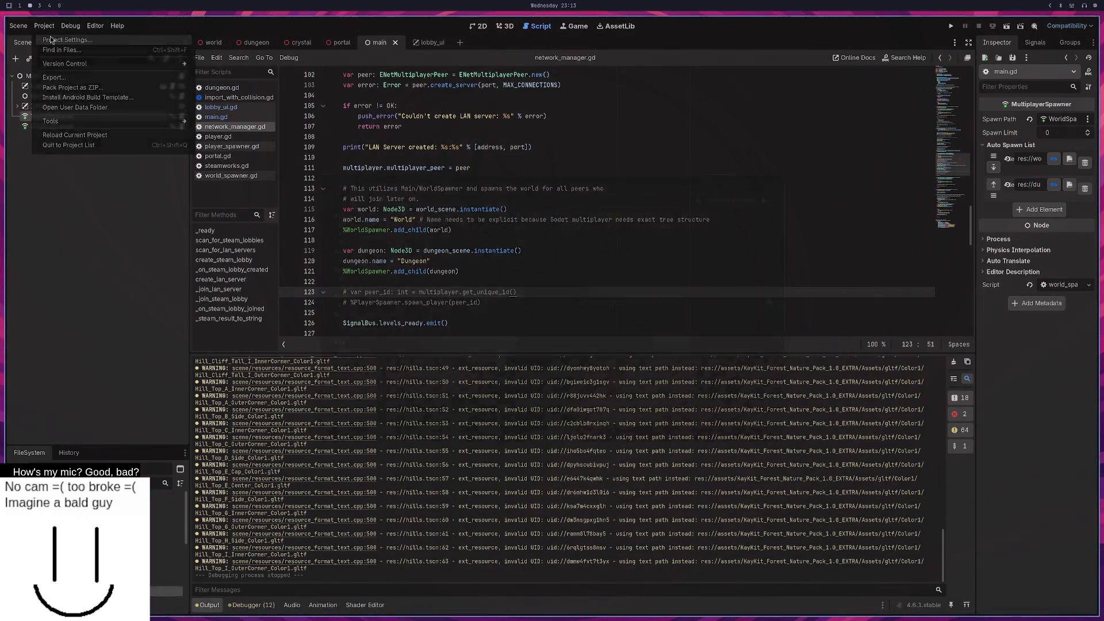
left_click(64, 39)
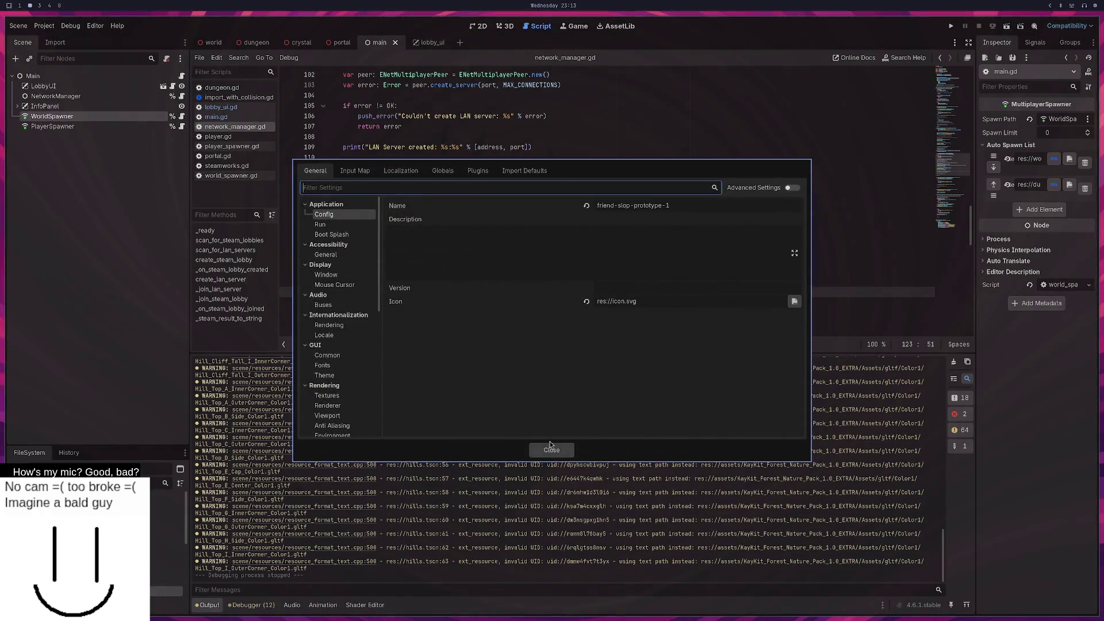
key("Escape")
left_click(44, 25)
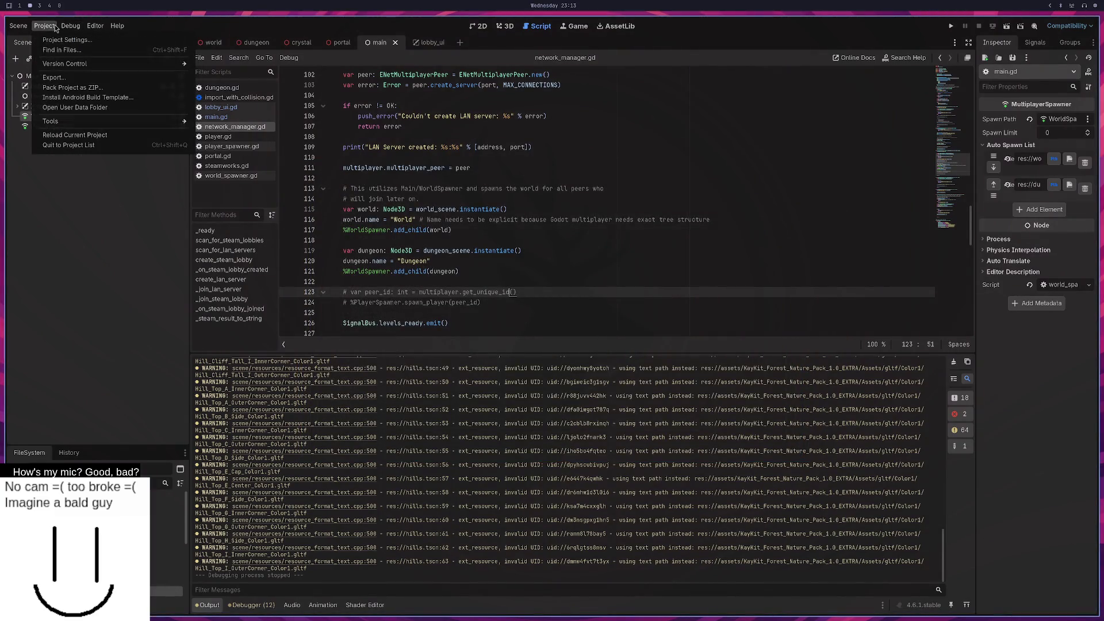
left_click(54, 77)
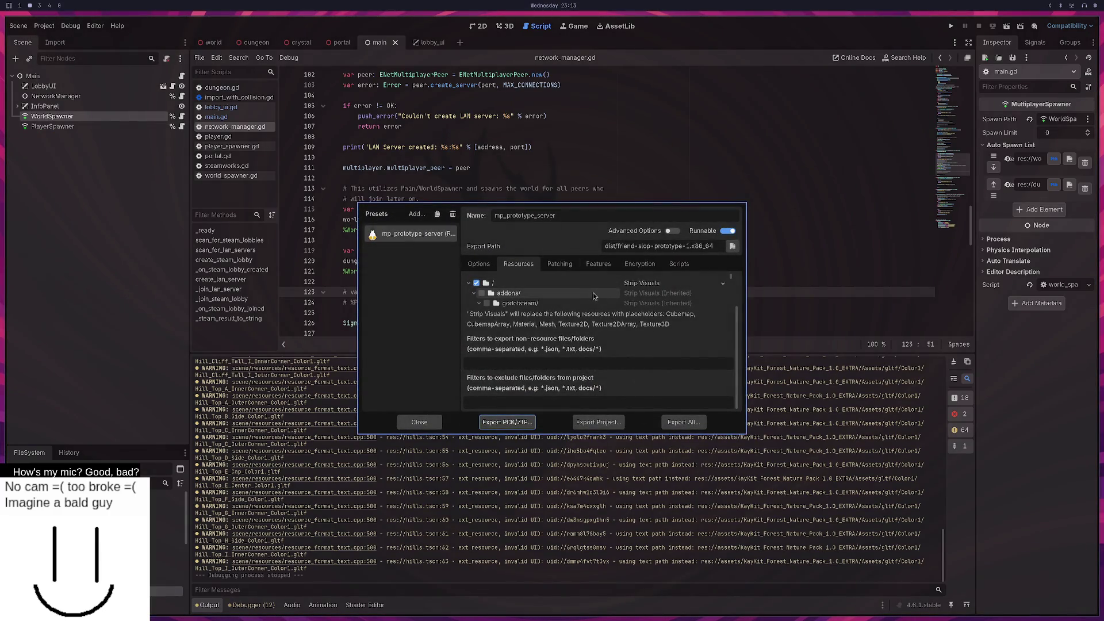
key("super+f")
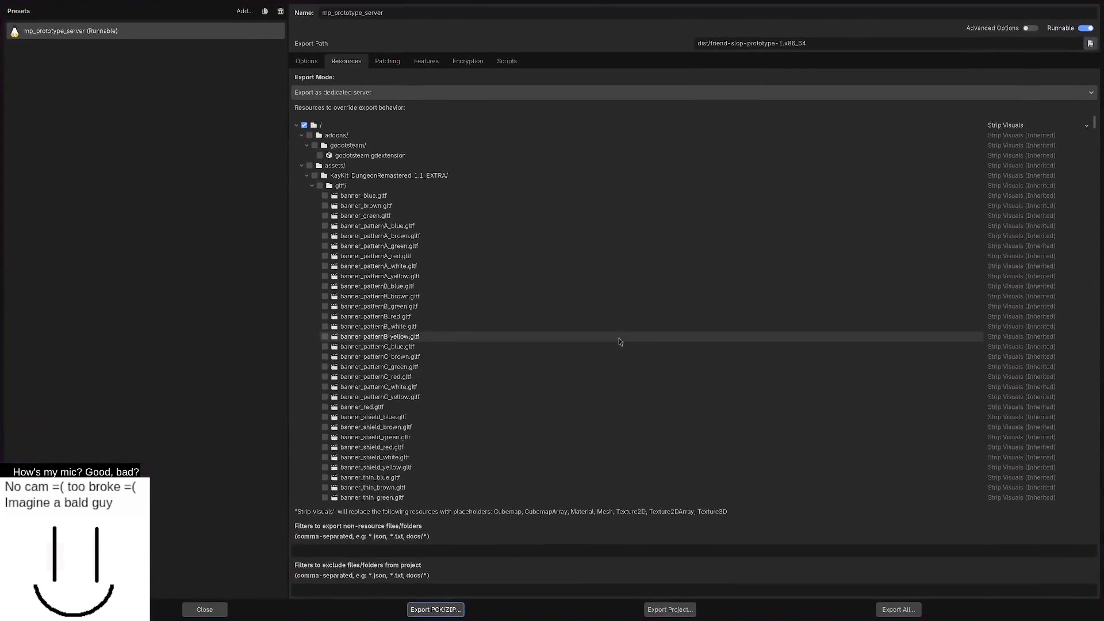
scroll(469, 251, "down", 2)
scroll(469, 251, "up", 2)
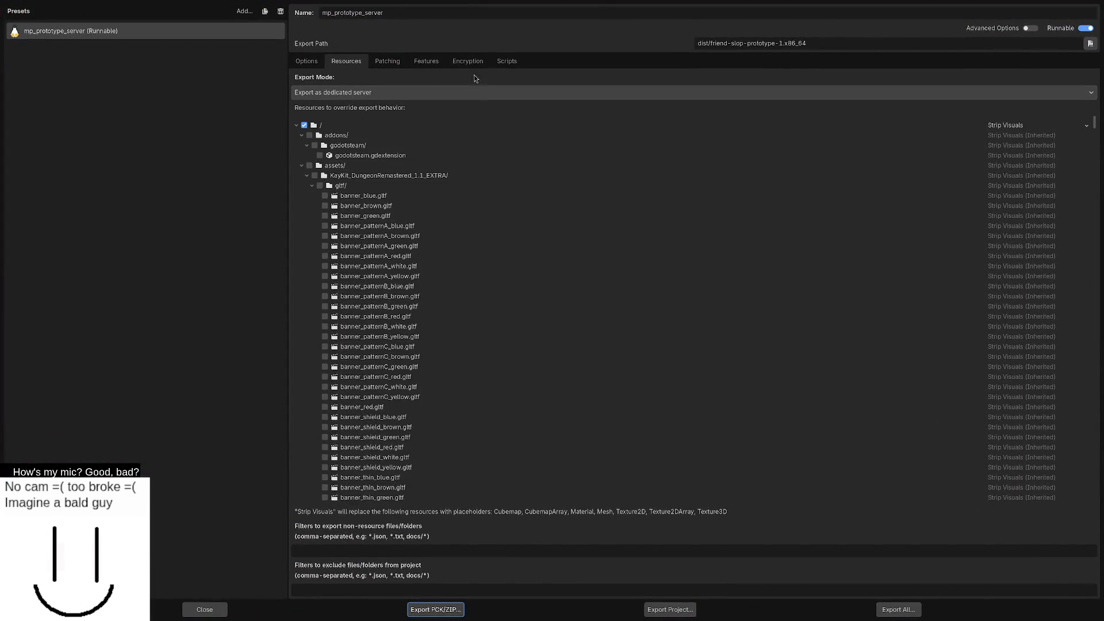
left_click(376, 65)
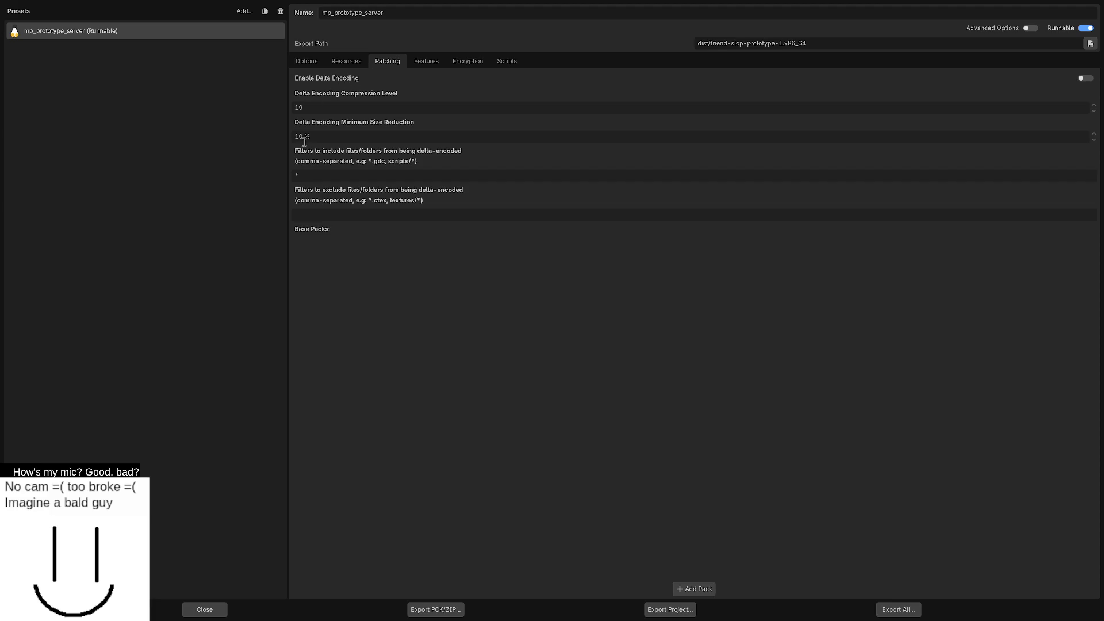
left_click(427, 64)
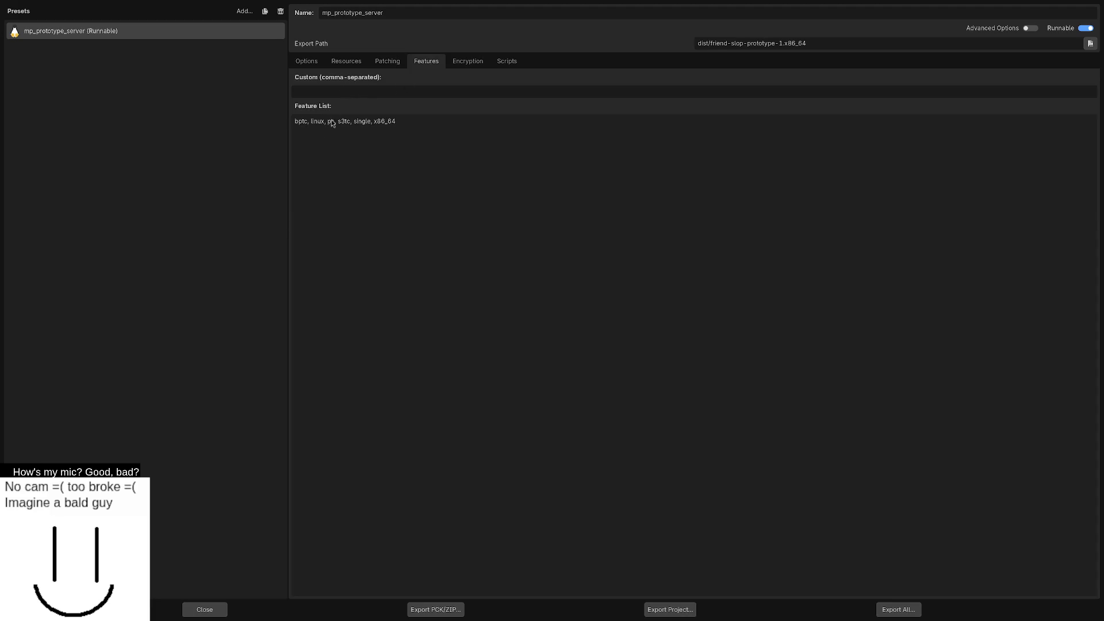
left_click(471, 57)
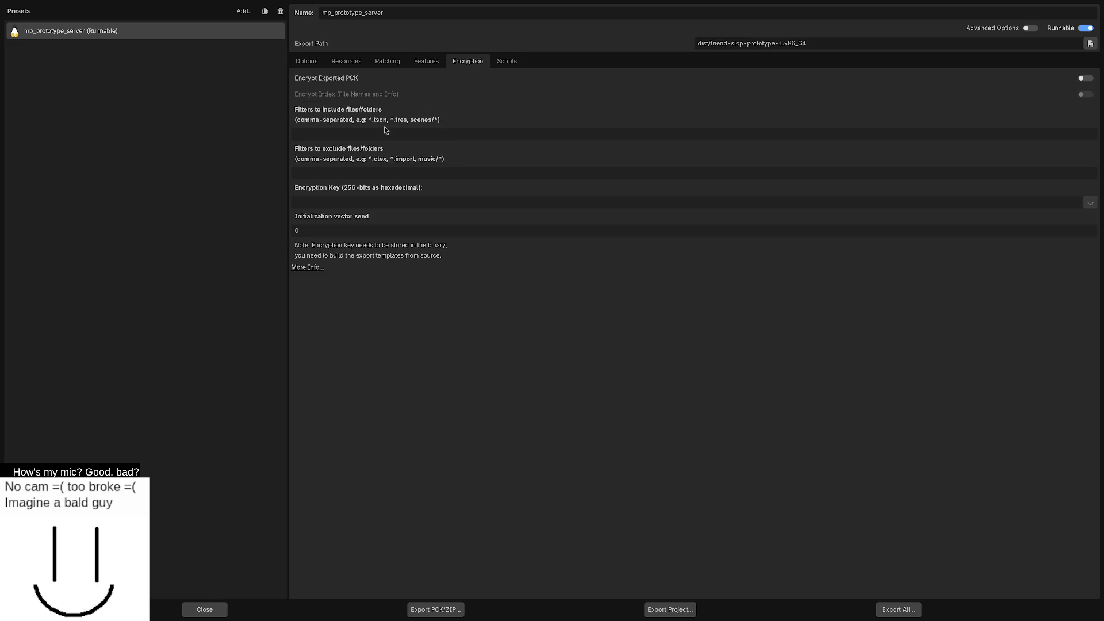
left_click(506, 61)
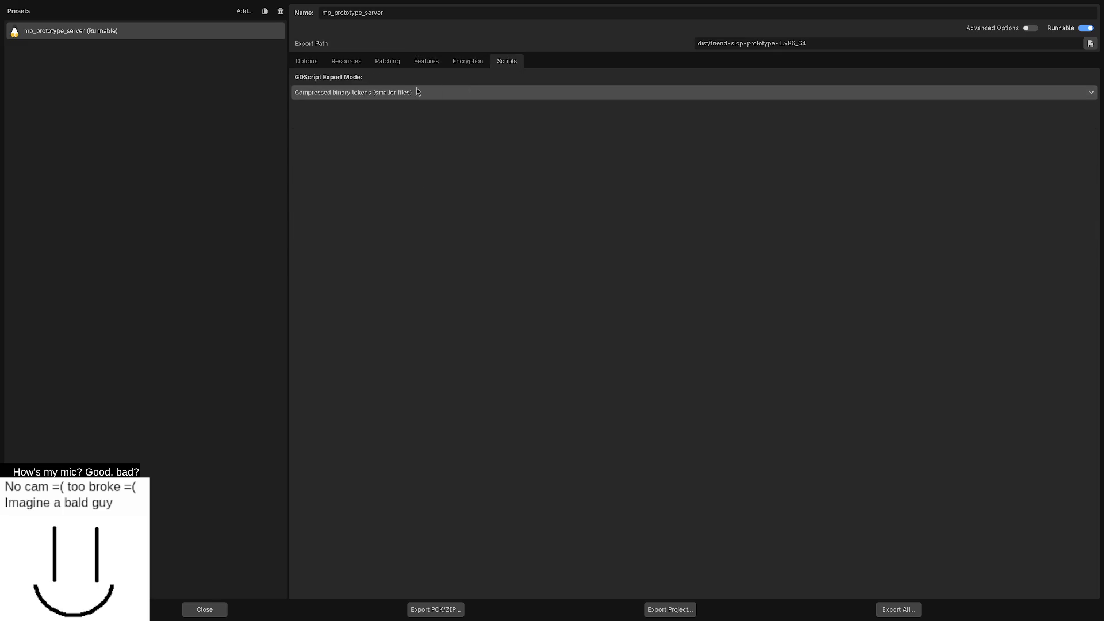
left_click(307, 61)
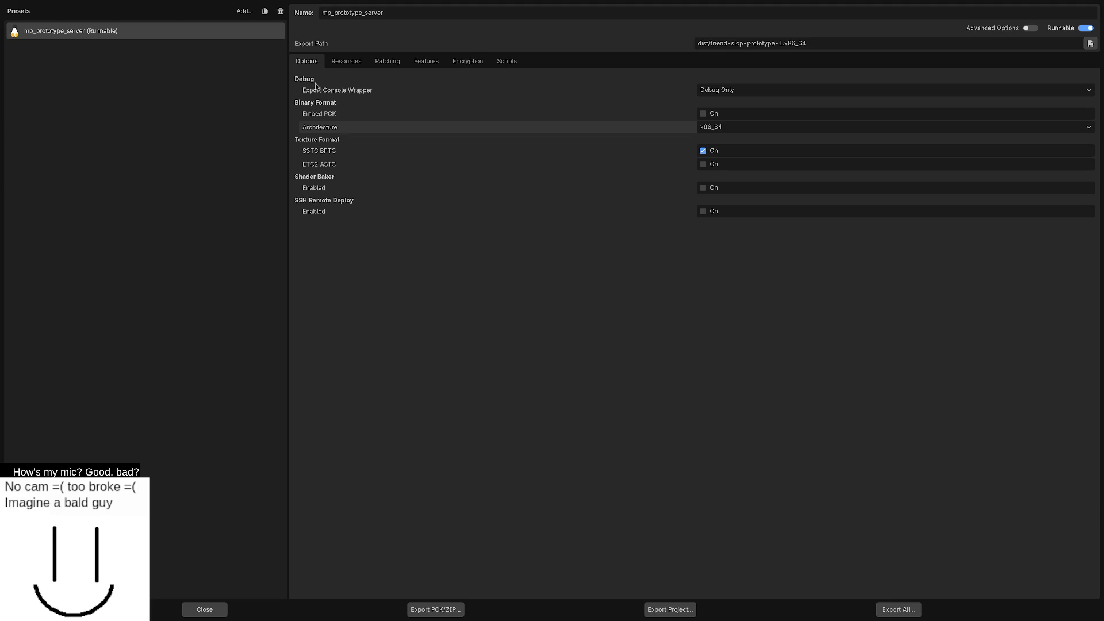
Set Export Console Wrapper to No and re-export, overwriting friend-slop-prototype-1.x86_64.
left_click(757, 92)
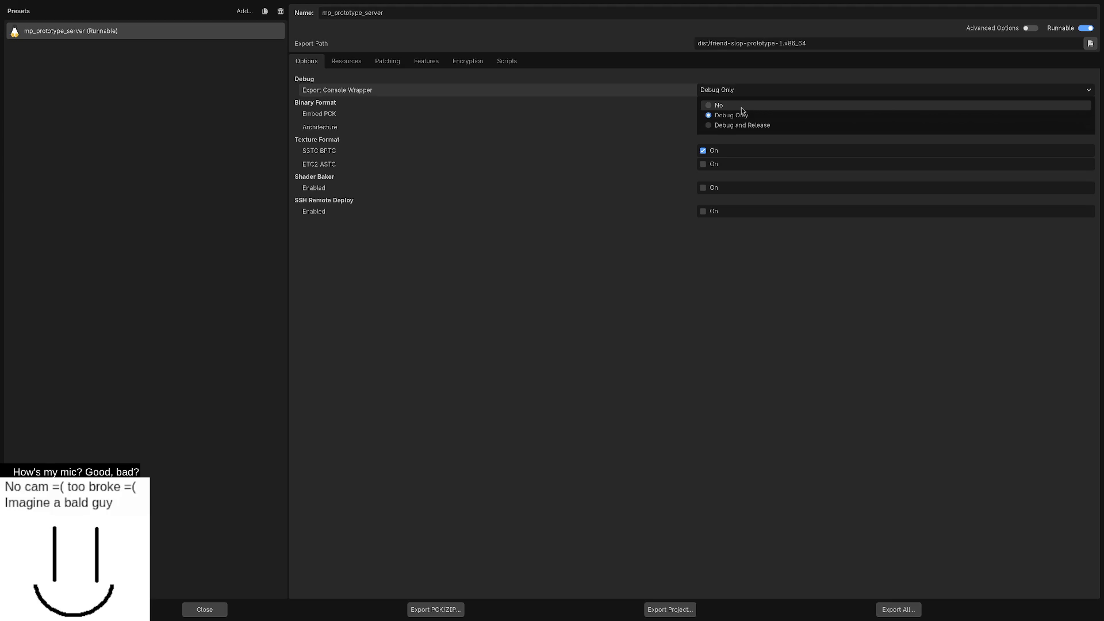
left_click(741, 107)
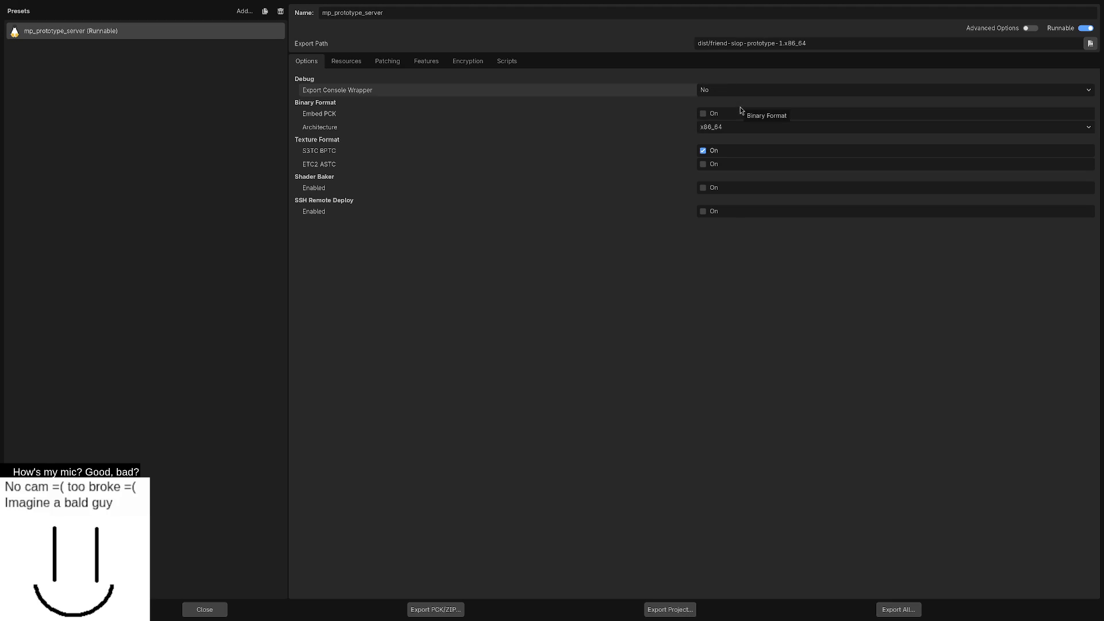
left_click(684, 612)
left_click(643, 448)
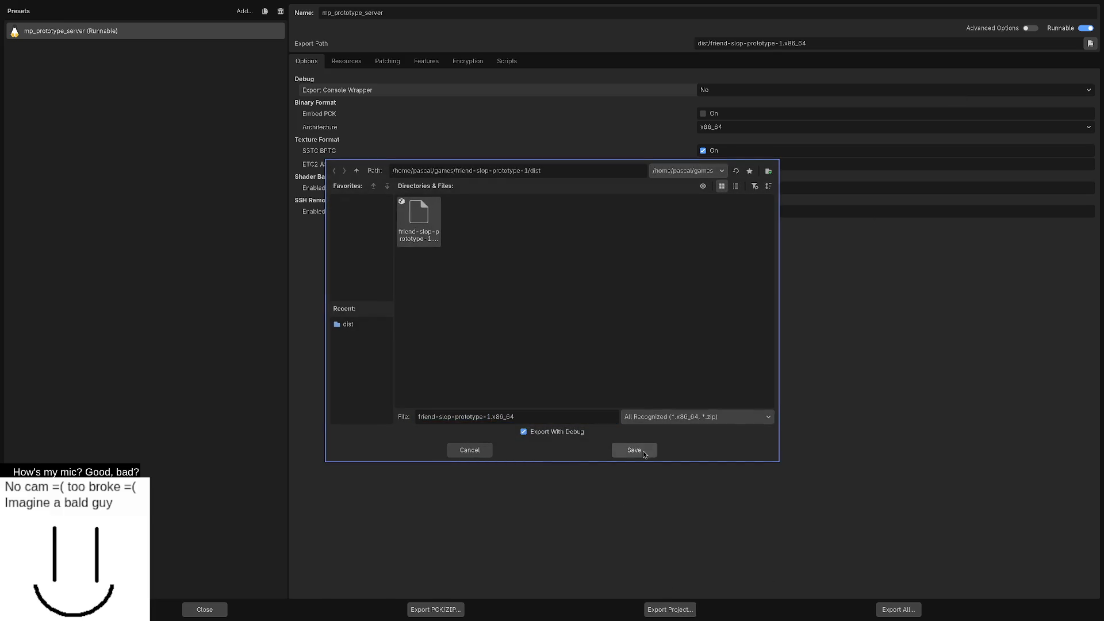
left_click(629, 325)
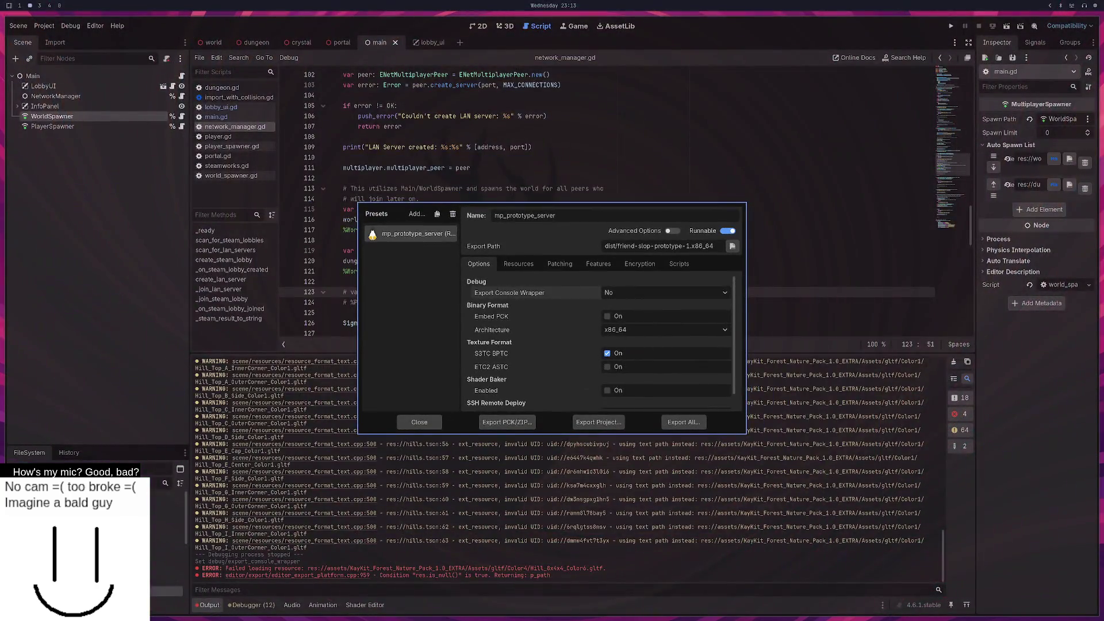
Restart the exported game in the terminal, check Discord, and go back to Godot.
key("super+1")
key("ctrl+c")
key("Up")
key("Return")
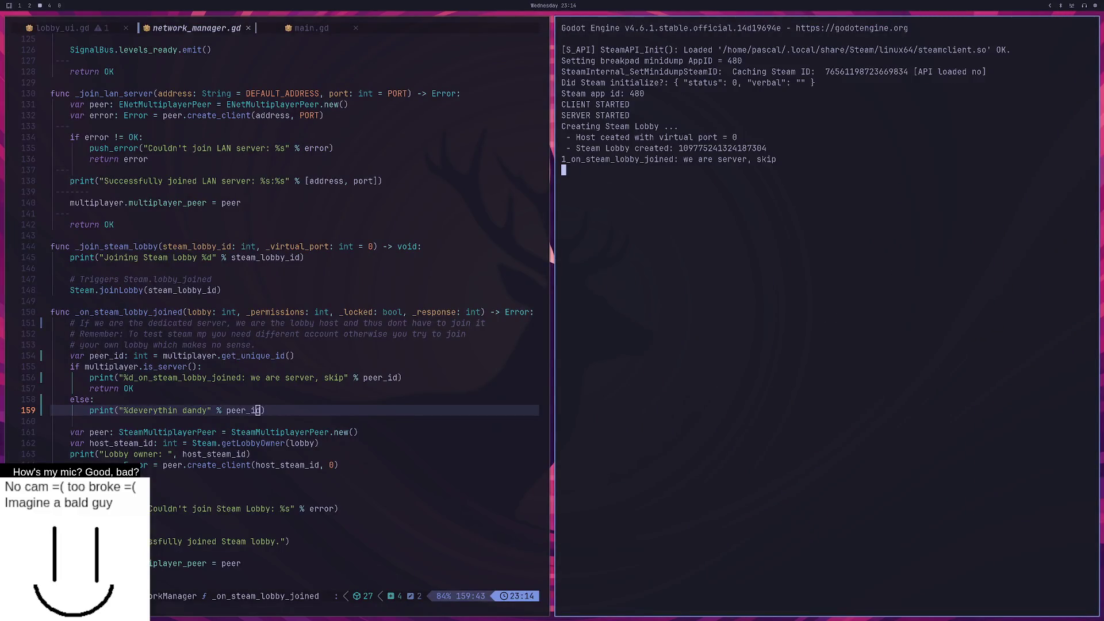
key("super+4")
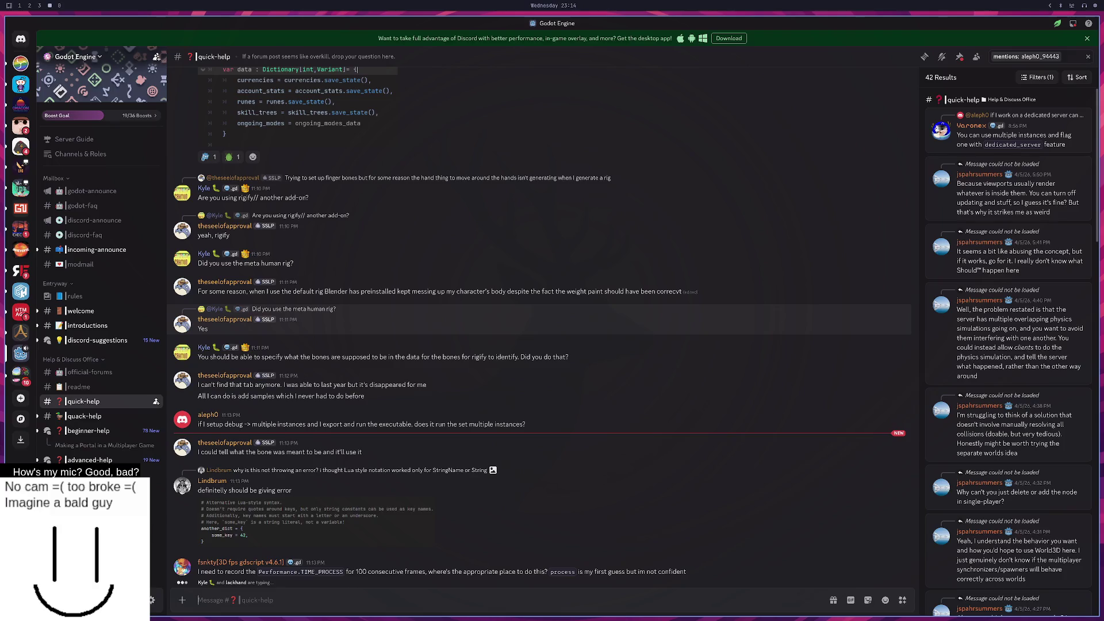
key("super+2")
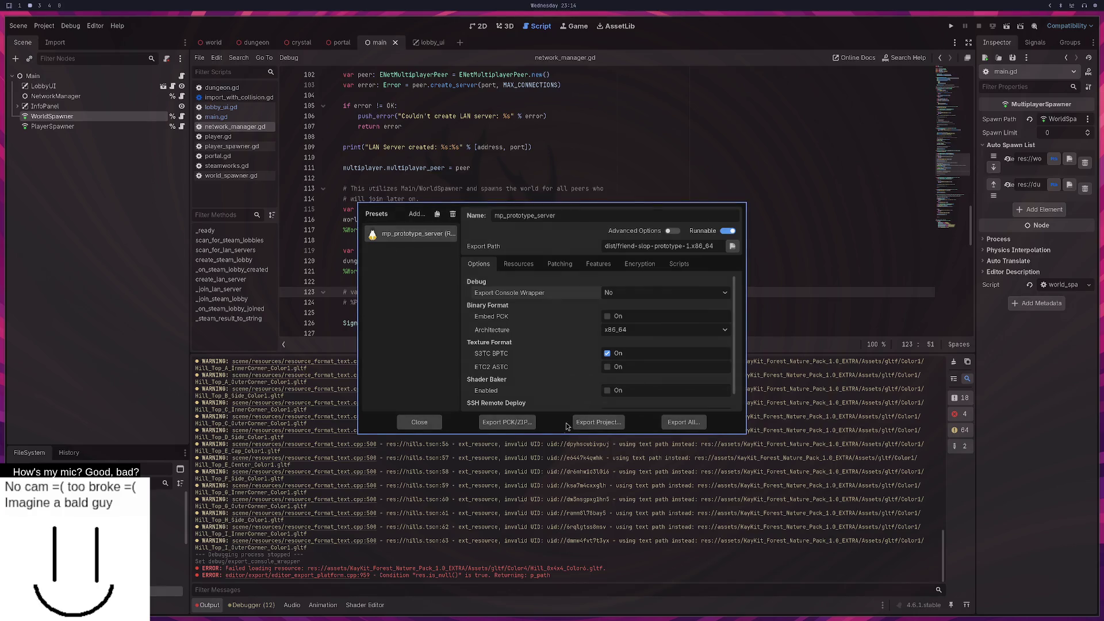
Enable multiple run instances and set the dedicated_server feature tag on an instance.
left_click(424, 424)
left_click(70, 26)
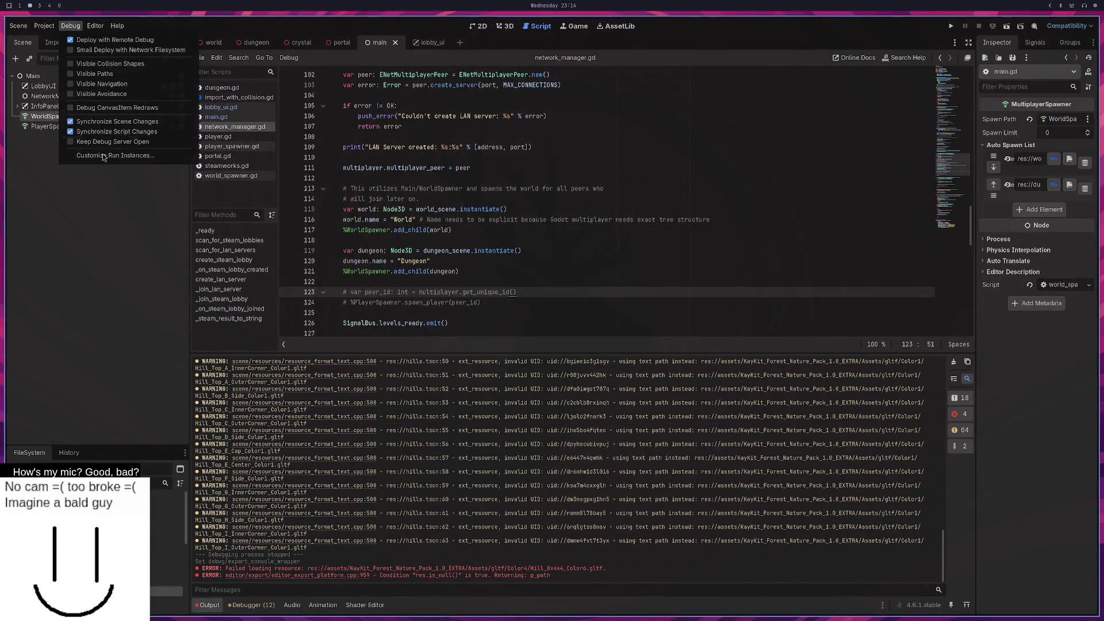
left_click(98, 155)
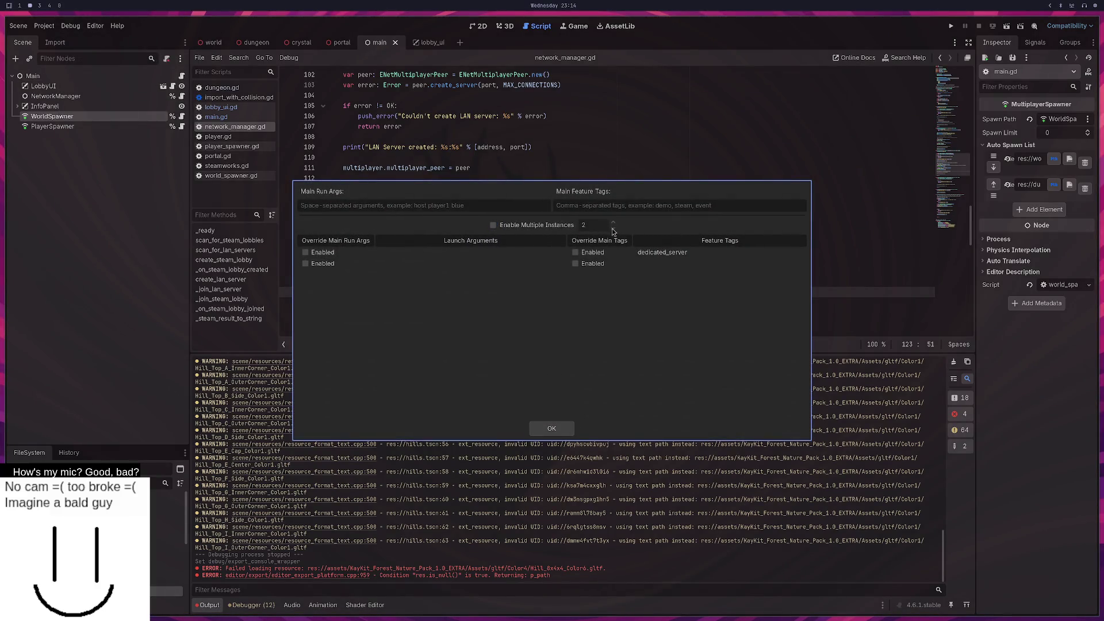
left_click(493, 225)
left_click(665, 252)
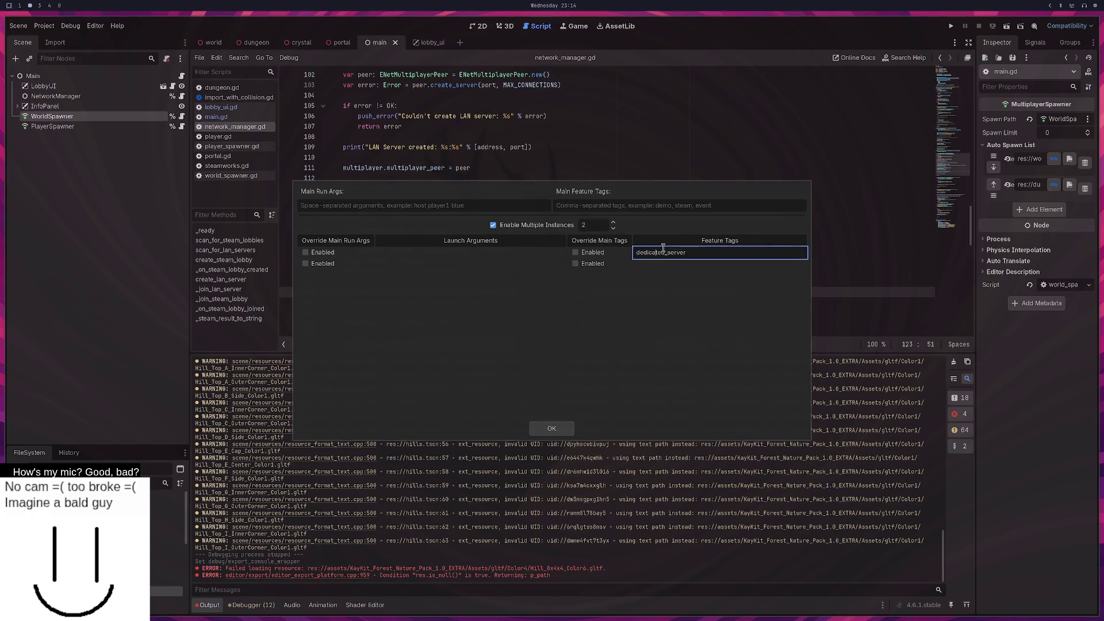
double_click(662, 253)
key("Return")
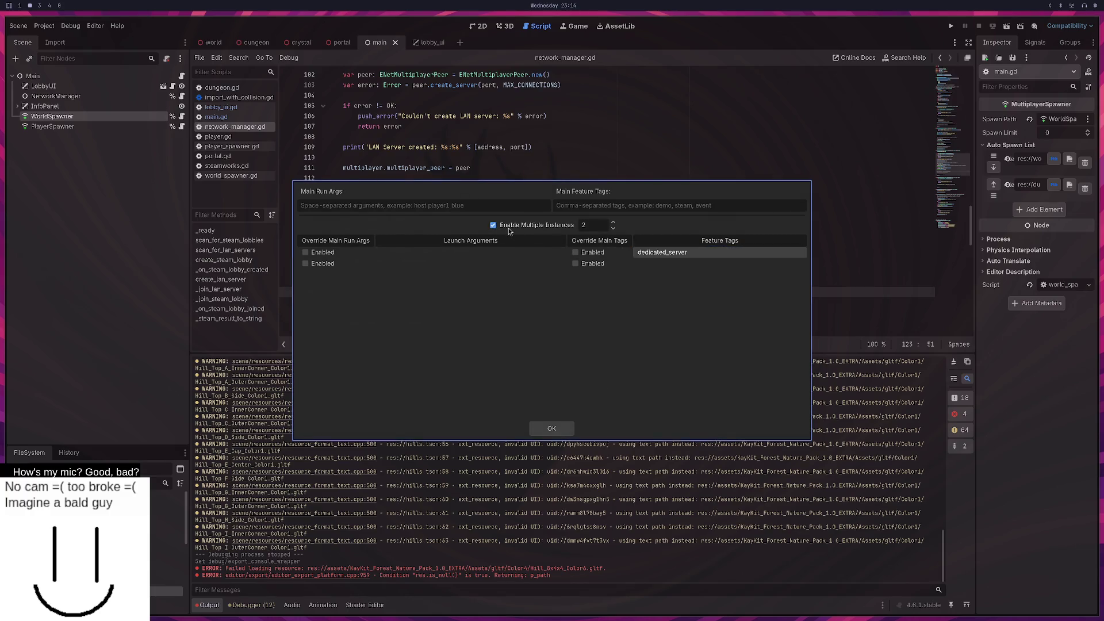
left_click(557, 431)
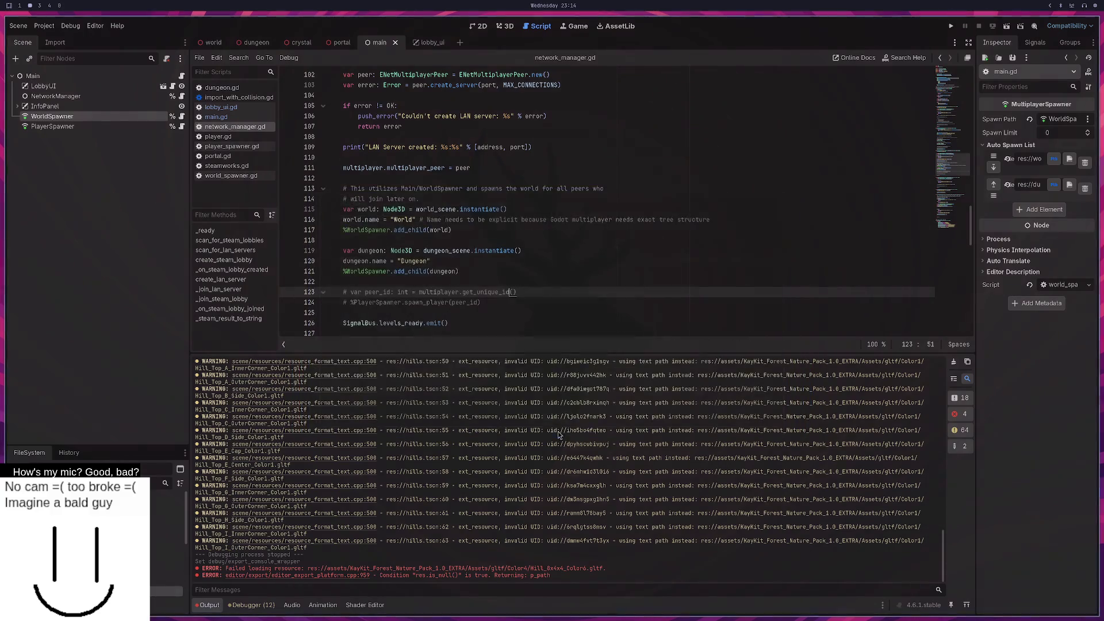
Re-export the server preset and relaunch the exported game from the terminal.
left_click(46, 26)
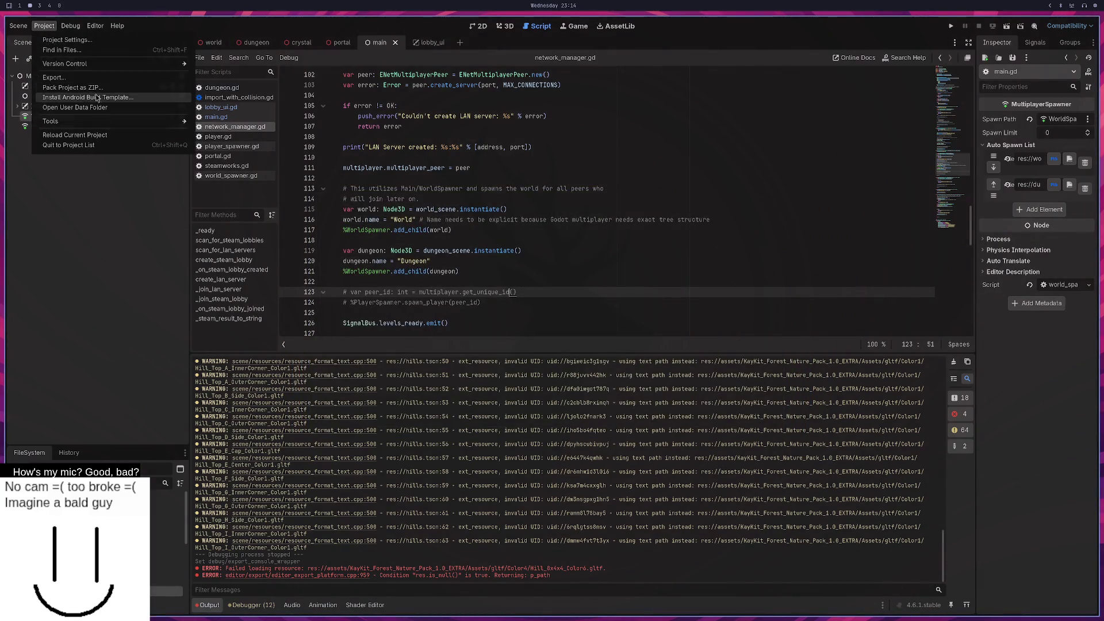
left_click(53, 77)
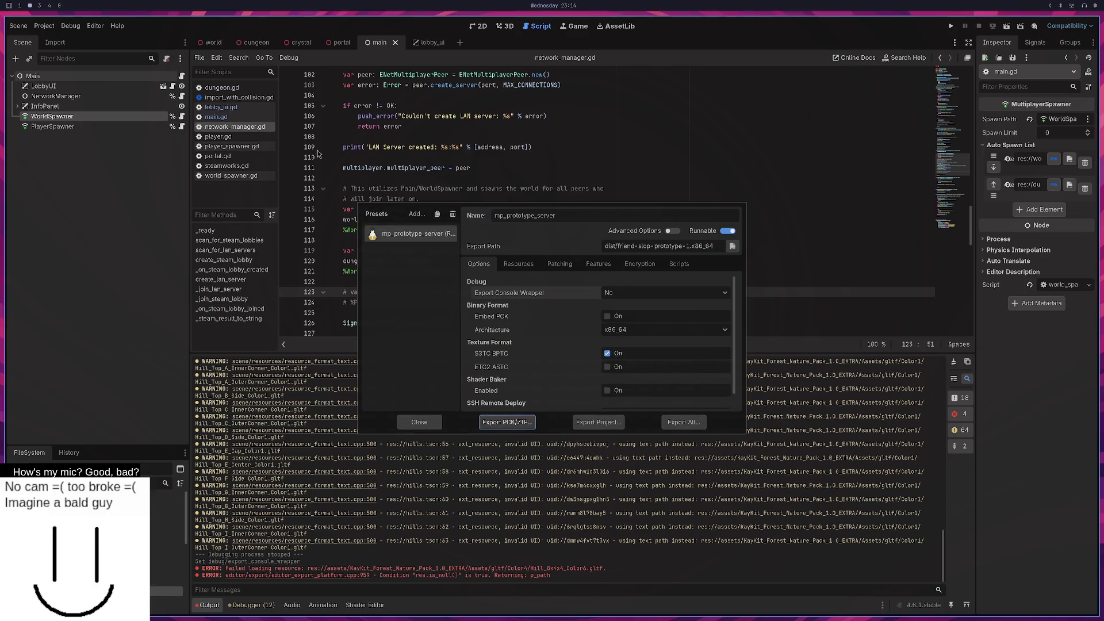
left_click(599, 422)
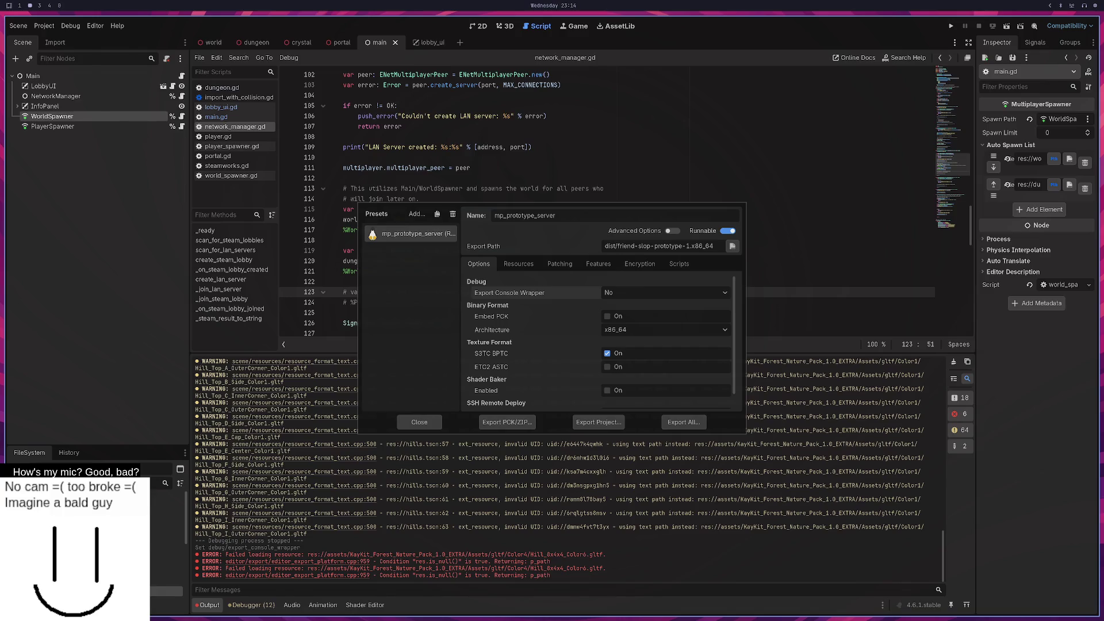
key("super+3")
key("Up")
key("Return")
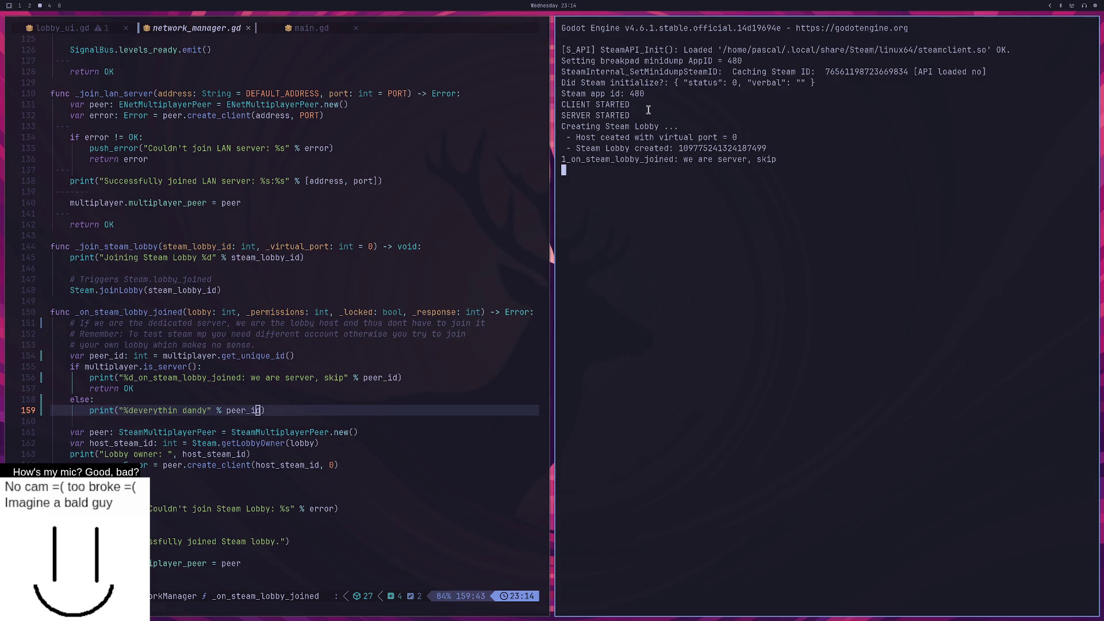
Run the project once from the editor so it prints CLIENT STARTED.
key("super+2")
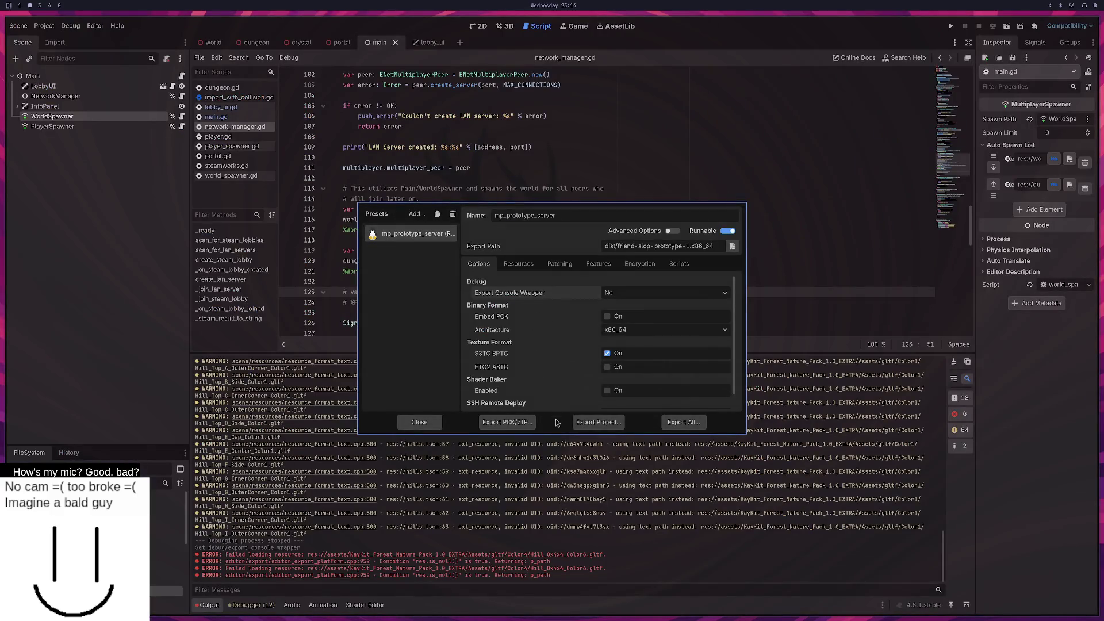
left_click(418, 424)
left_click(46, 26)
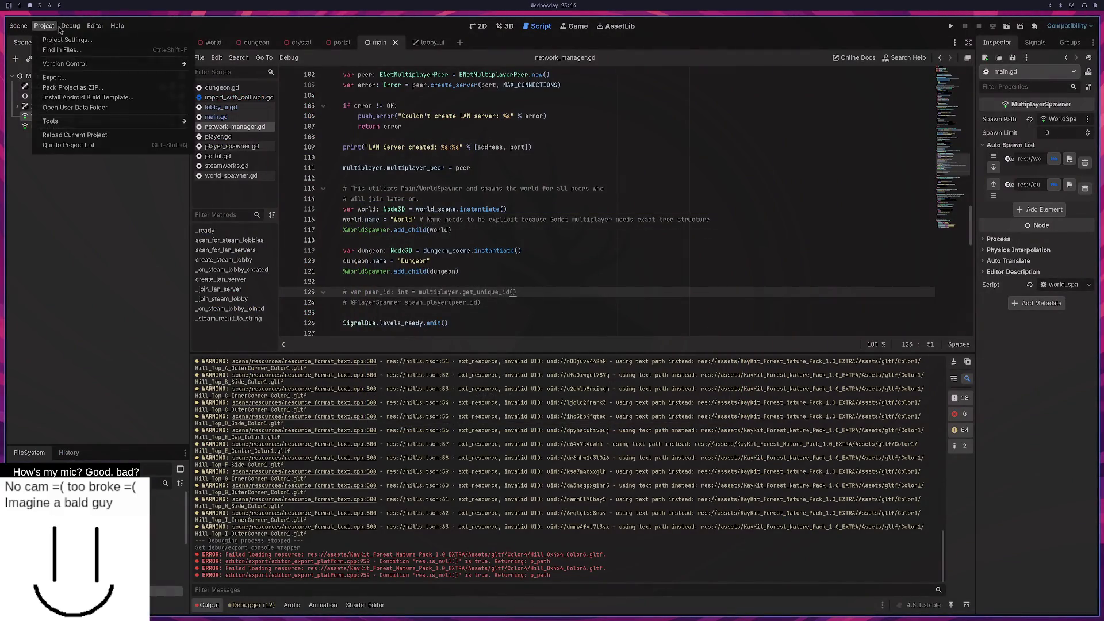
mouse_move(70, 26)
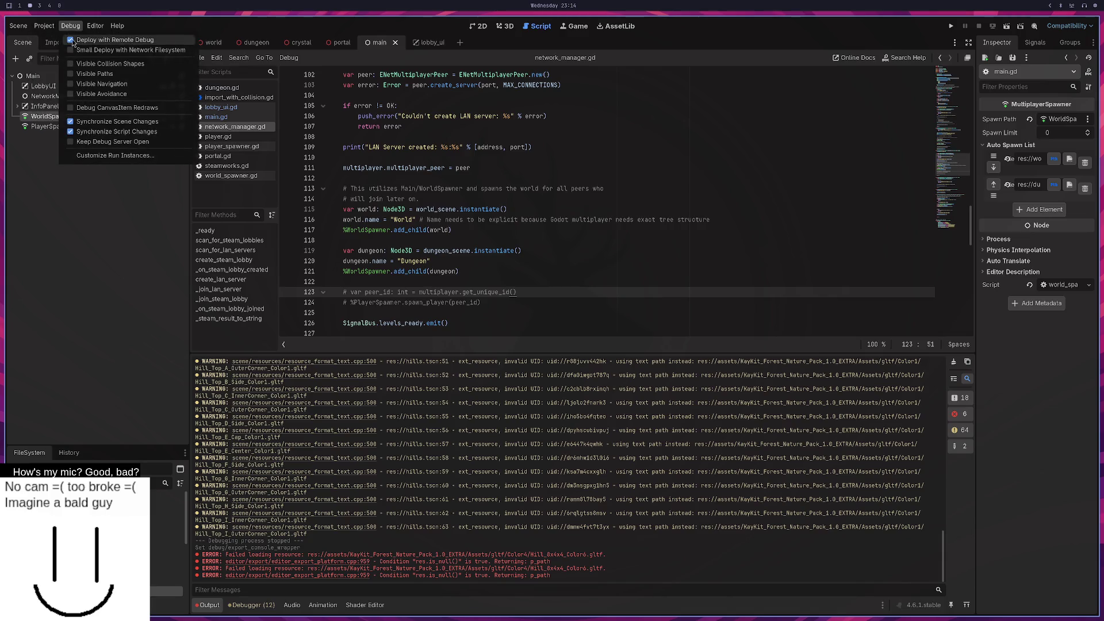
left_click(89, 157)
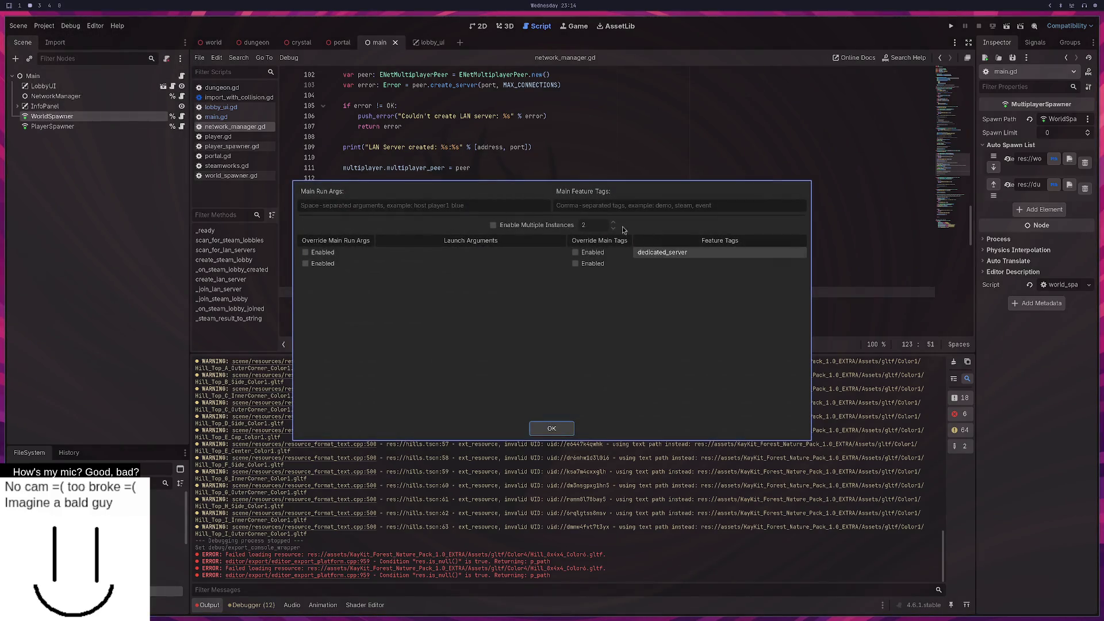
left_click(551, 429)
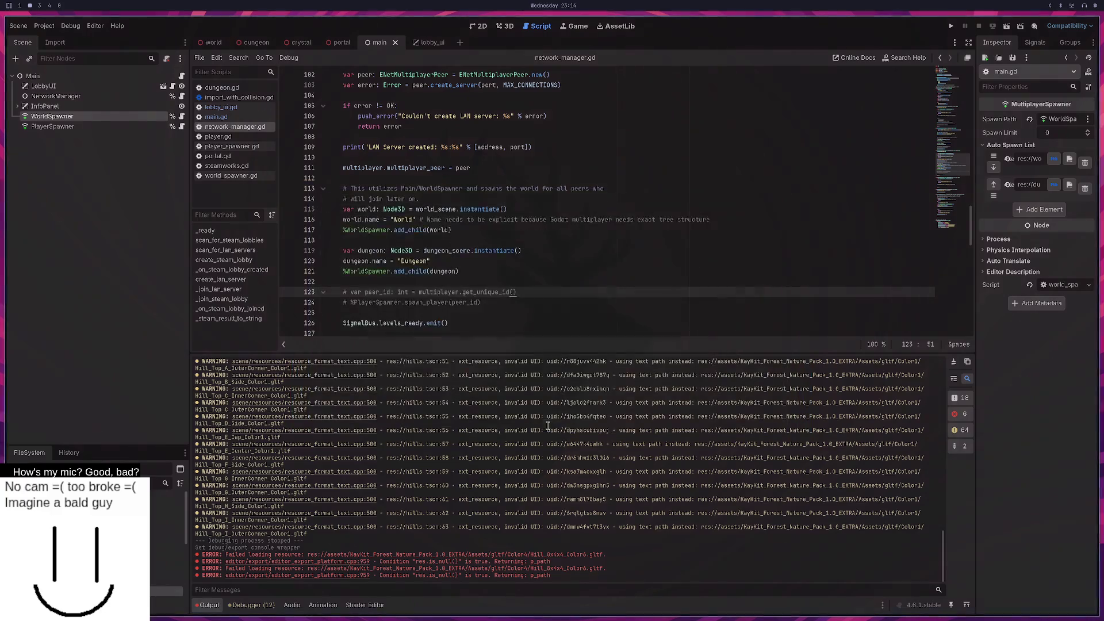
left_click(954, 362)
left_click(951, 26)
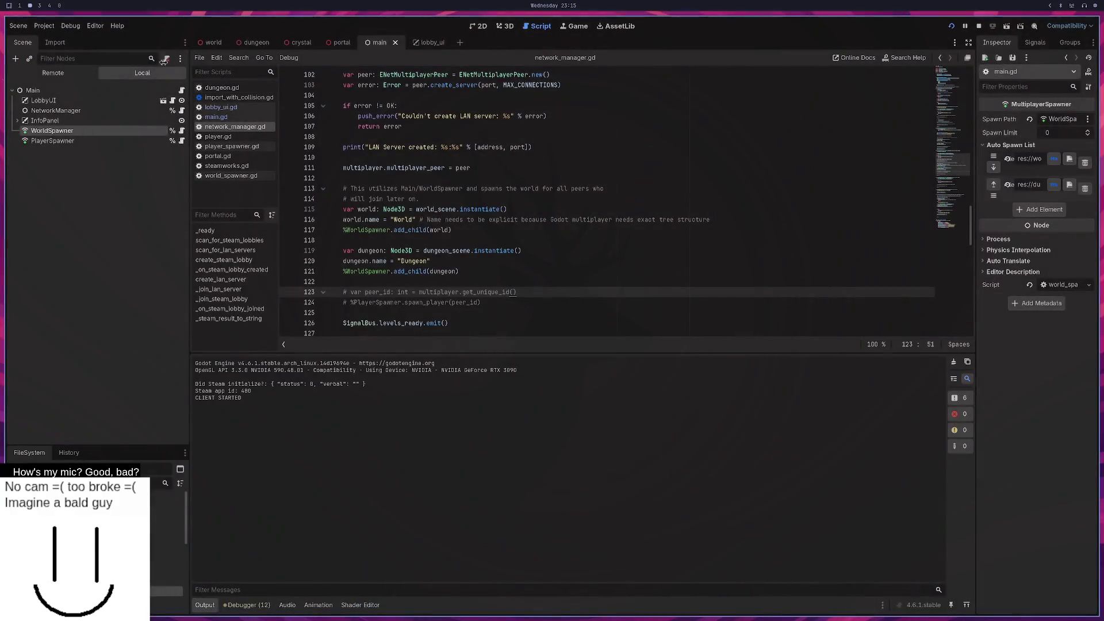
Turn Enable Multiple Instances back on in Customize Run Instances.
left_click(53, 27)
mouse_move(71, 28)
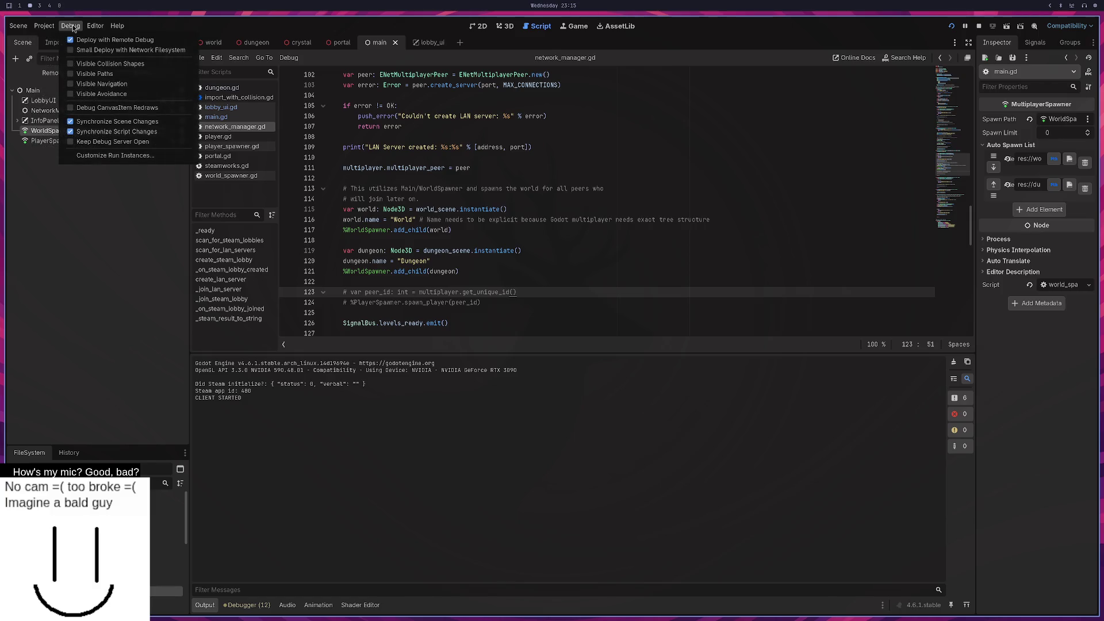
left_click(116, 156)
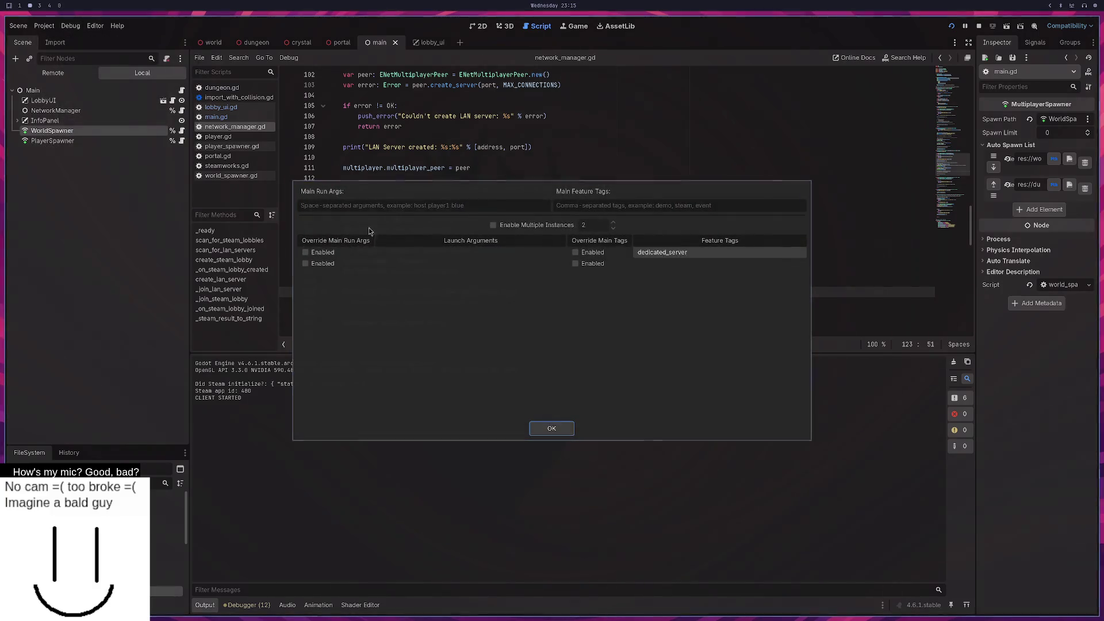
left_click(493, 226)
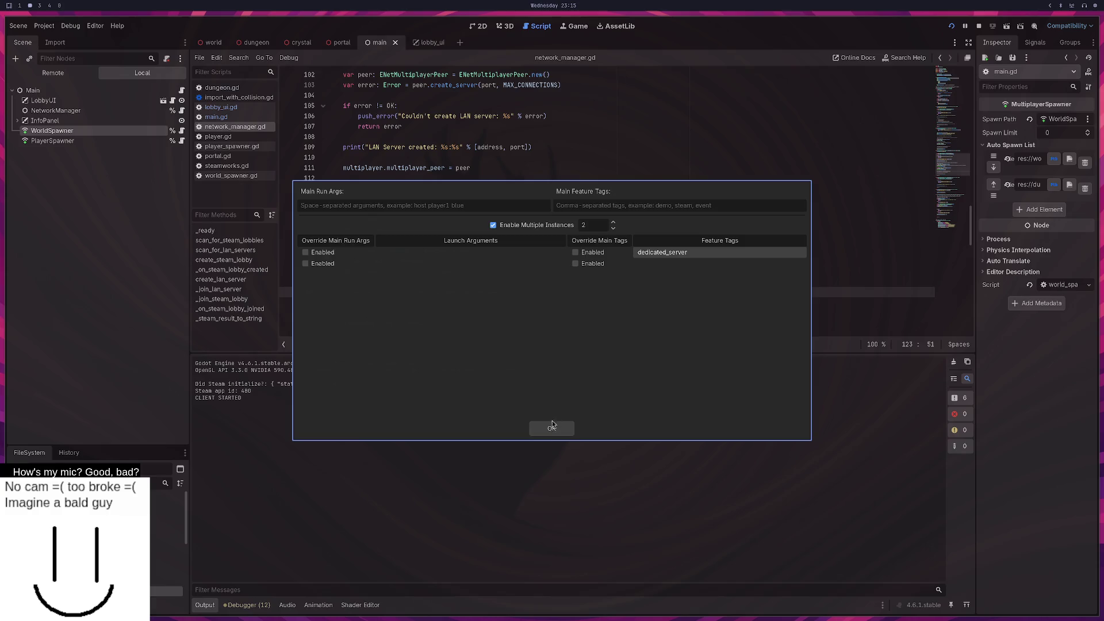
Run the project as two instances and compare the CLIENT STARTED and SERVER STARTED output lines.
left_click(552, 427)
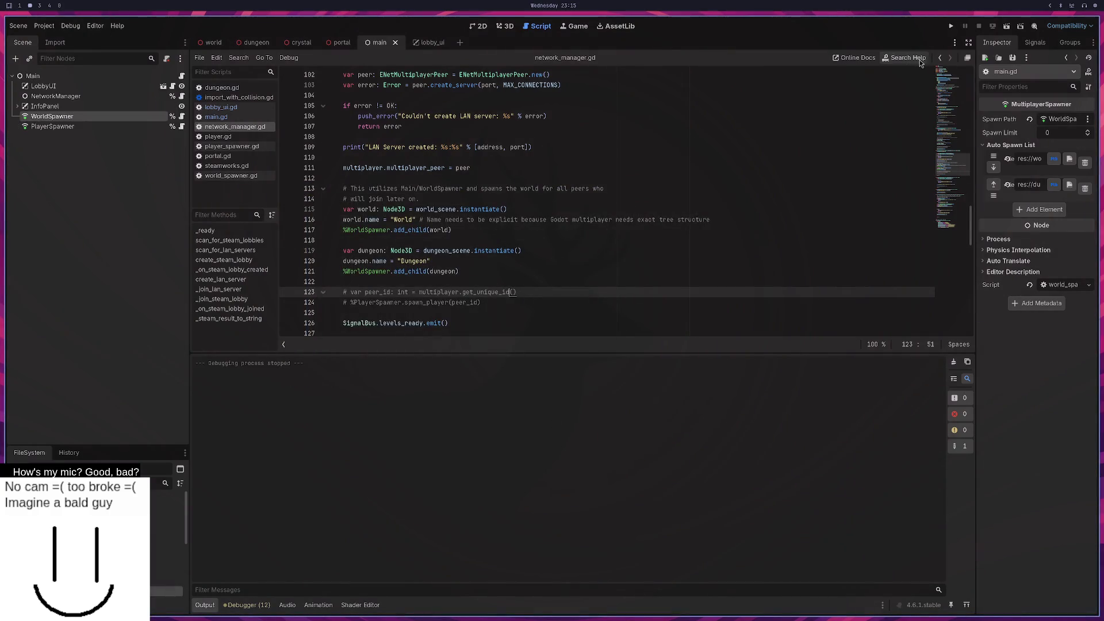
left_click(950, 26)
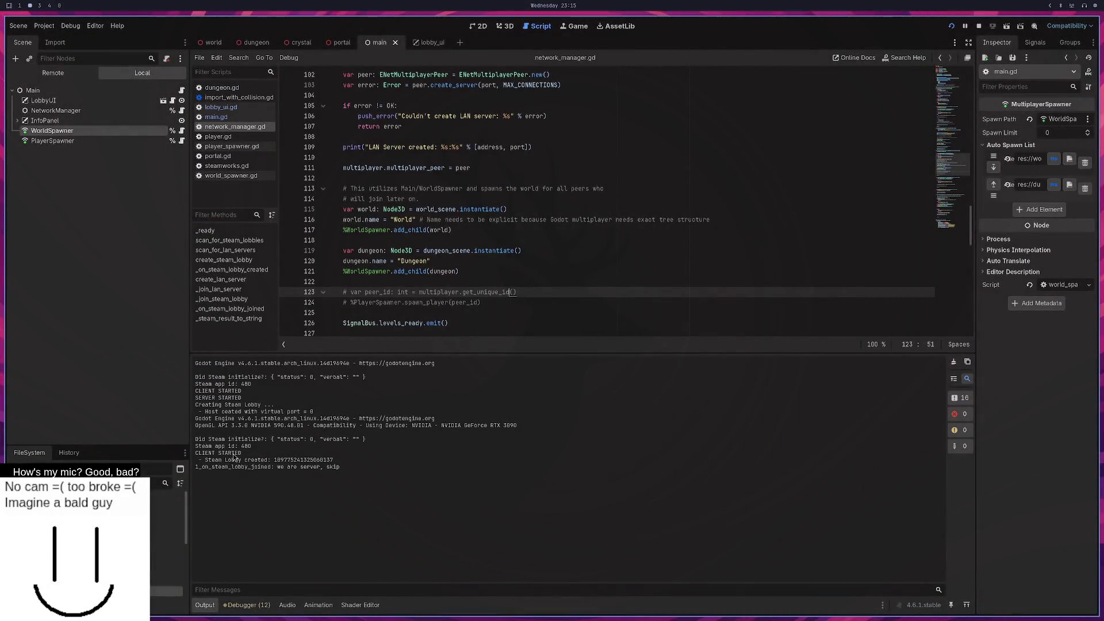
left_click_drag(245, 457, 199, 450)
left_click_drag(249, 394, 185, 386)
left_click_drag(264, 399, 199, 391)
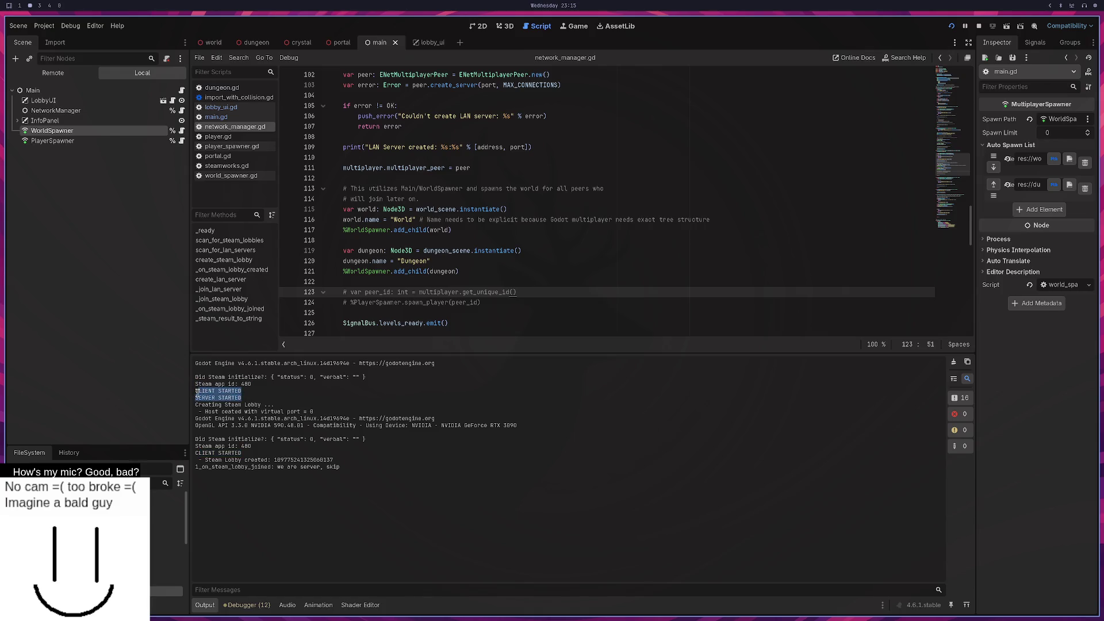
left_click_drag(245, 454, 195, 453)
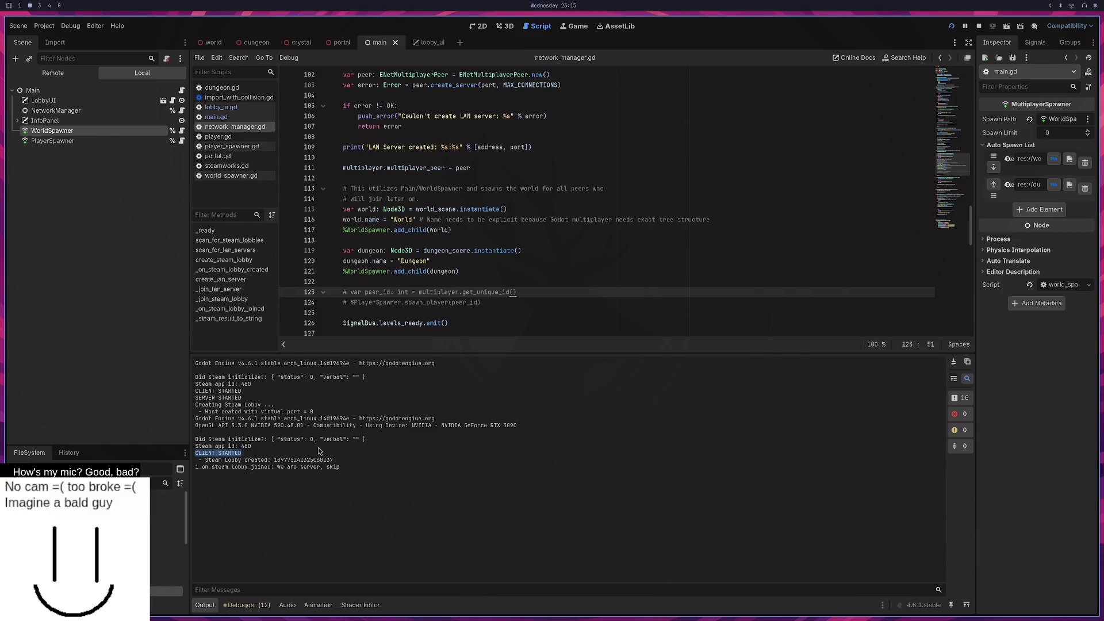
left_click(611, 199)
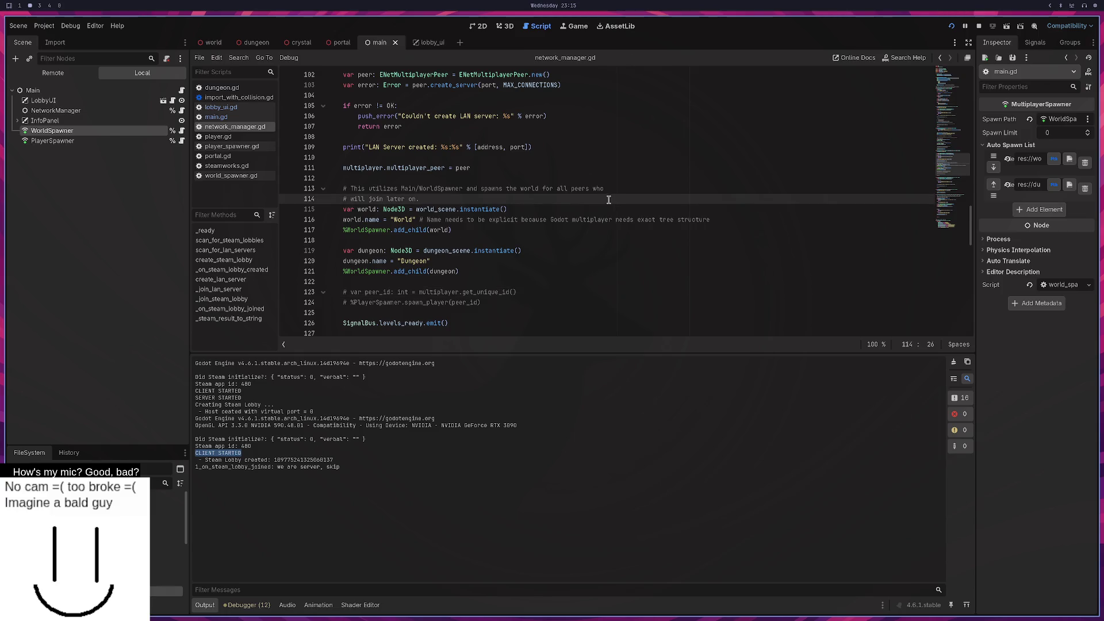
key("super+3")
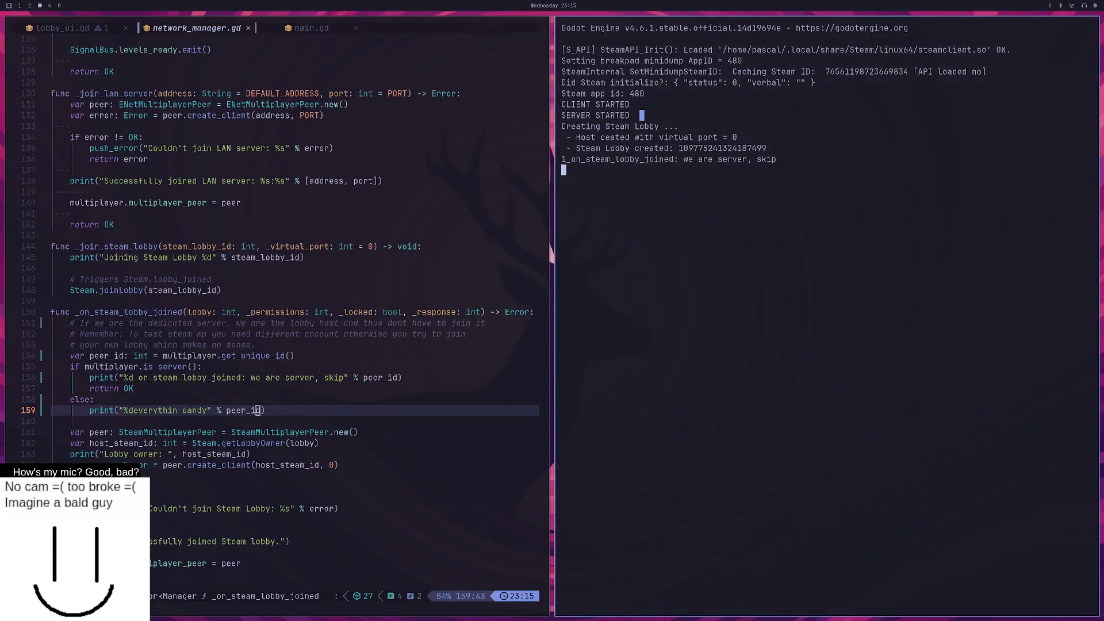
Search the project for 'CLIENT STARTED' and open lobby_ui.gd at the match.
key("super+w")
key("super+space")
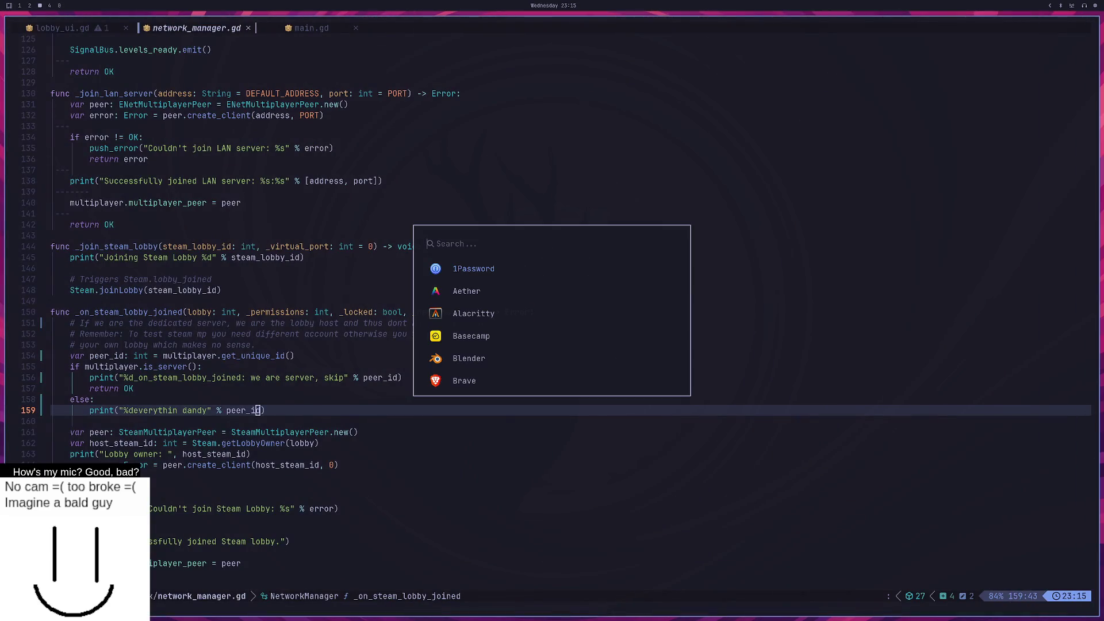
key("Escape")
key("space")
key("slash")
type("C:0E")
key("BackSpace")
key("BackSpace")
key("BackSpace")
type("LIENT STAR")
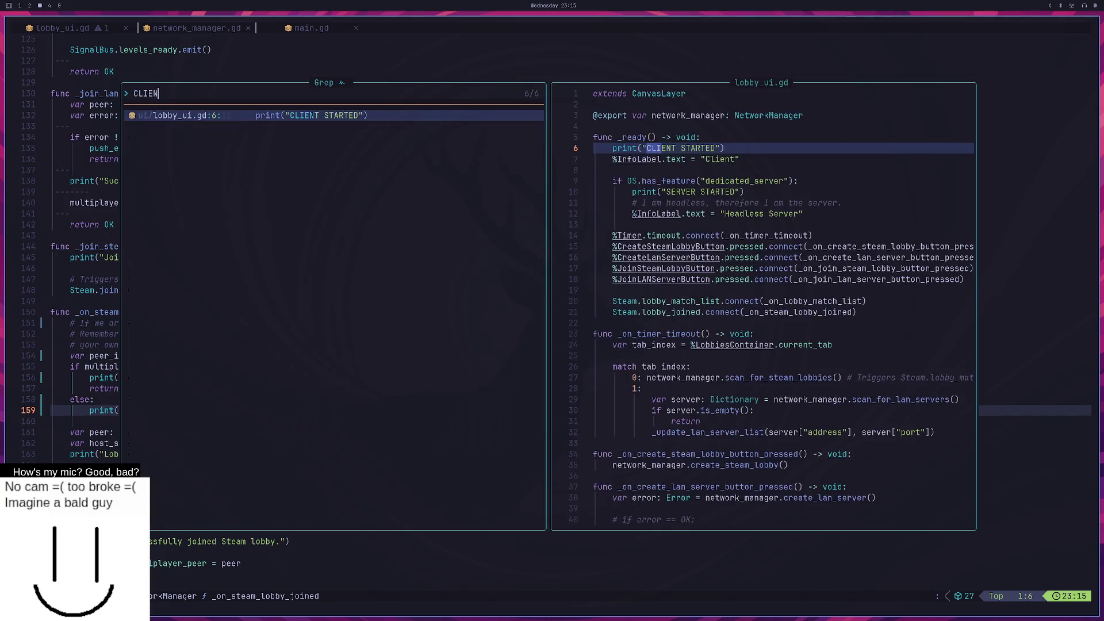
type("T")
key("Return")
Move the CLIENT STARTED print below the dedicated_server if block and add an else: line.
key("j")
key("j")
key("j")
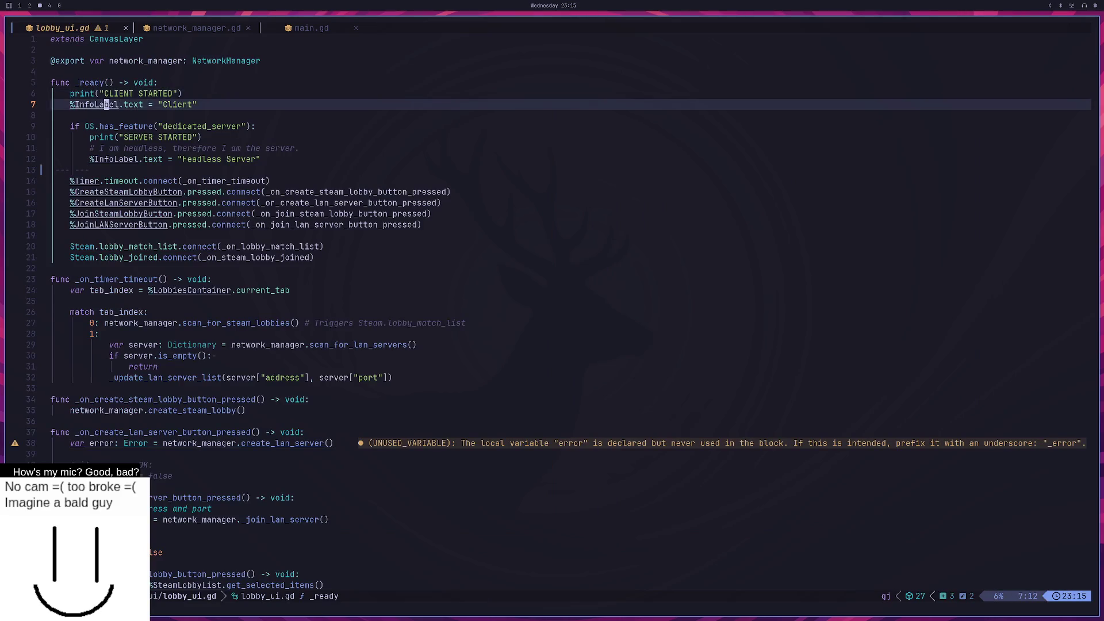
key("j")
key("j")
key("j")
key("k")
key("k")
key("k")
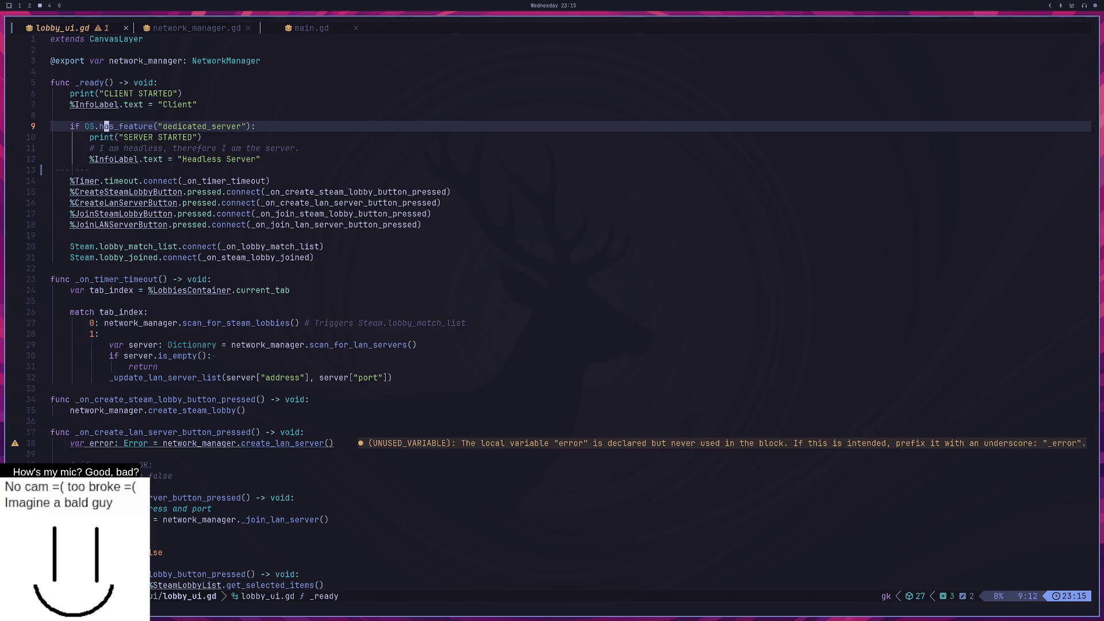
key("k")
key("k")
key("k")
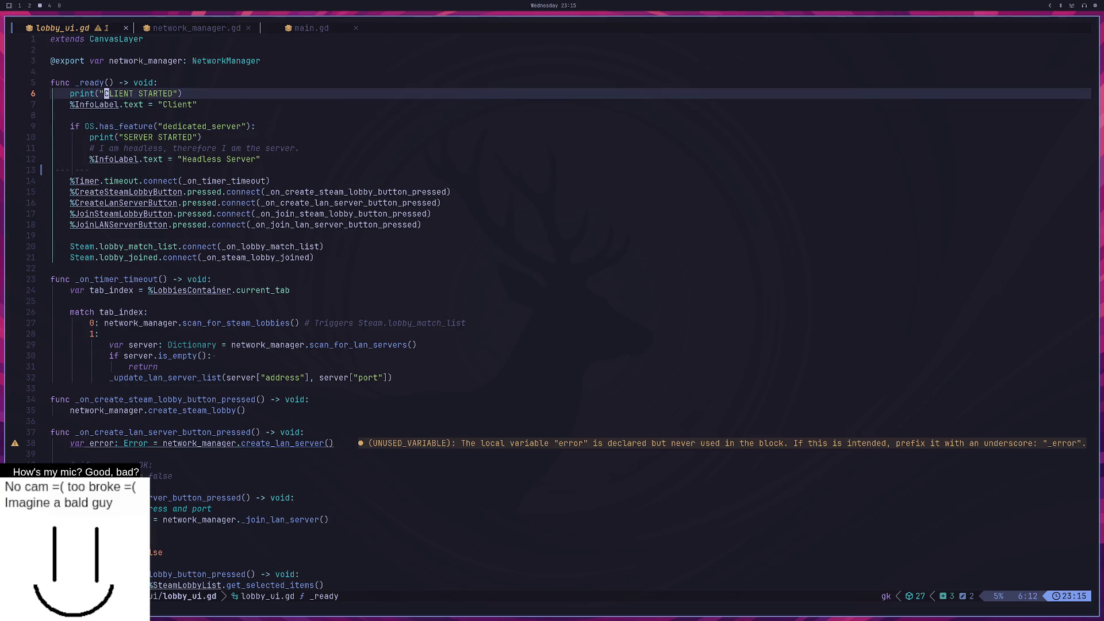
key("alt+j")
key("alt+j")
key("alt+j")
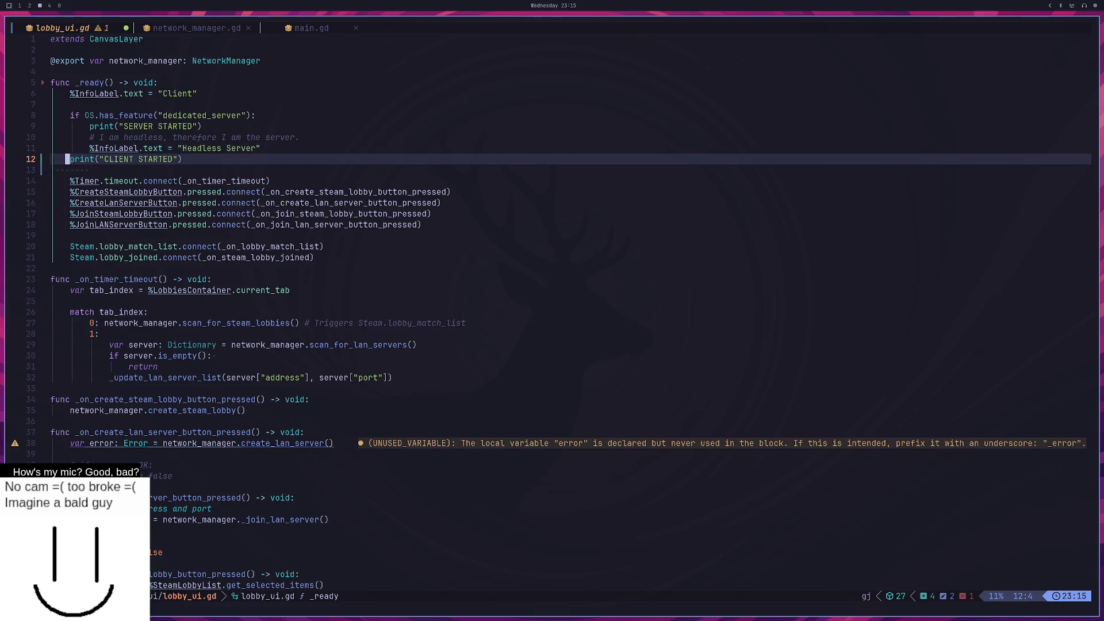
type("Oelse")
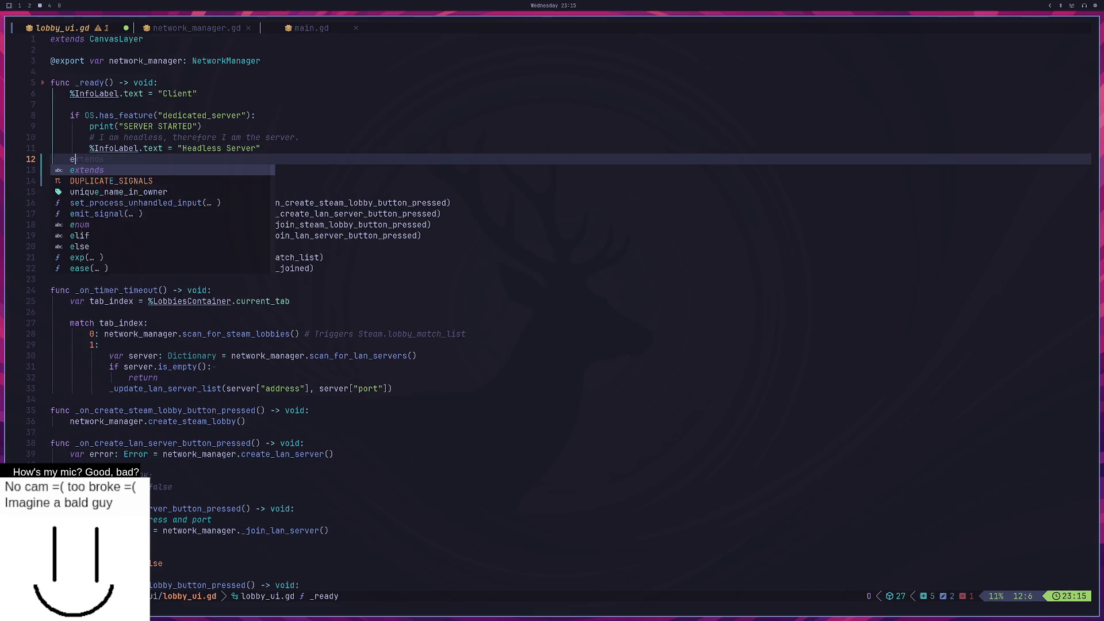
type(":")
key("Escape")
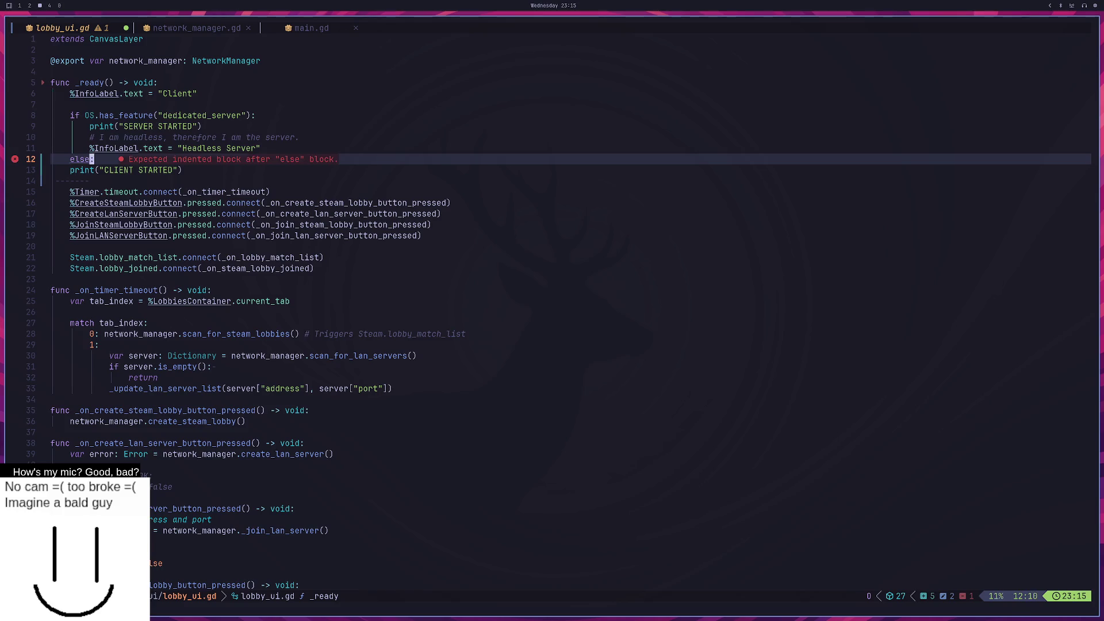
Indent the print under else, save lobby_ui.gd, and return to Godot.
key("j")
key("asciicircum")
key("greater")
key("greater")
type(":w")
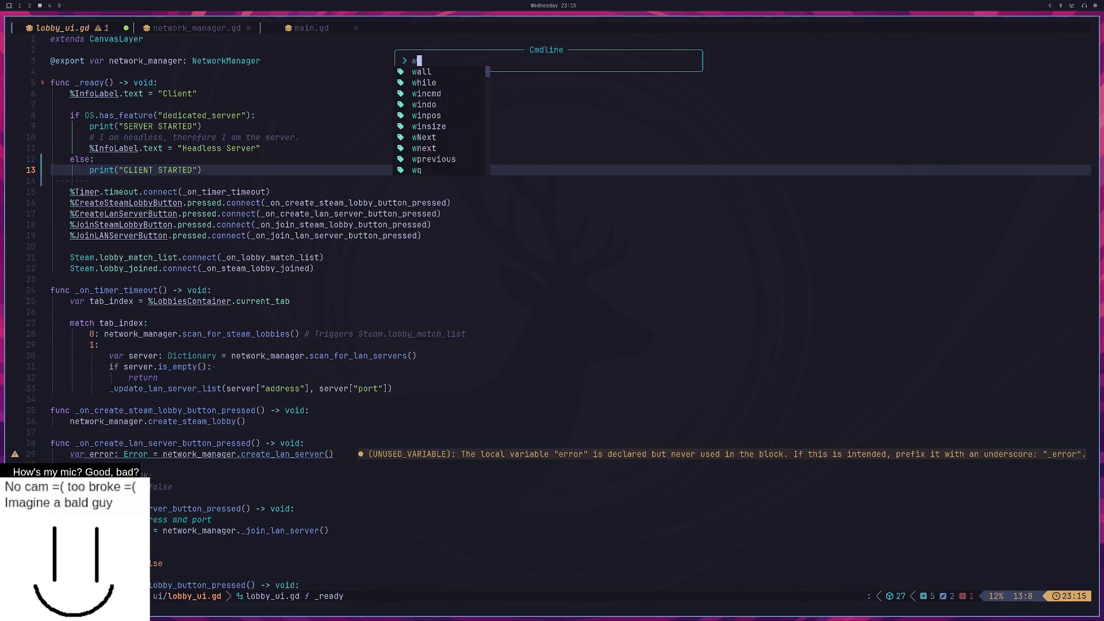
key("Return")
key("super+1")
key("super+2")
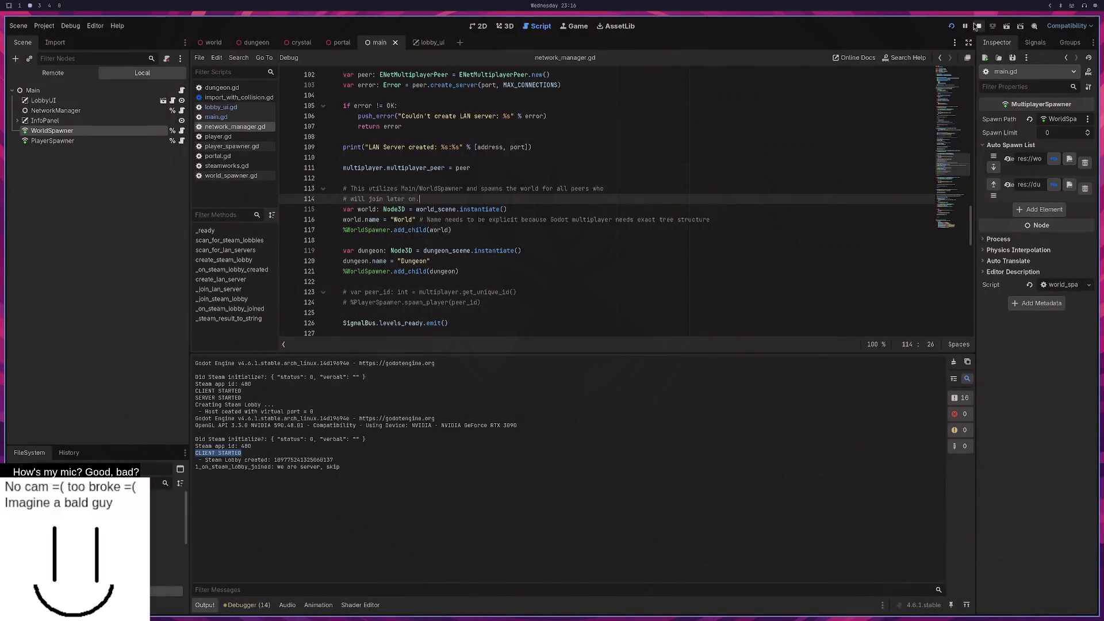
Stop and rerun the game, confirming SERVER STARTED and CLIENT STARTED now log separately.
left_click(979, 26)
left_click(951, 26)
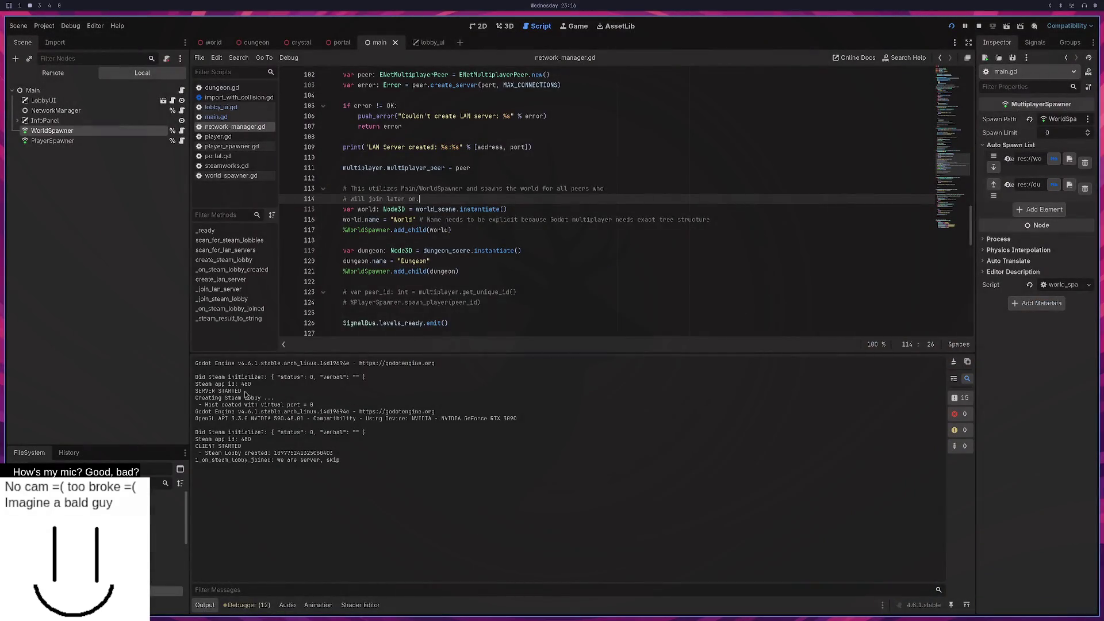
triple_click(246, 391)
left_click(218, 406)
left_click(44, 25)
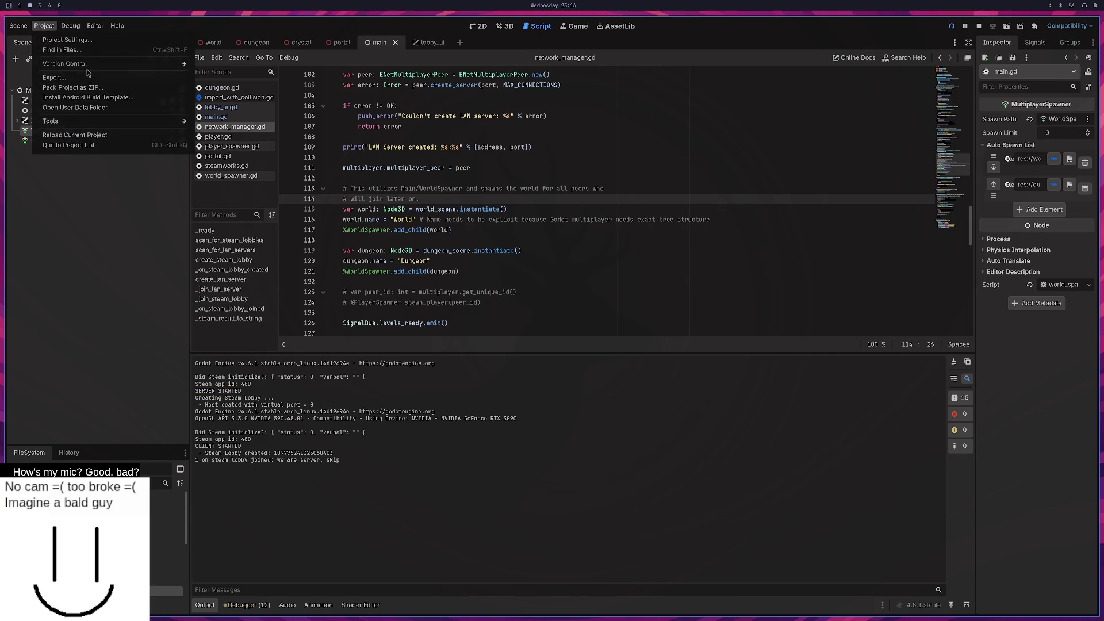
left_click(54, 77)
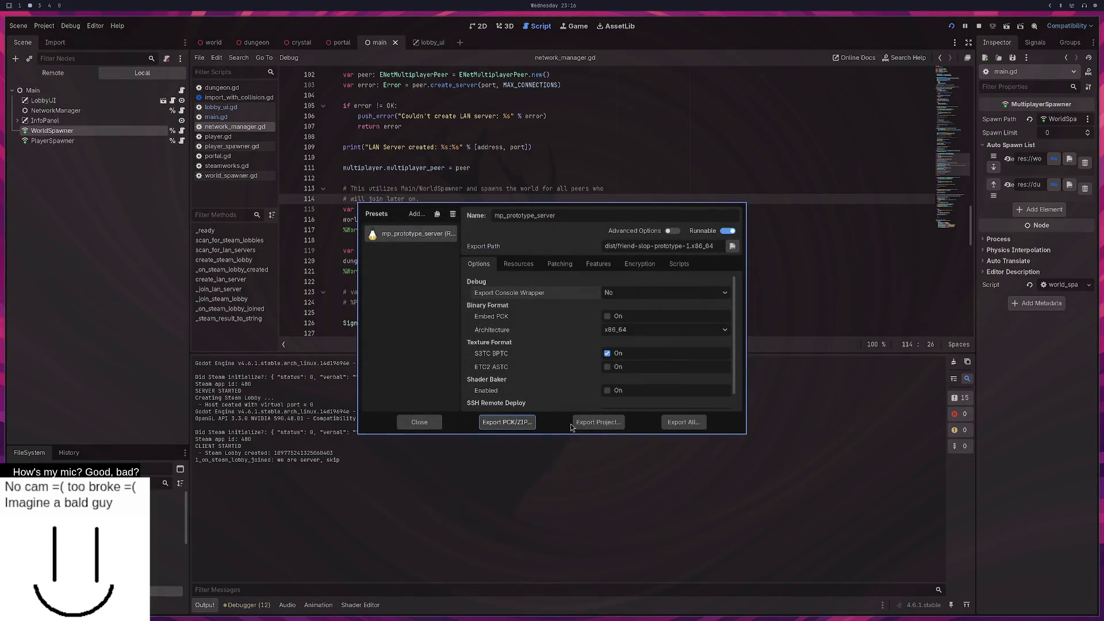
Export the mp_prototype_server build twice, overwriting the existing file each time.
left_click(575, 423)
left_click(631, 444)
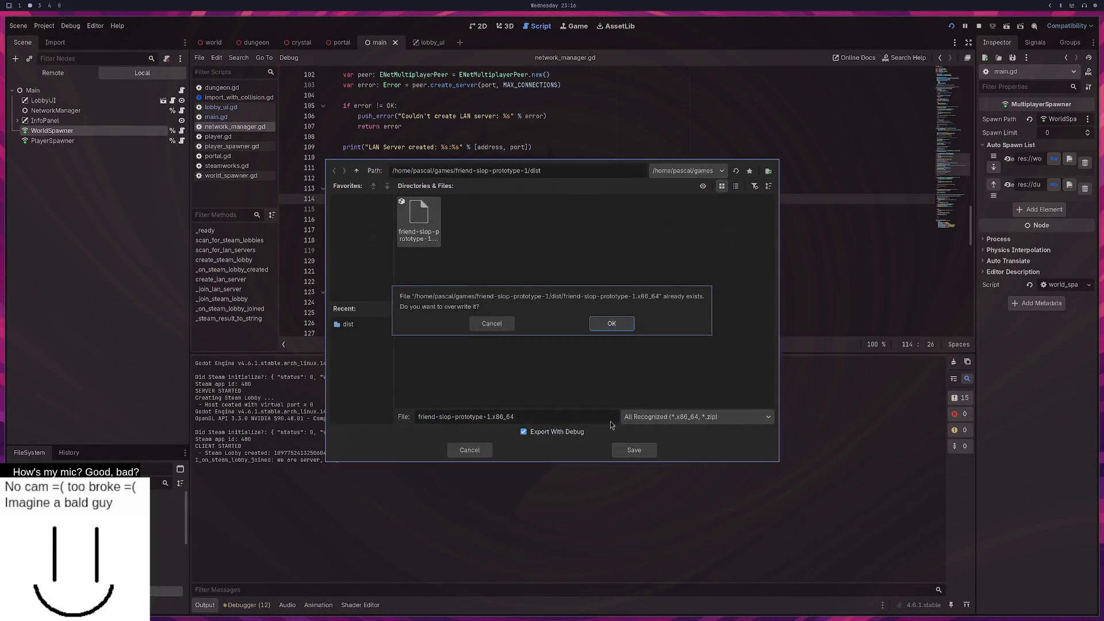
left_click(608, 324)
left_click(413, 426)
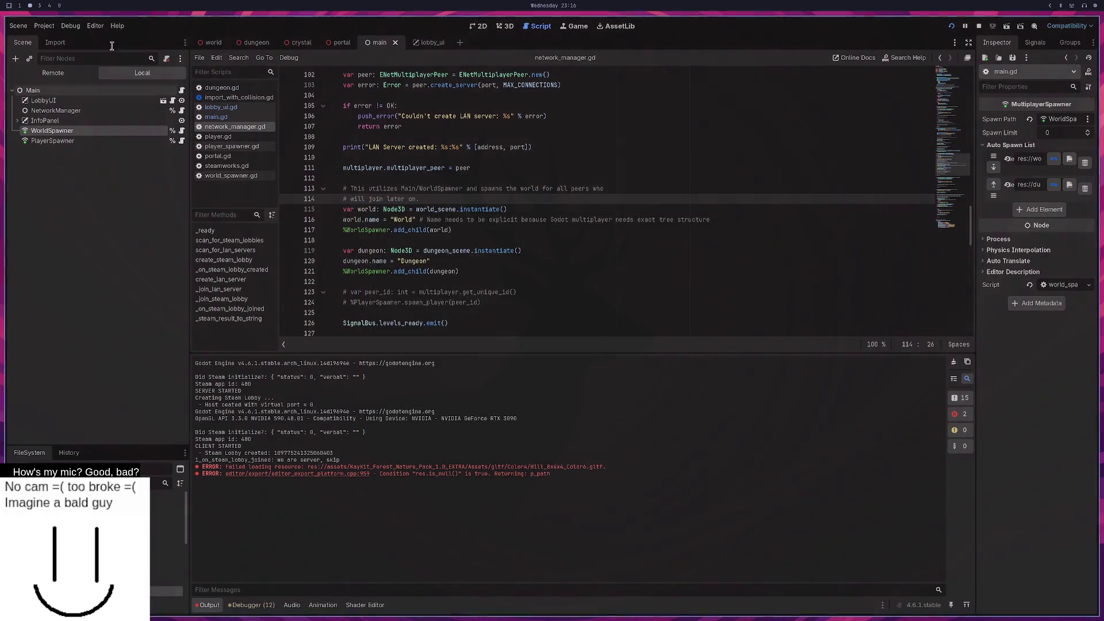
left_click(51, 25)
mouse_move(62, 26)
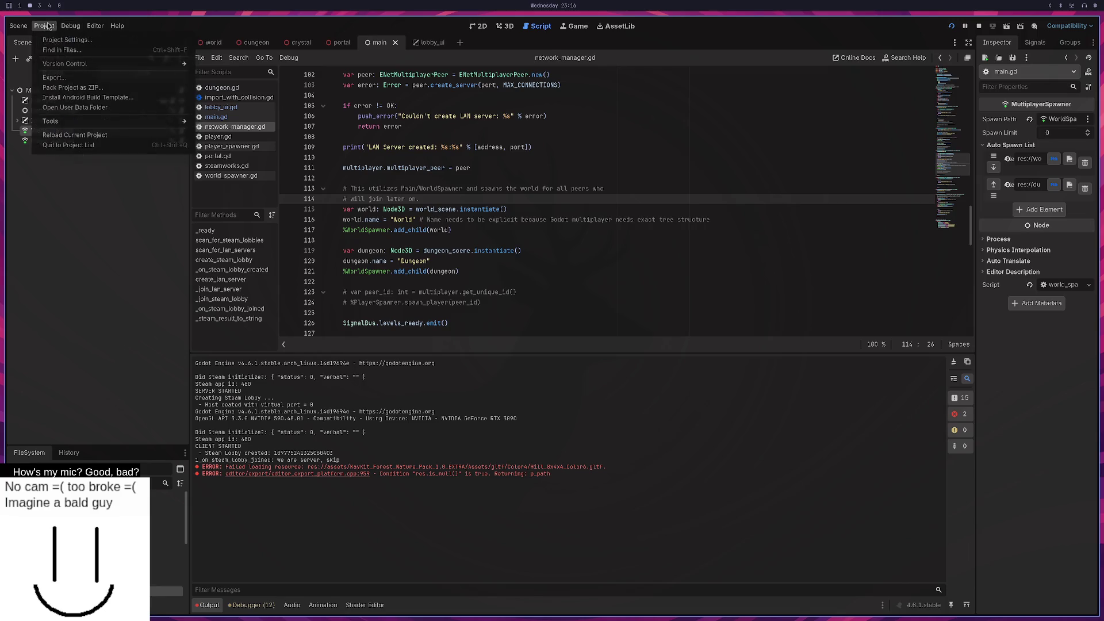
left_click(78, 83)
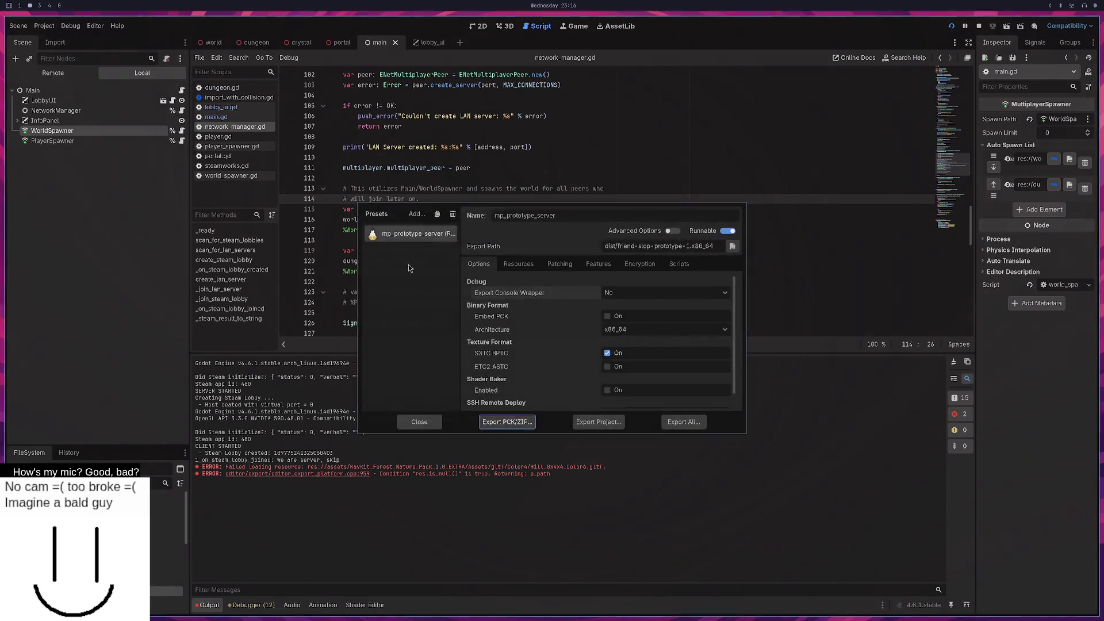
left_click(586, 424)
left_click(634, 449)
left_click(621, 329)
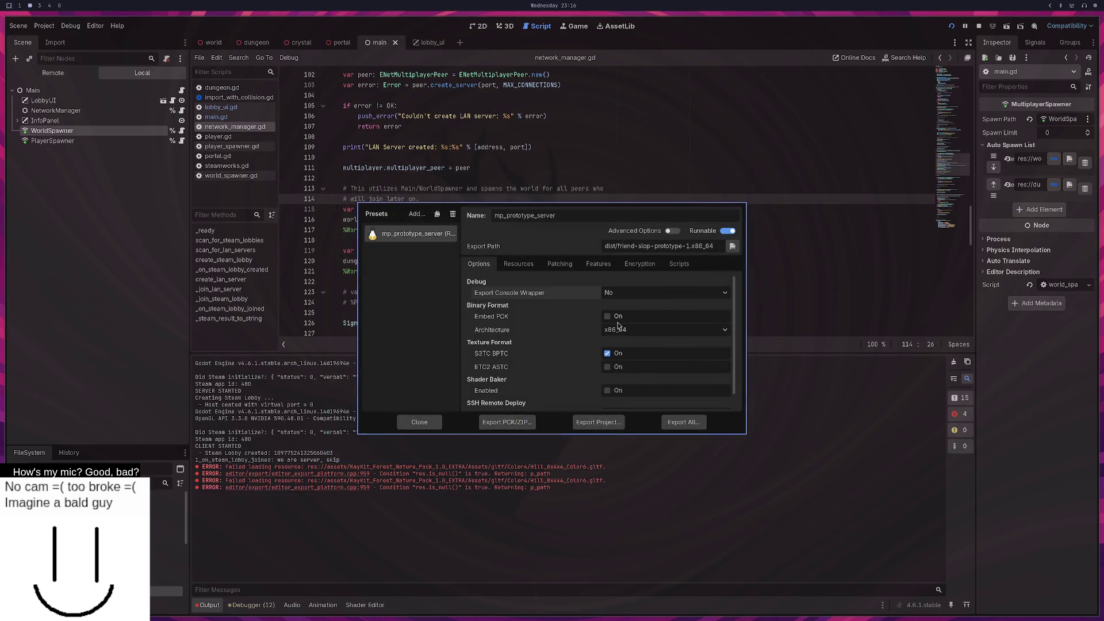
left_click(410, 424)
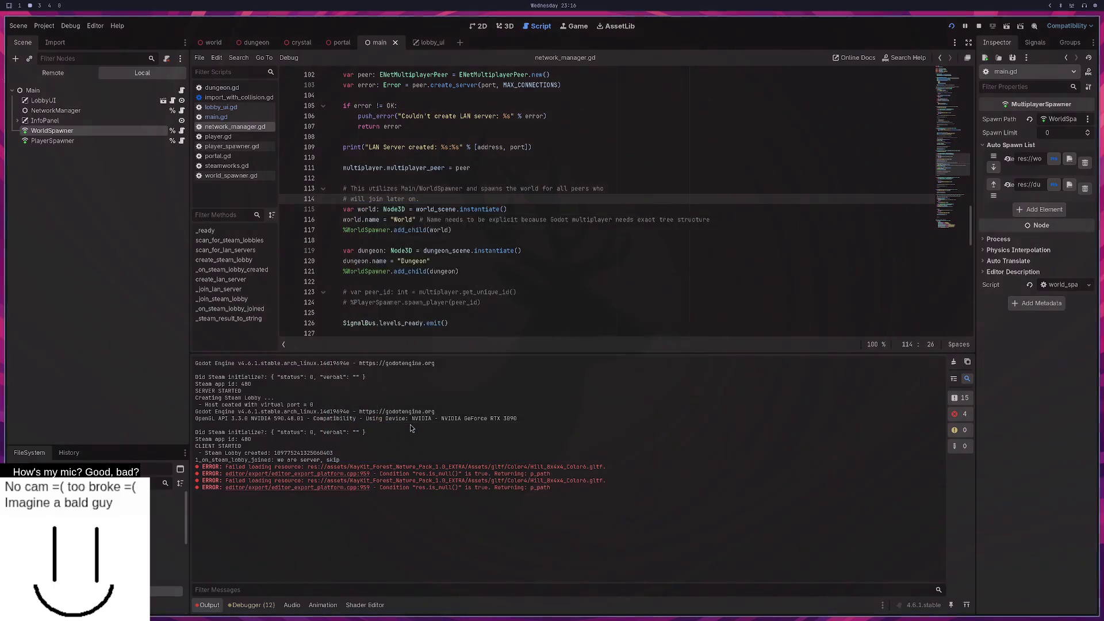
Set Export Console Wrapper to Debug Only, re-export over the existing build, and return to lobby_ui.gd.
left_click(44, 26)
left_click(71, 77)
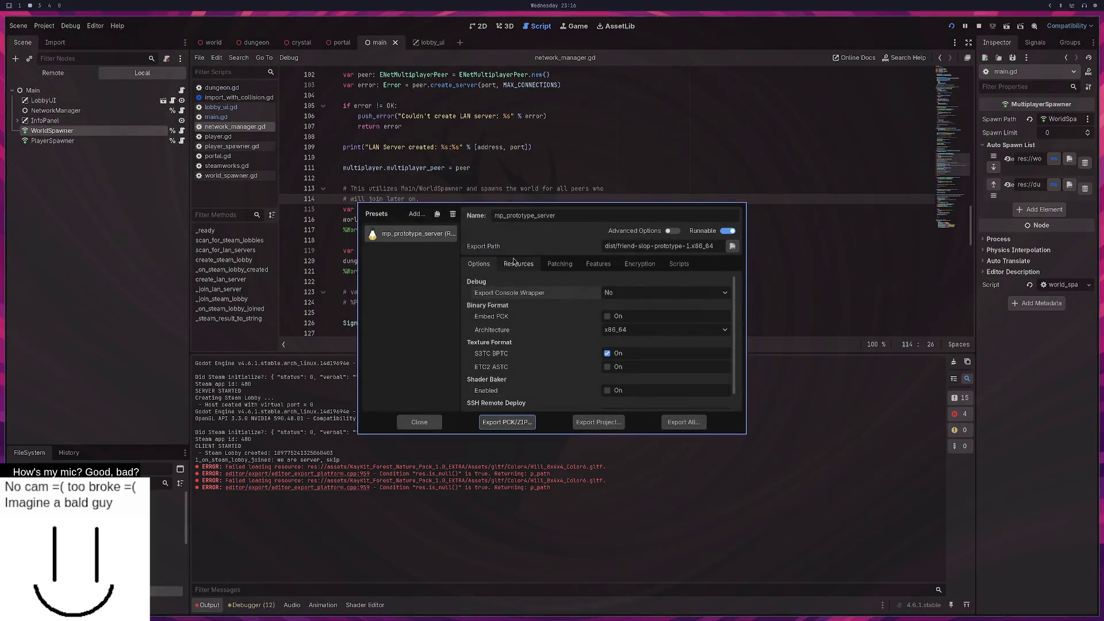
left_click(633, 297)
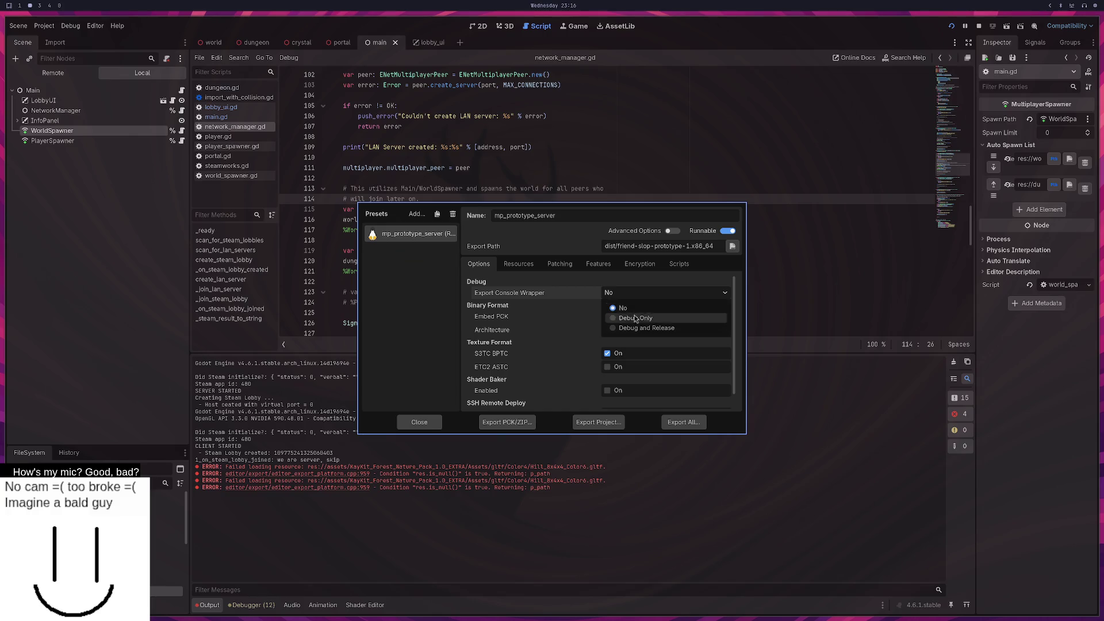
left_click(635, 318)
left_click(599, 422)
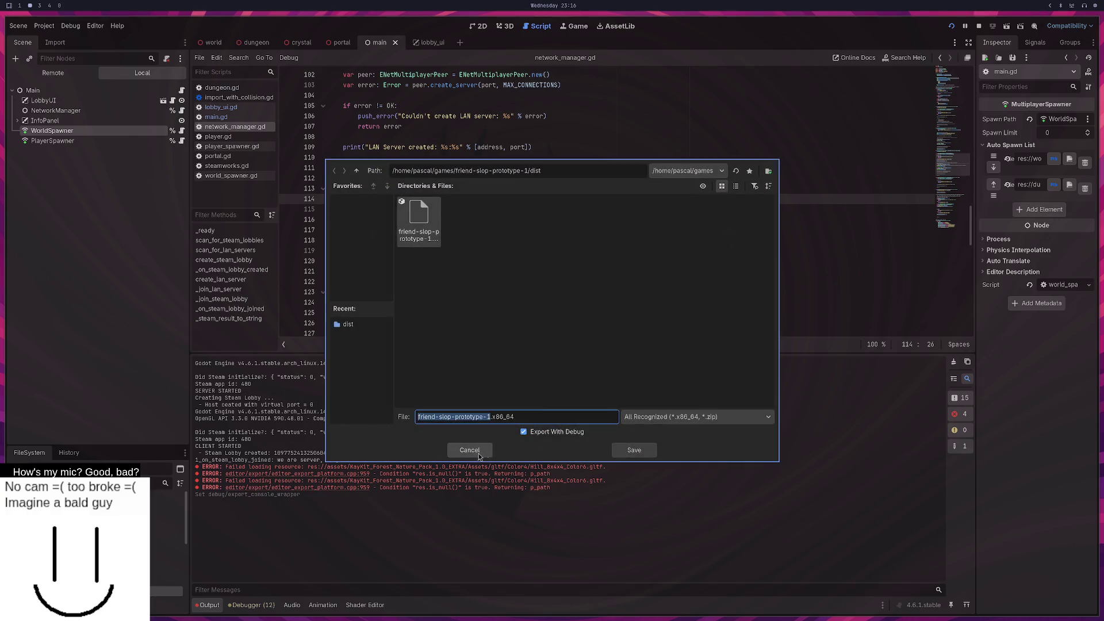
left_click(635, 450)
key("Return")
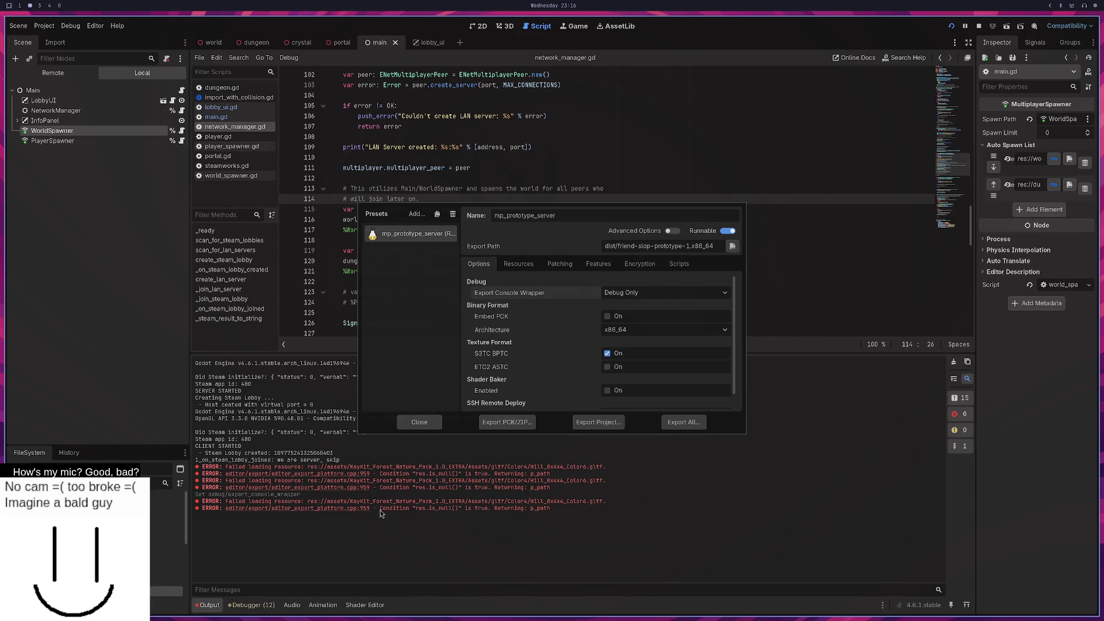
key("super+3")
left_click(537, 321)
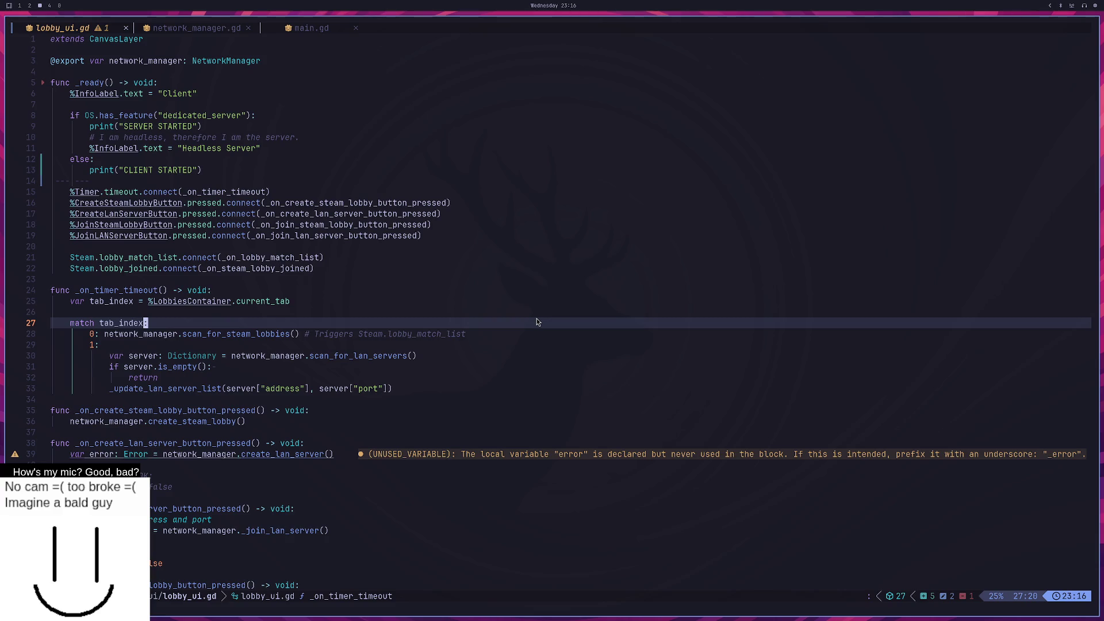
Open a new terminal and change into the dist/ folder.
key("super+Return")
type("cd dist/")
key("Return")
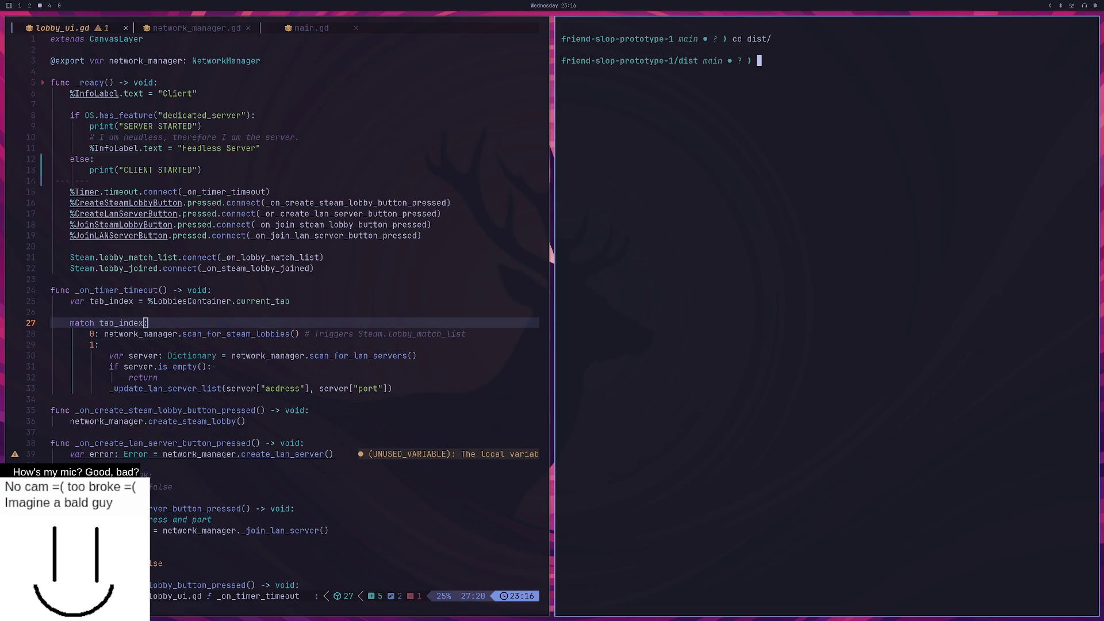
Run ./friend-slop-prototype-1.sh from shell history to start the headless server.
key("ctrl+r")
type("sgh")
key("BackSpace")
key("BackSpace")
key("BackSpace")
type("fri")
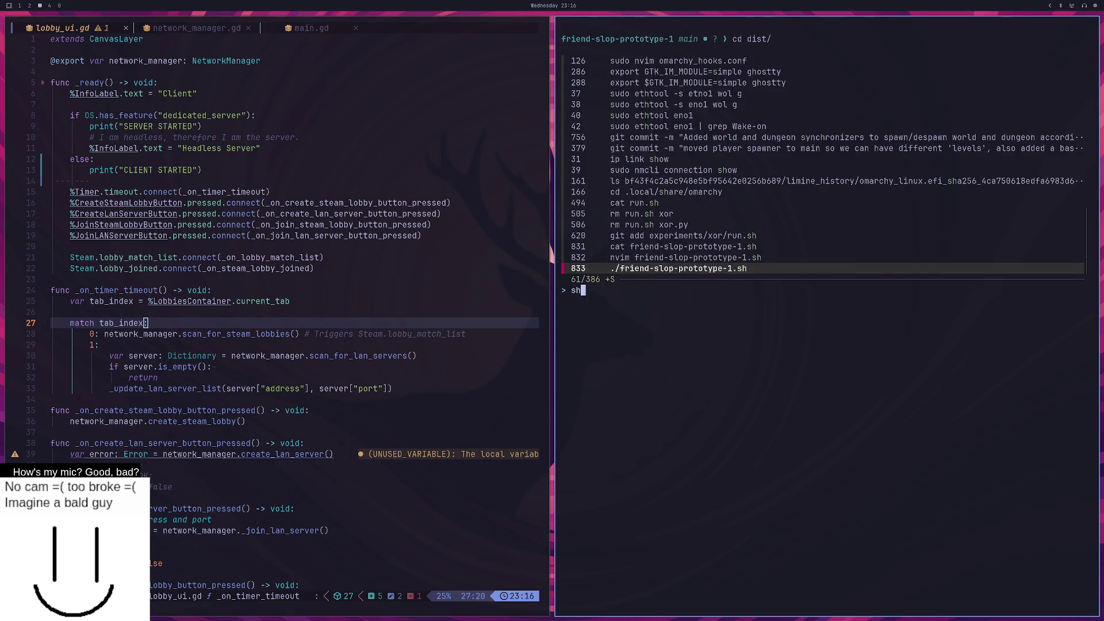
key("Return")
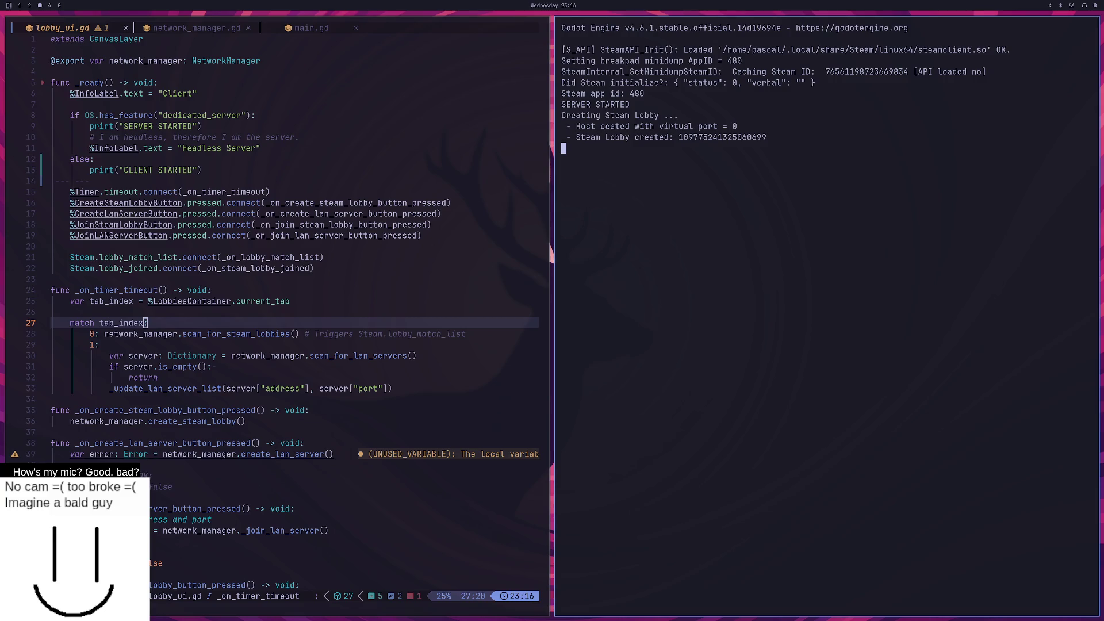
left_click_drag(627, 105, 579, 107)
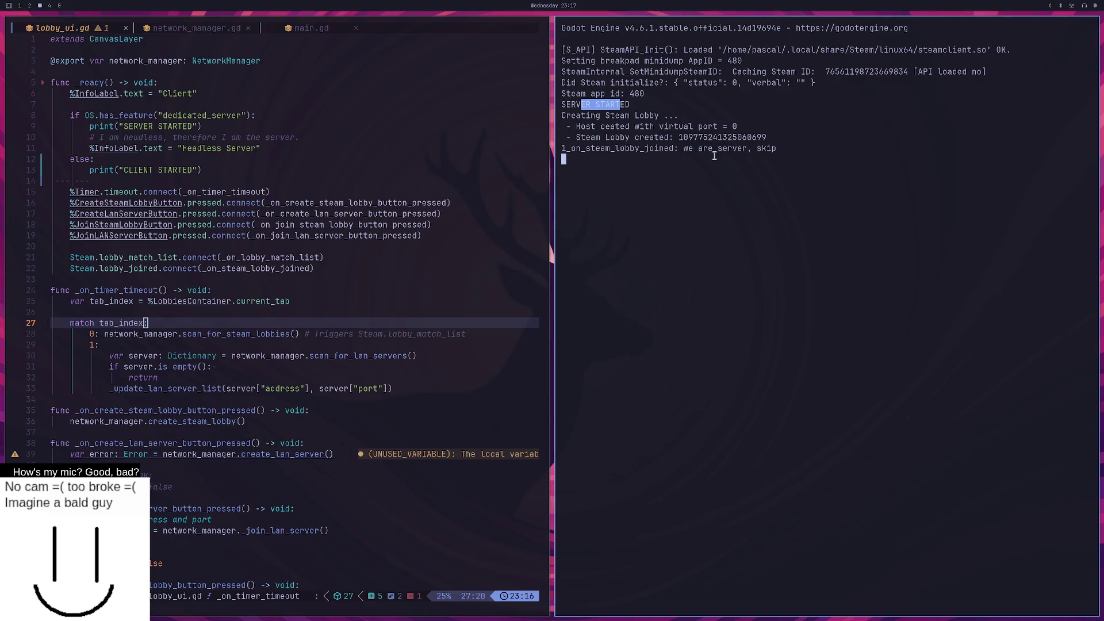
left_click(564, 149)
Stop the running project and uncheck Enable Multiple Instances.
key("super+1")
key("super+2")
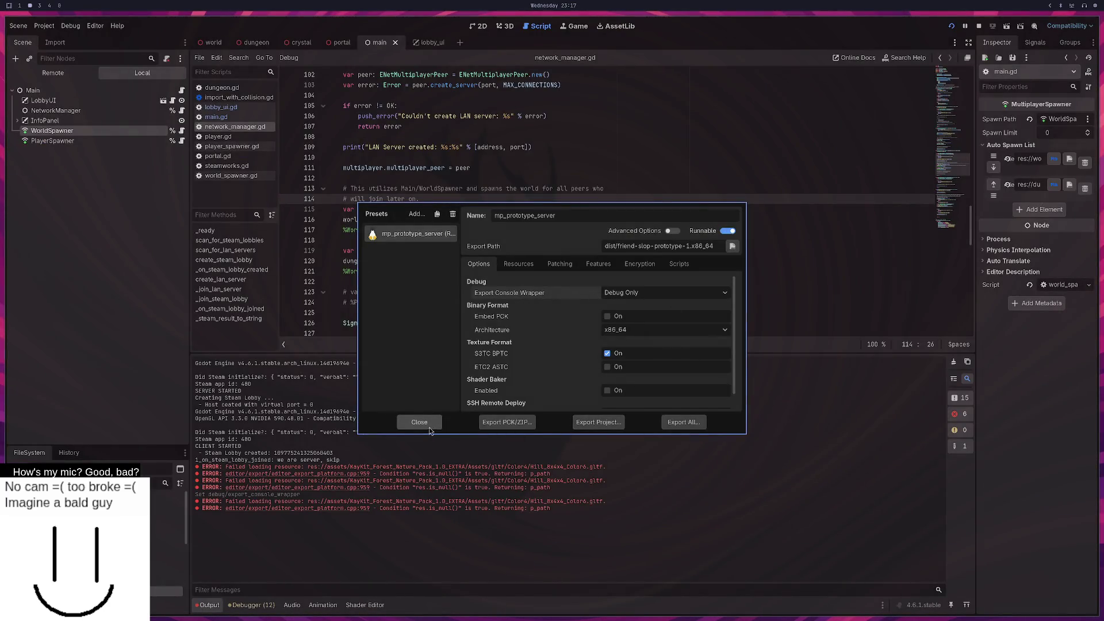
left_click(419, 423)
left_click(952, 27)
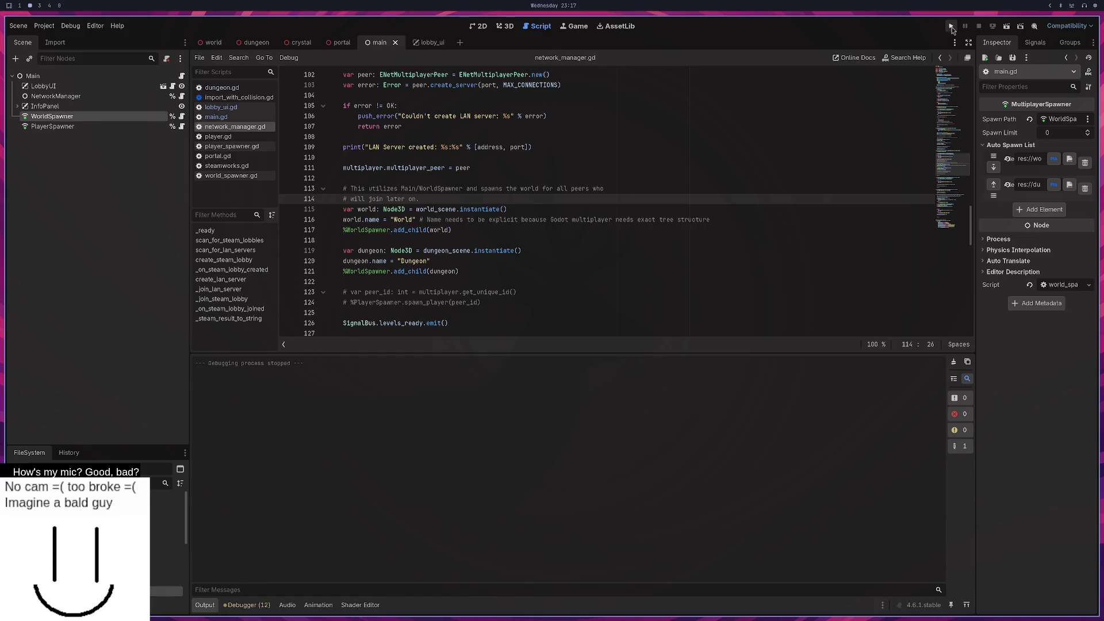
left_click(53, 26)
mouse_move(60, 29)
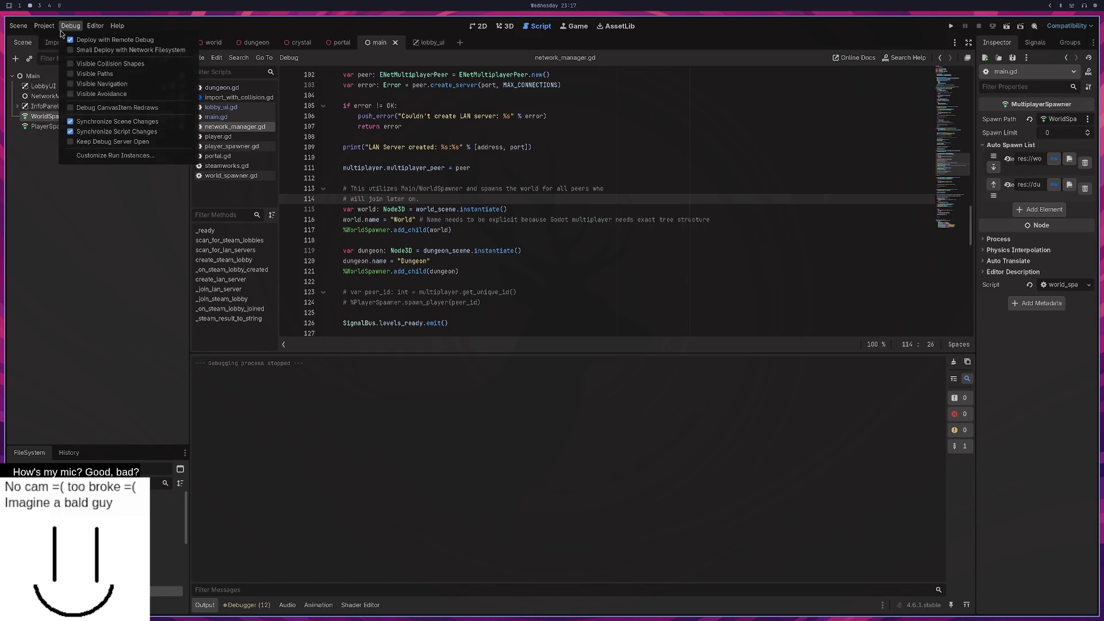
left_click(97, 154)
left_click(493, 226)
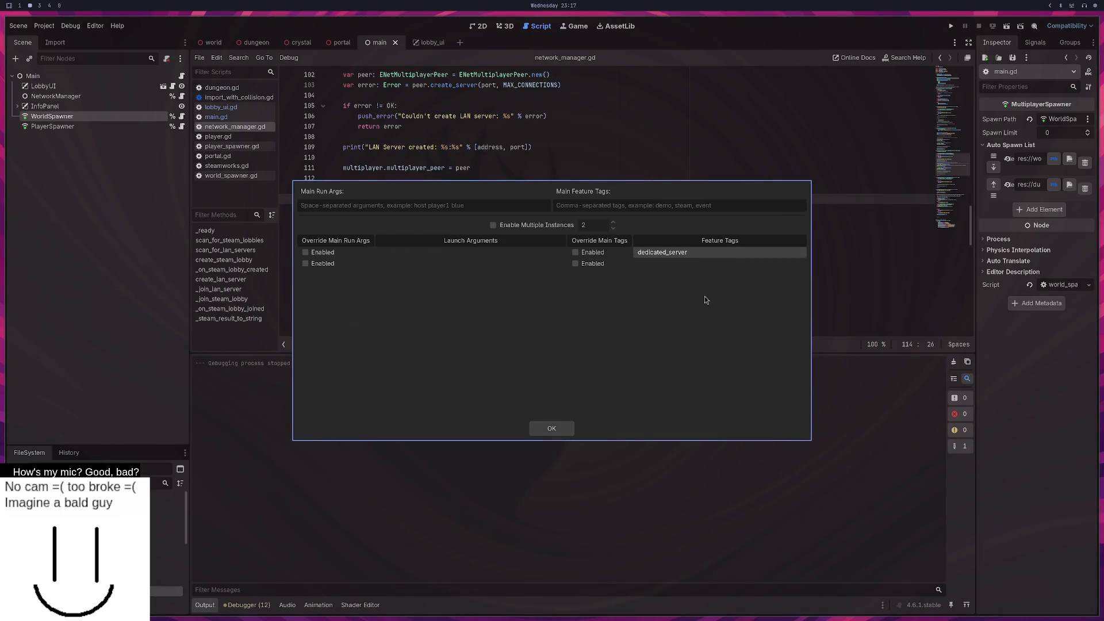
left_click(552, 429)
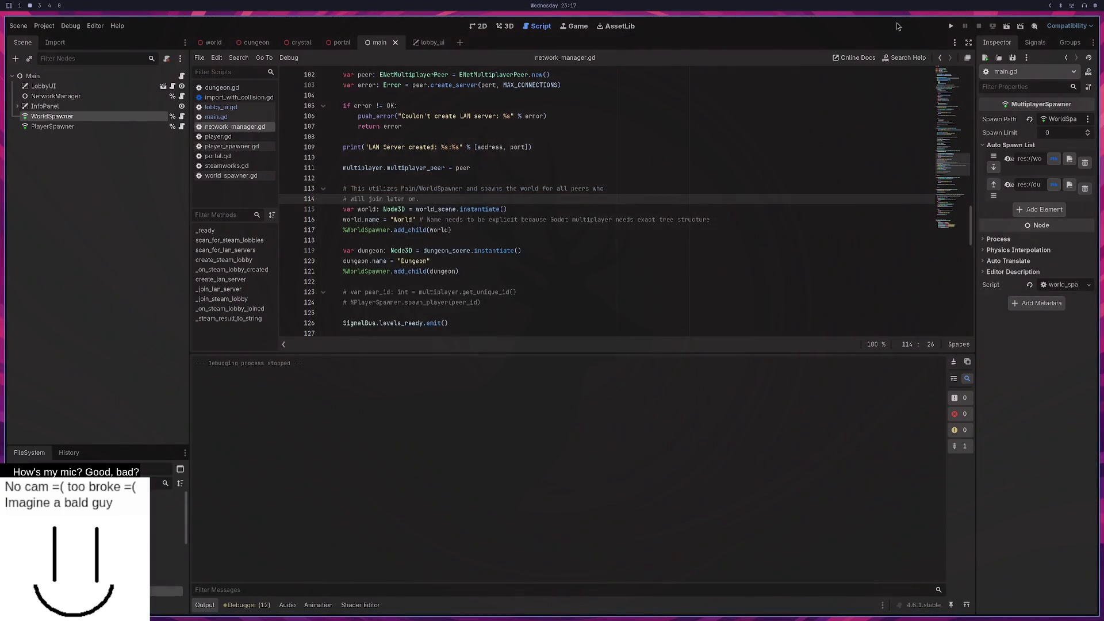
Launch a single client and join the first Steam lobby in the list.
left_click(949, 26)
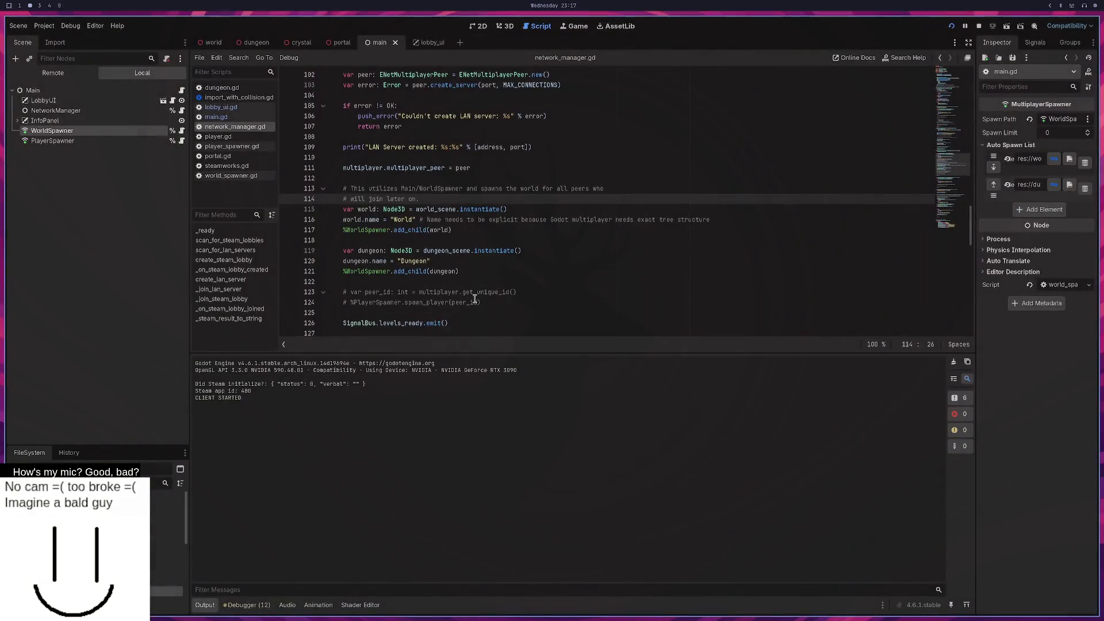
key("super+1")
key("super+2")
key("super+3")
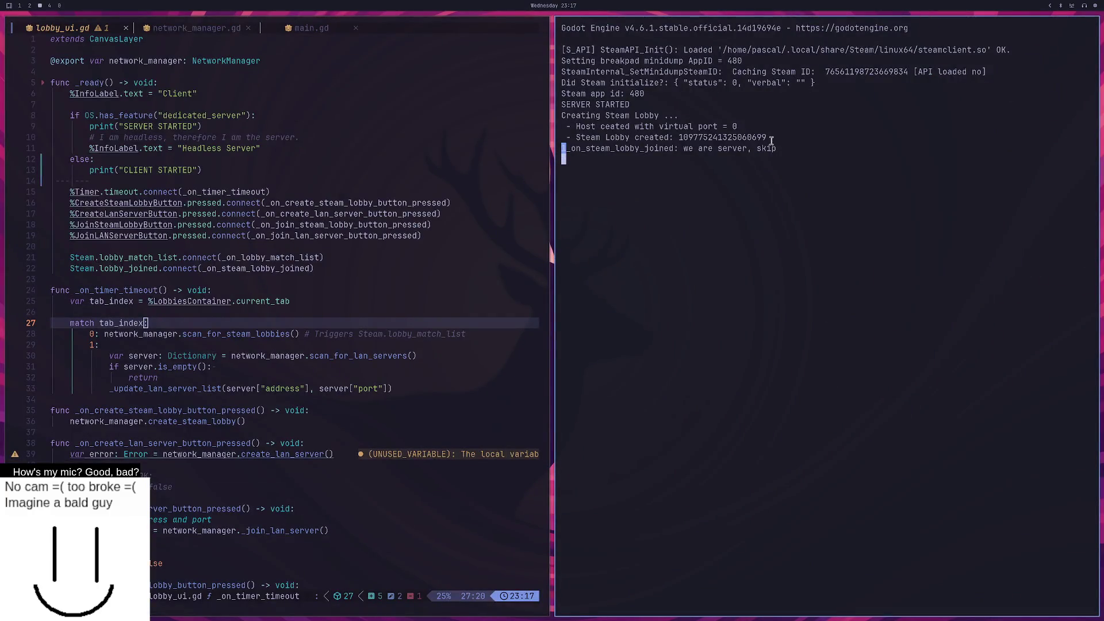
key("super+1")
key("super+2")
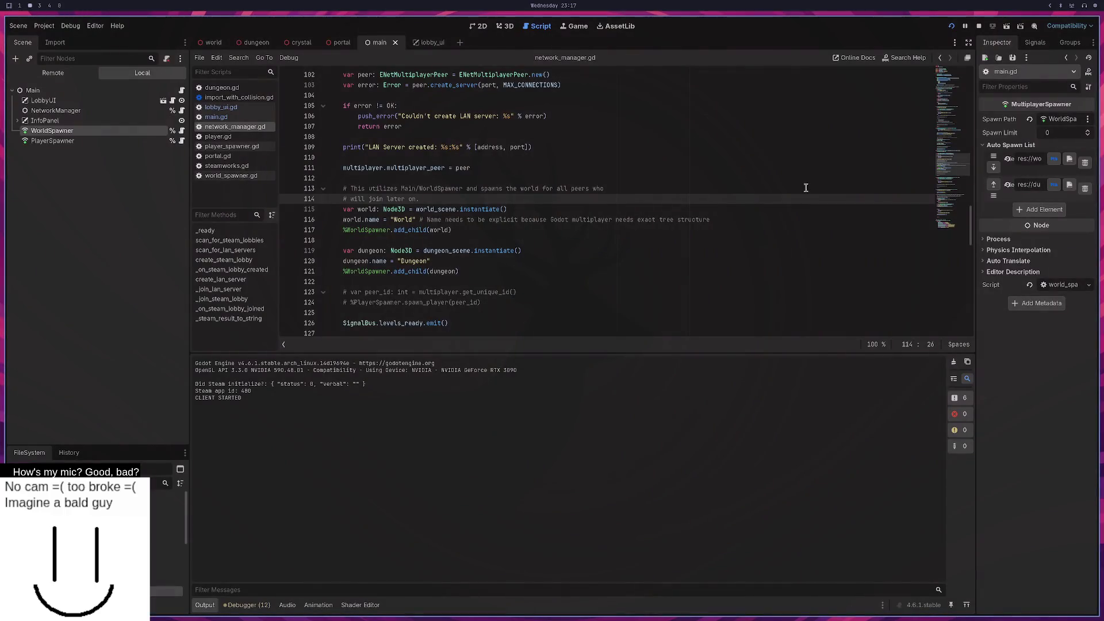
key("super+4")
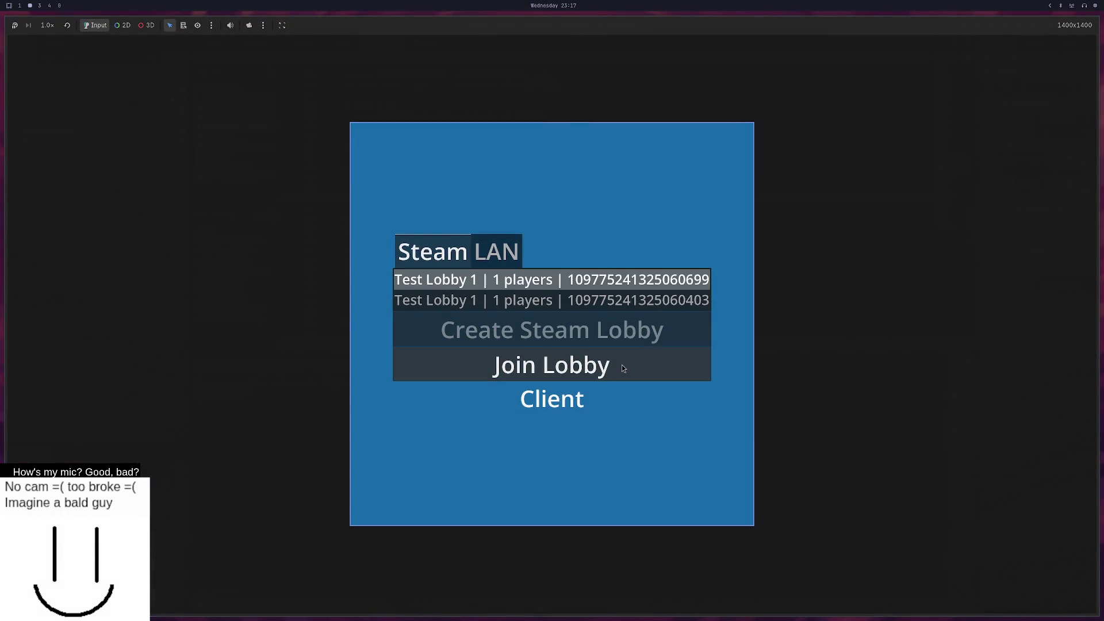
left_click(620, 364)
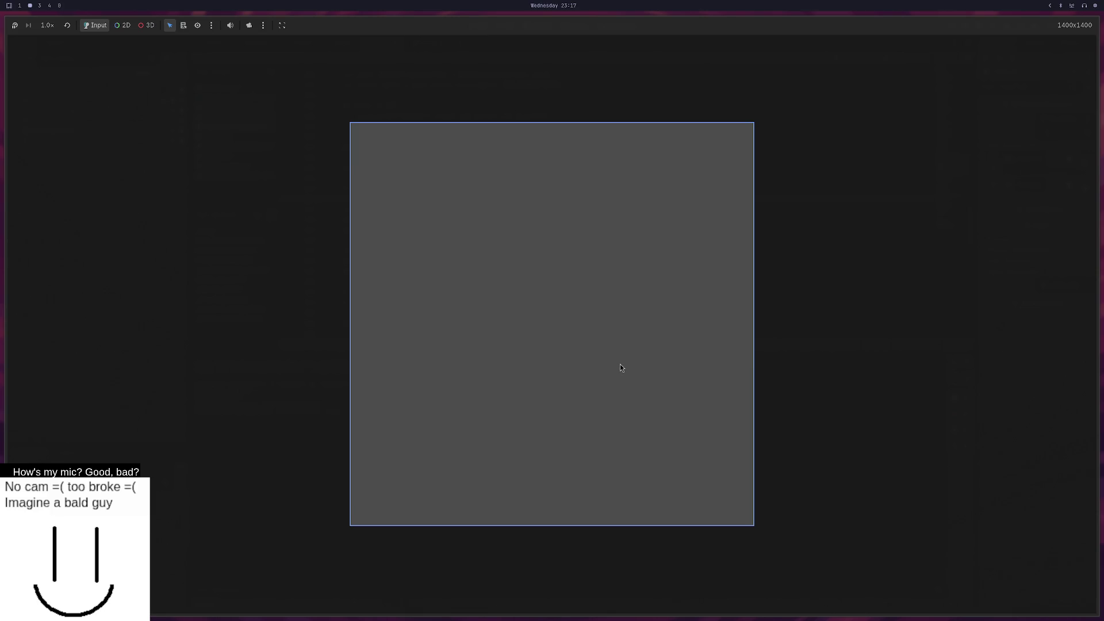
Inspect the remote scene tree and the server terminal, then stop the game.
key("ctrl+F3")
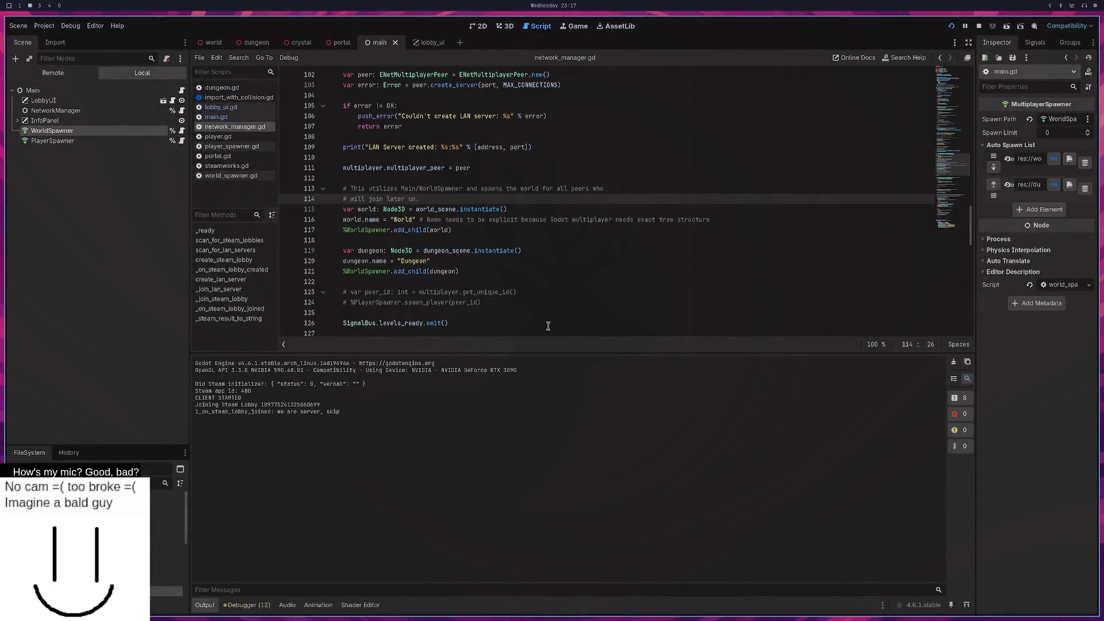
left_click(53, 73)
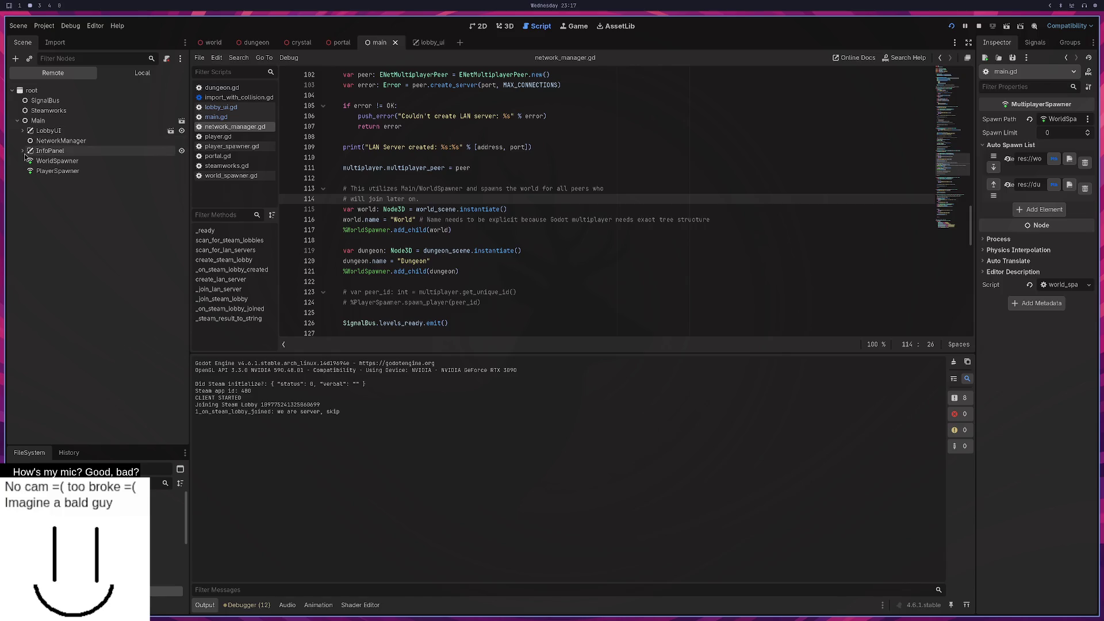
key("super+3")
left_click(865, 310)
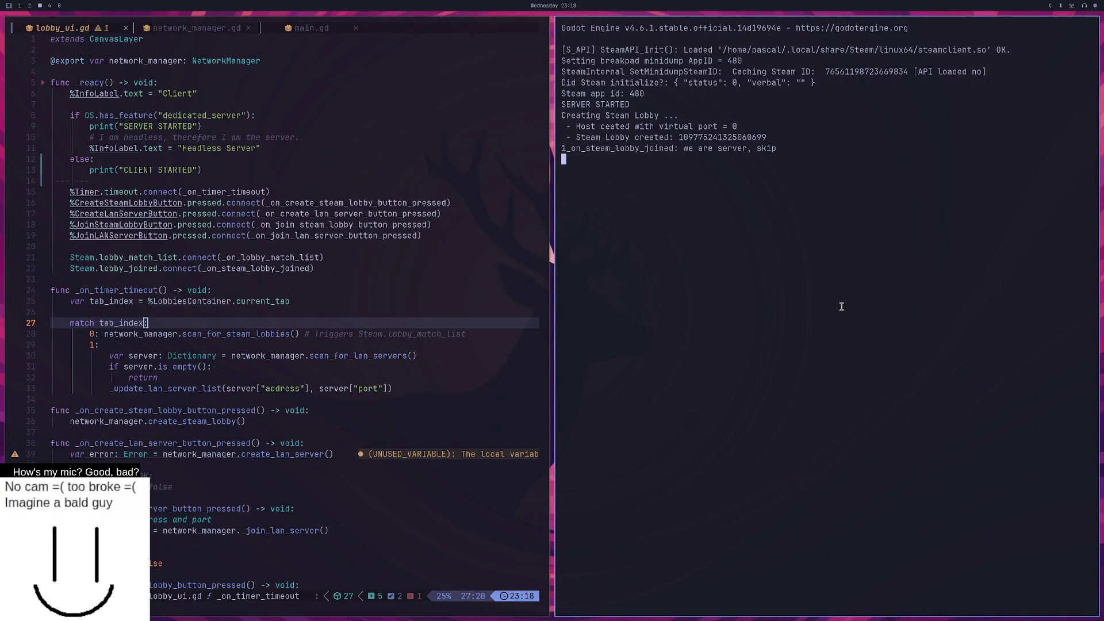
key("super+2")
mouse_move(368, 220)
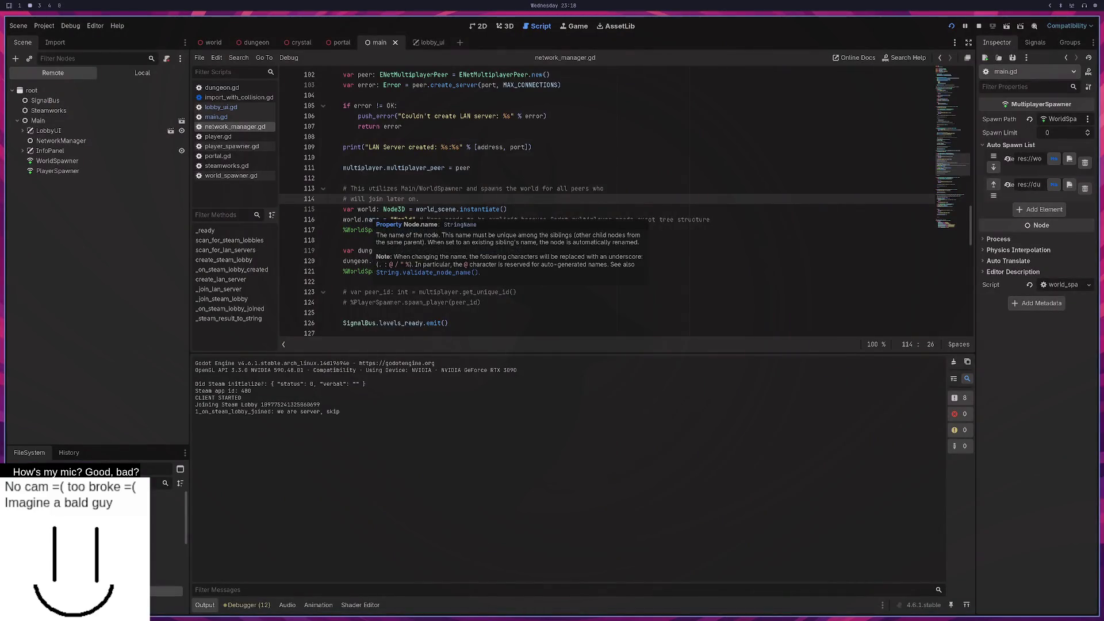
left_click(979, 26)
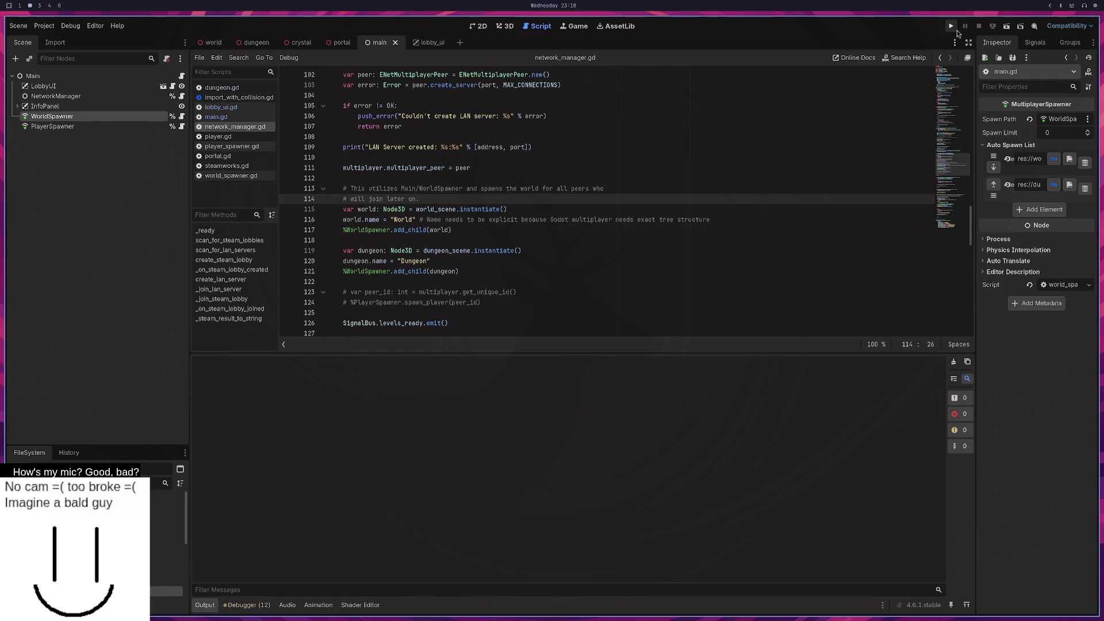
Relaunch the game and wait for the Steam lobby list to refresh.
left_click(954, 27)
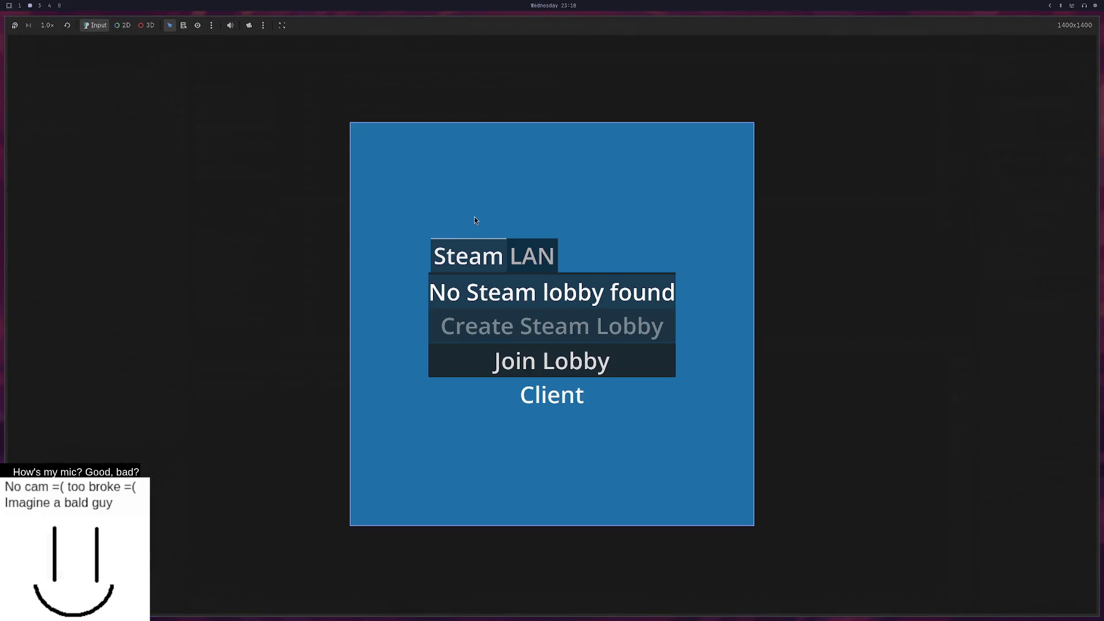
key("alt+Tab")
left_click_drag(234, 402, 195, 363)
key("alt+Tab")
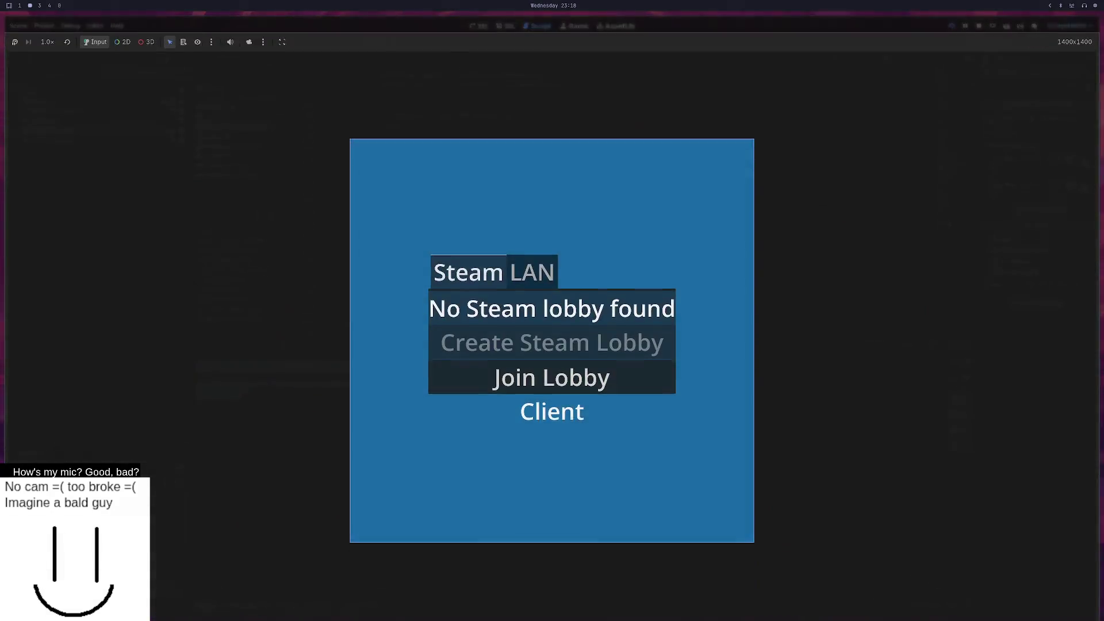
key("alt+Tab")
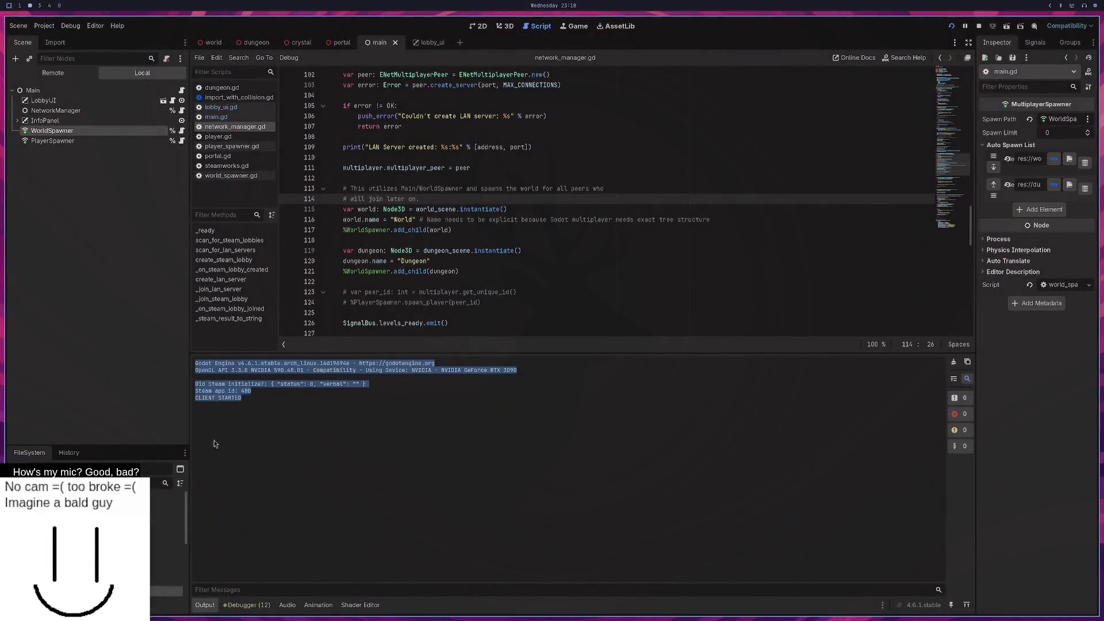
key("alt+Tab")
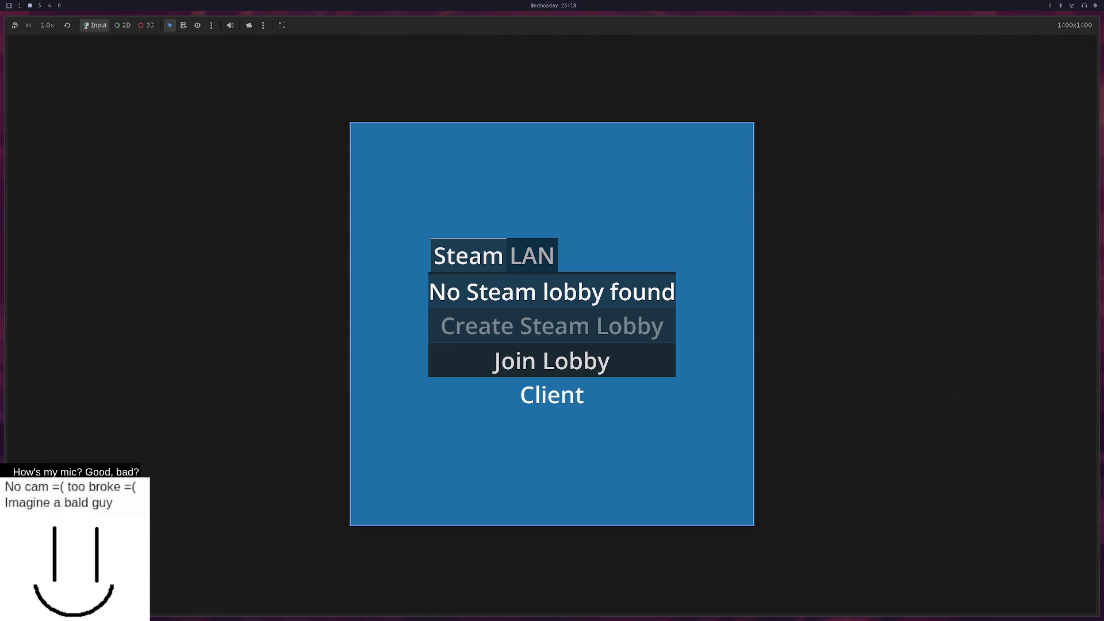
key("alt+Tab")
key("alt+Tab")
key("alt+Tab")
key("alt+Tab")
key("alt+Tab")
key("alt+Tab")
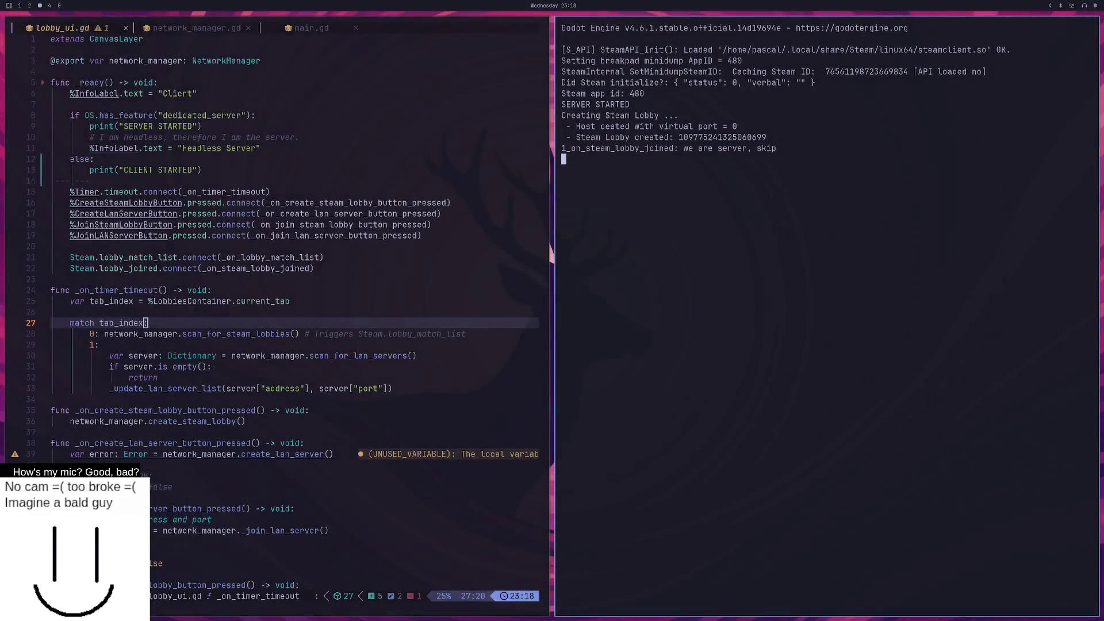
key("alt+Tab")
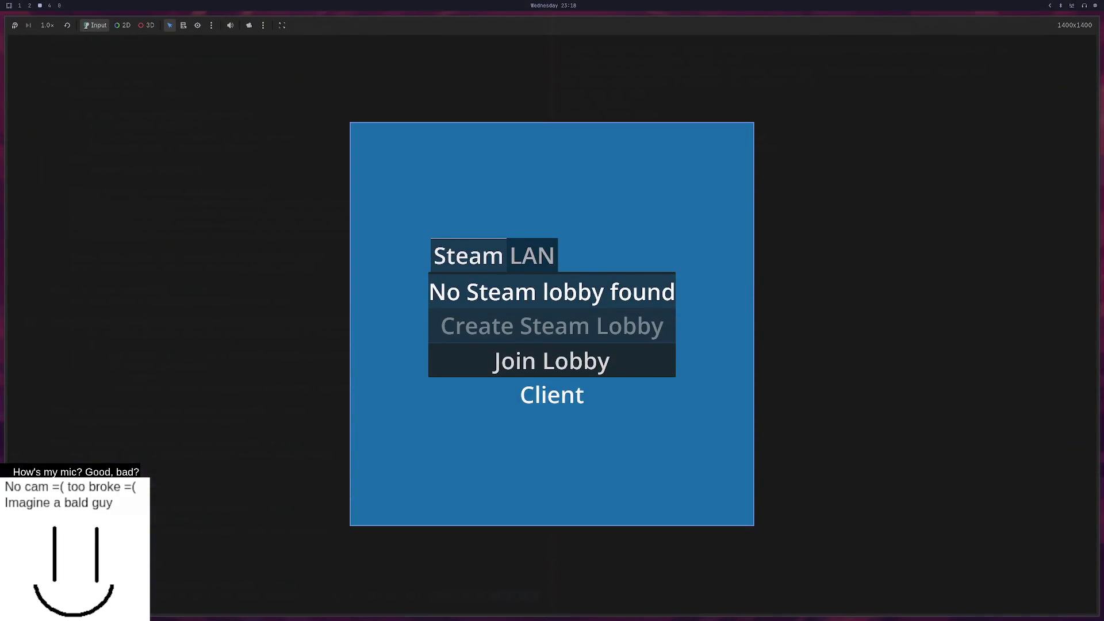
key("alt+Tab")
key("alt+Tab")
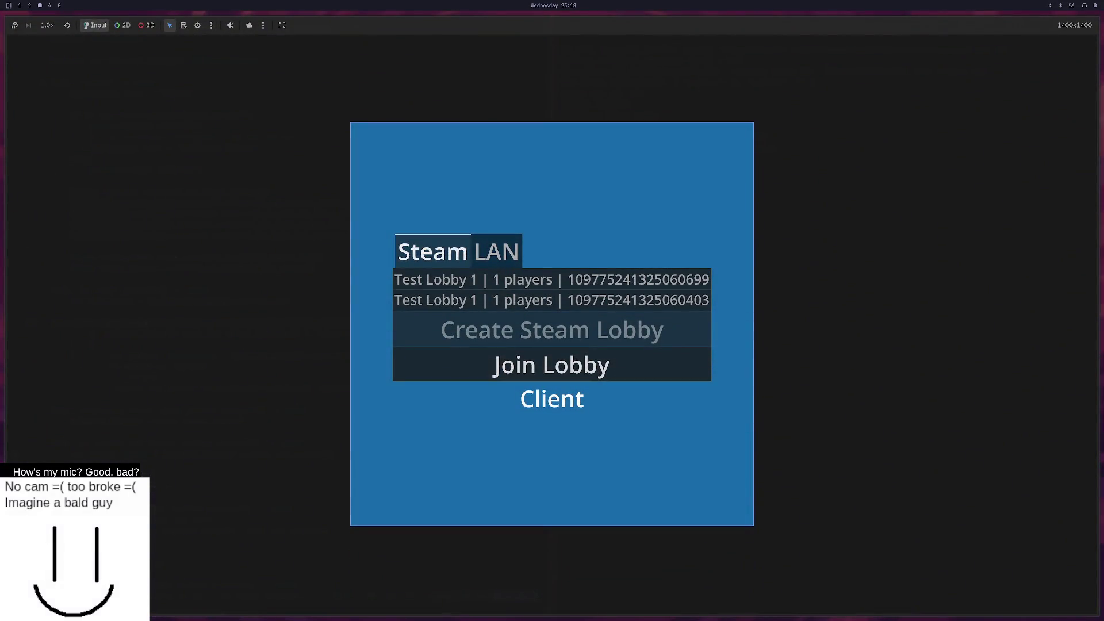
key("alt+Tab")
Select the first Test Lobby, join it, and check the client's lobby-joined output.
key("alt+Tab")
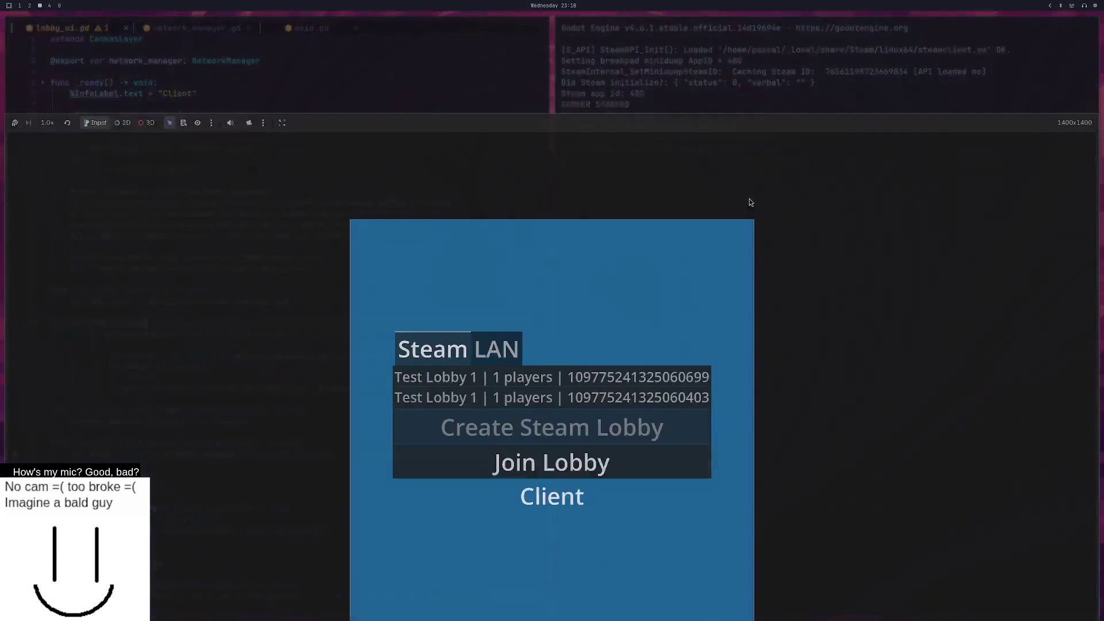
left_click(680, 279)
left_click(602, 371)
key("alt+Tab")
key("super+2")
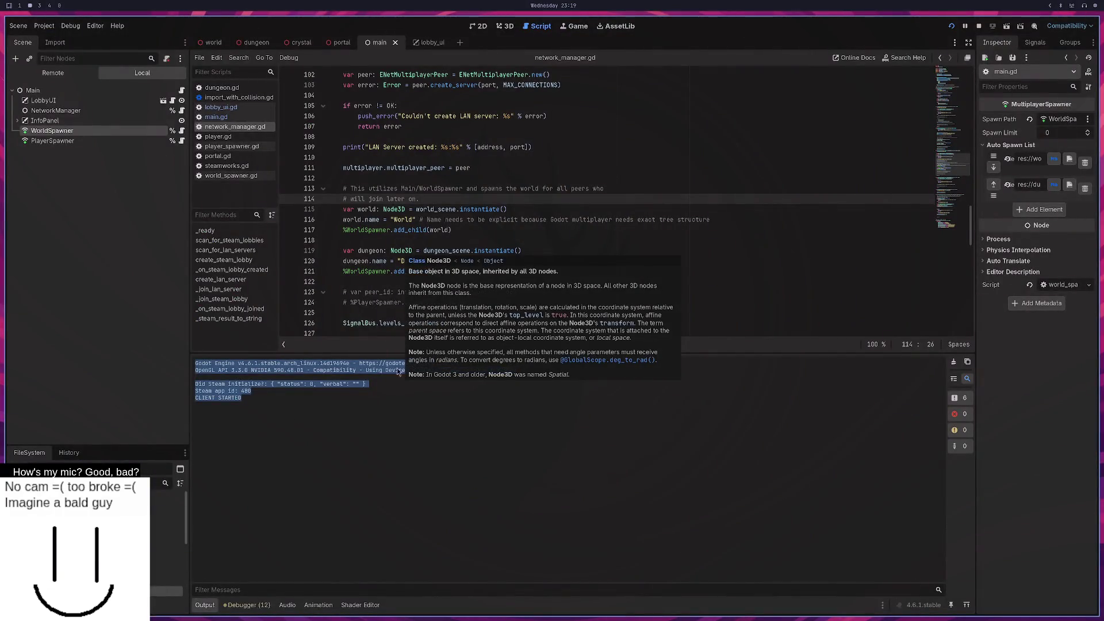
key("alt+Tab")
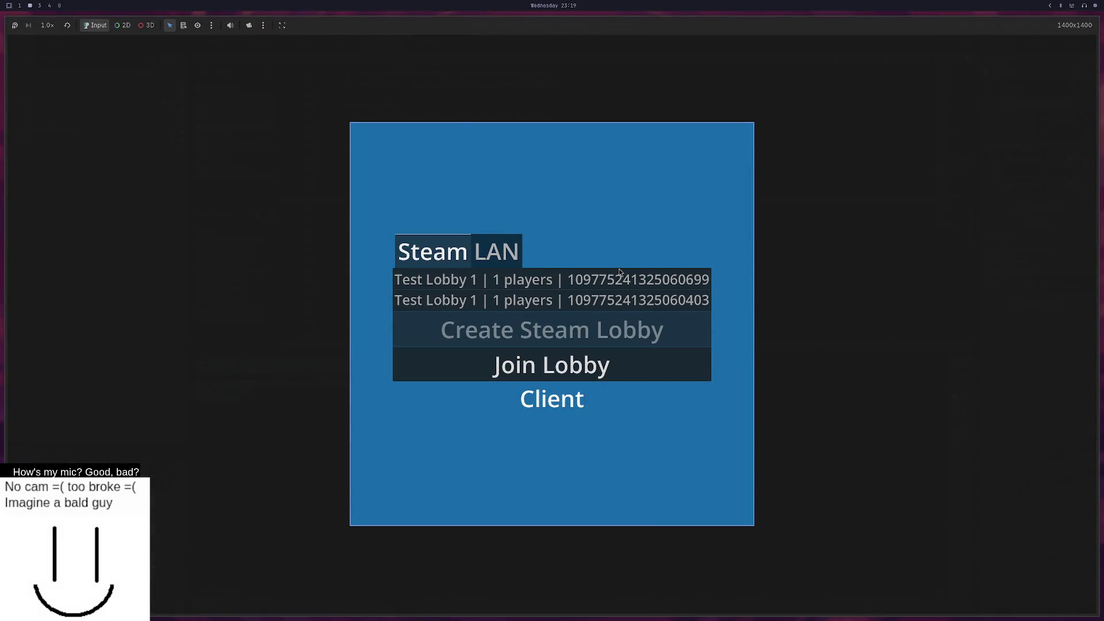
left_click(584, 369)
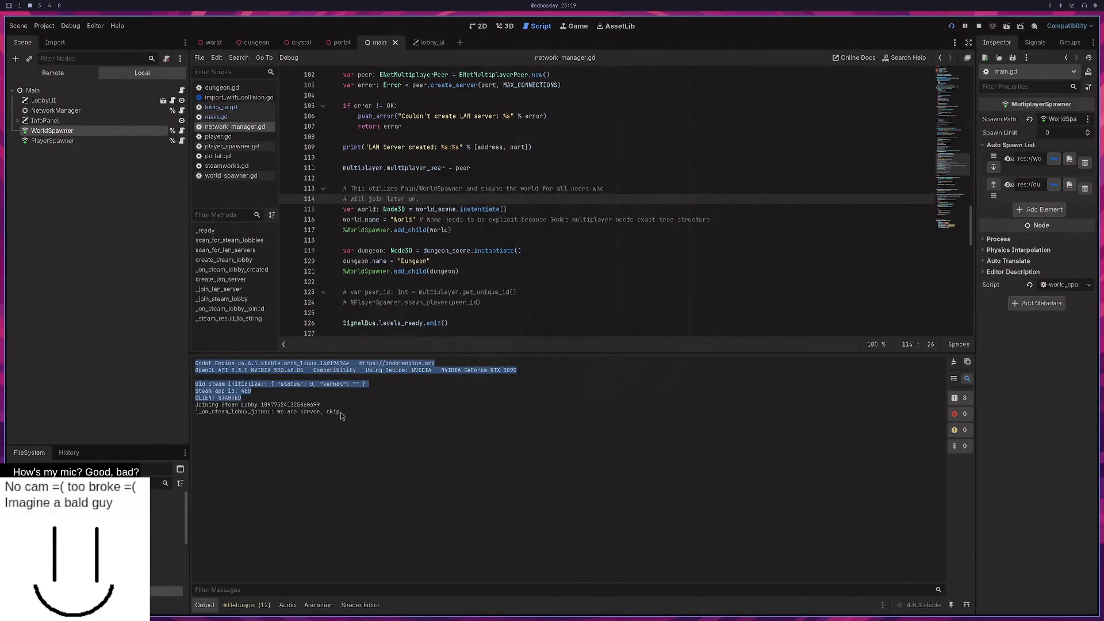
left_click_drag(340, 412, 183, 406)
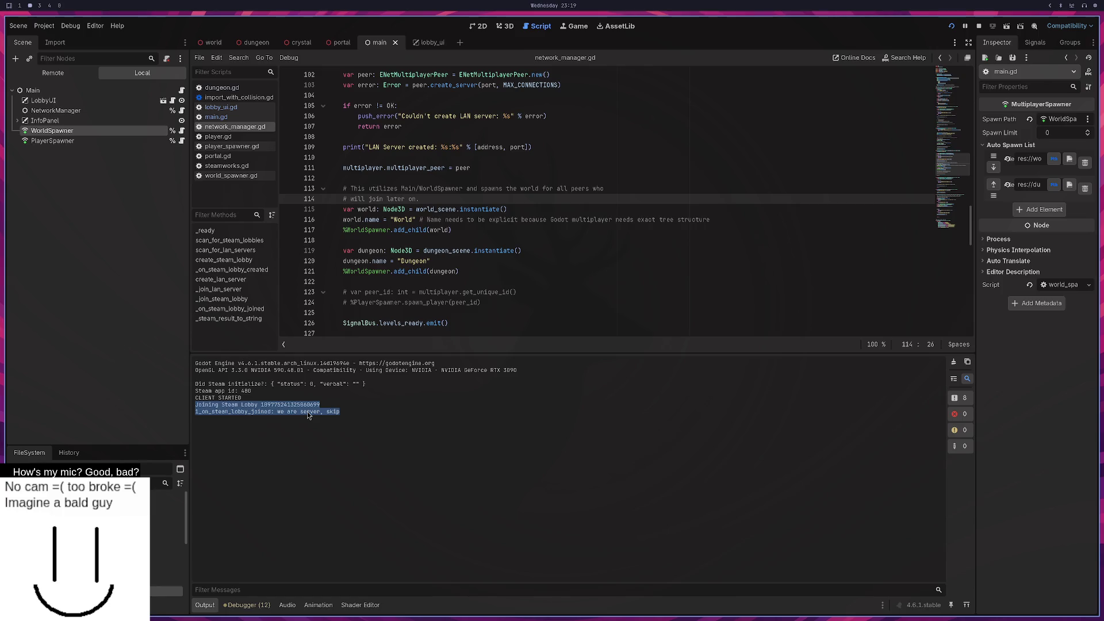
Switch to workspace 3 showing Neovim and the server log ending 'we are server, skip'.
key("super+3")
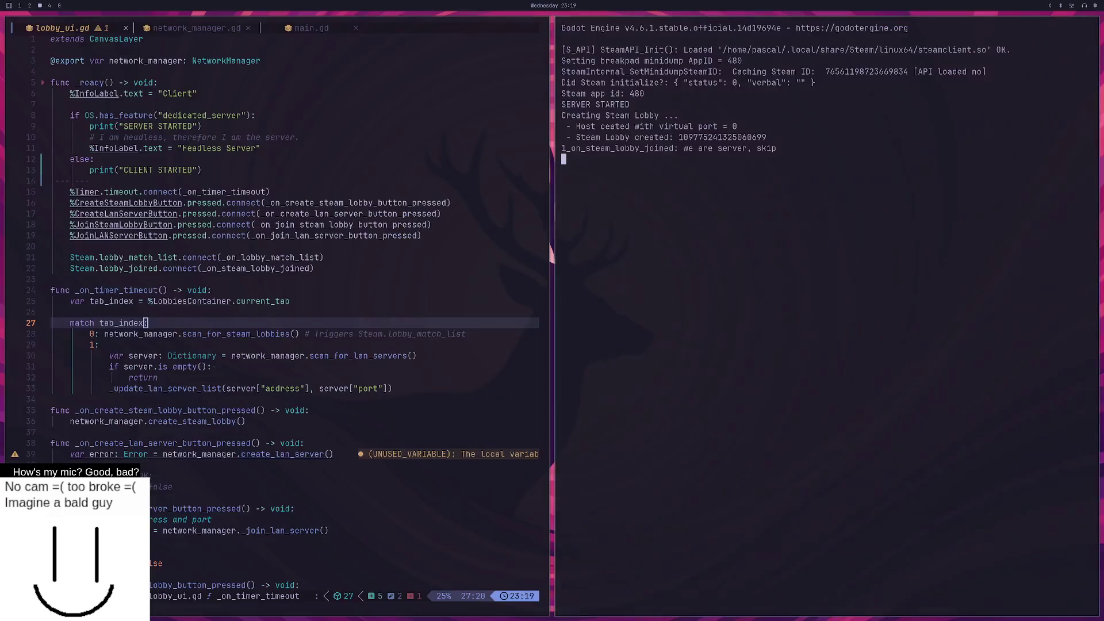
Mute the microphone from the music workspace, then return to the Neovim workspace.
key("super+0")
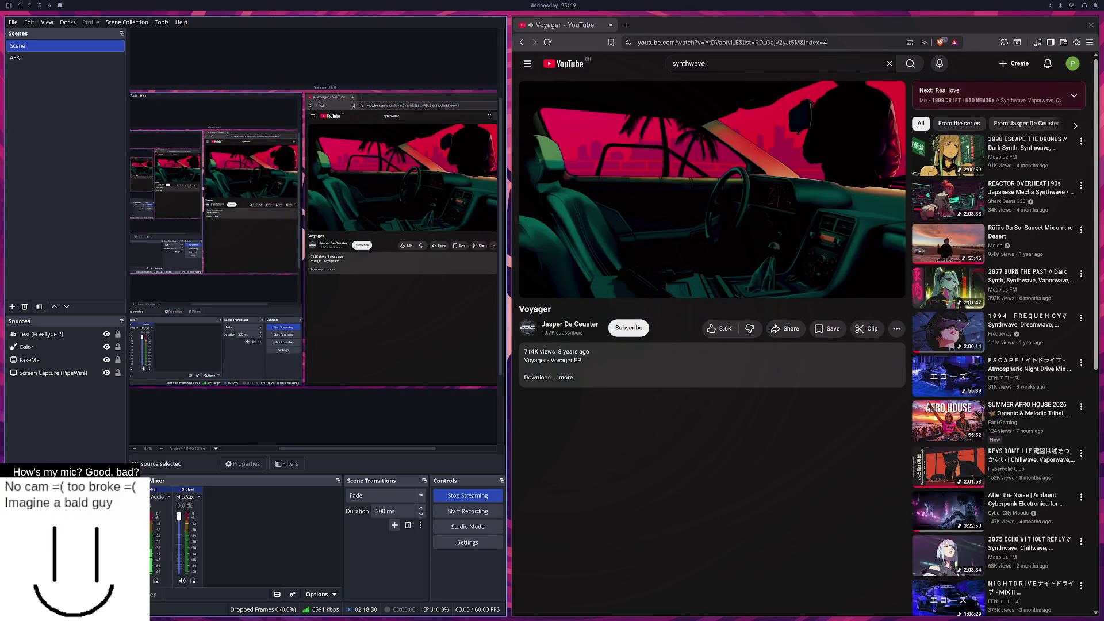
key("super+m")
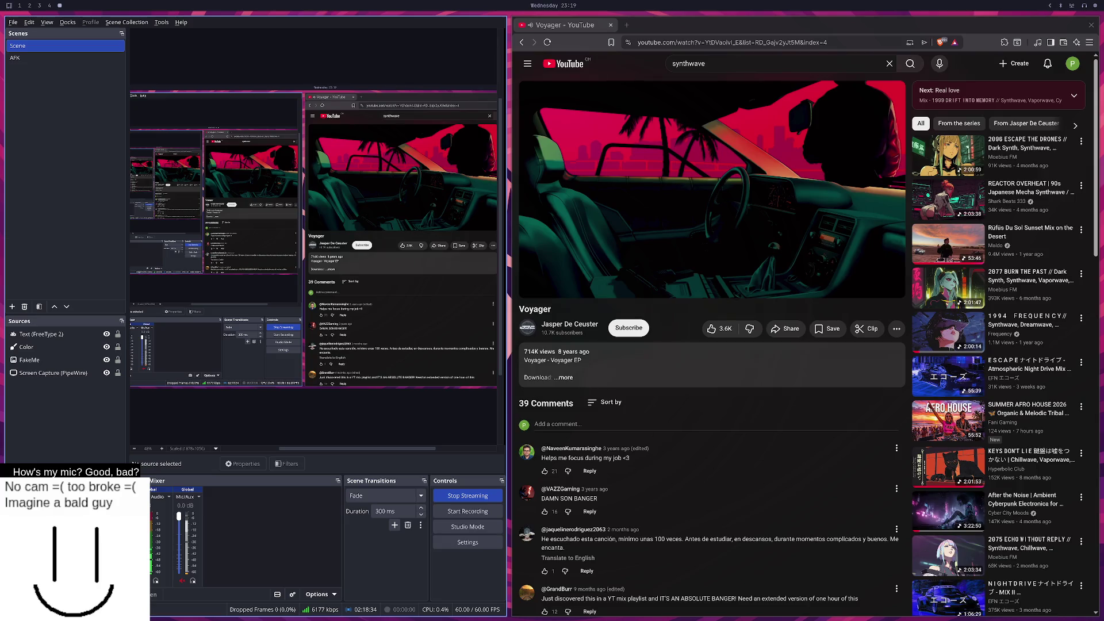
key("super+2")
key("super+3")
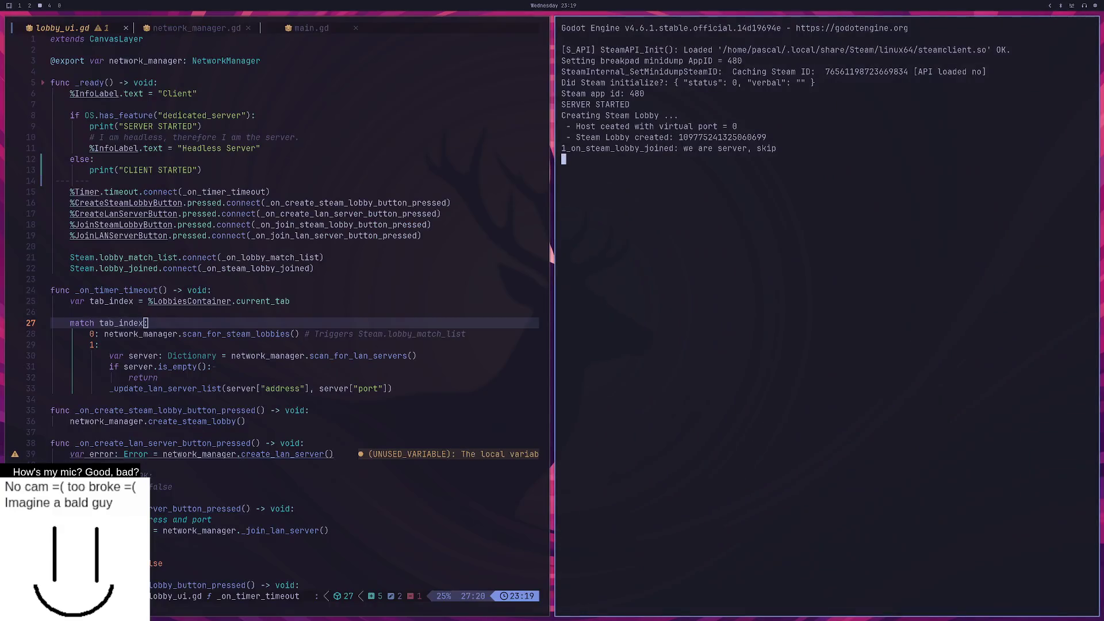
Close the Godot server log terminal and open network_manager.gd through the file finder.
type("w")
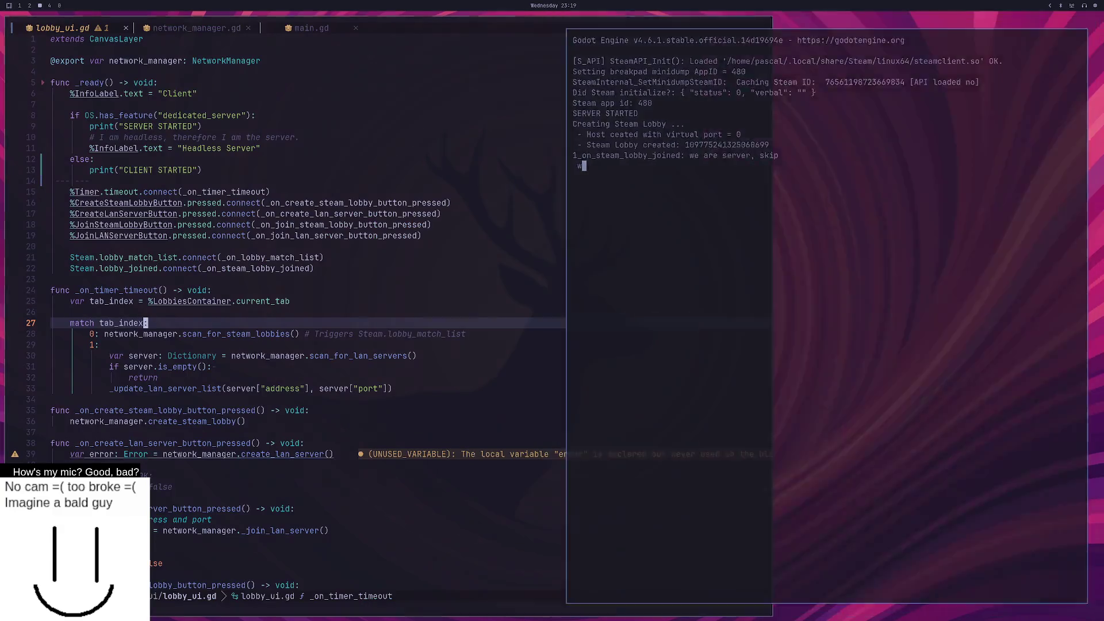
key("ctrl+c")
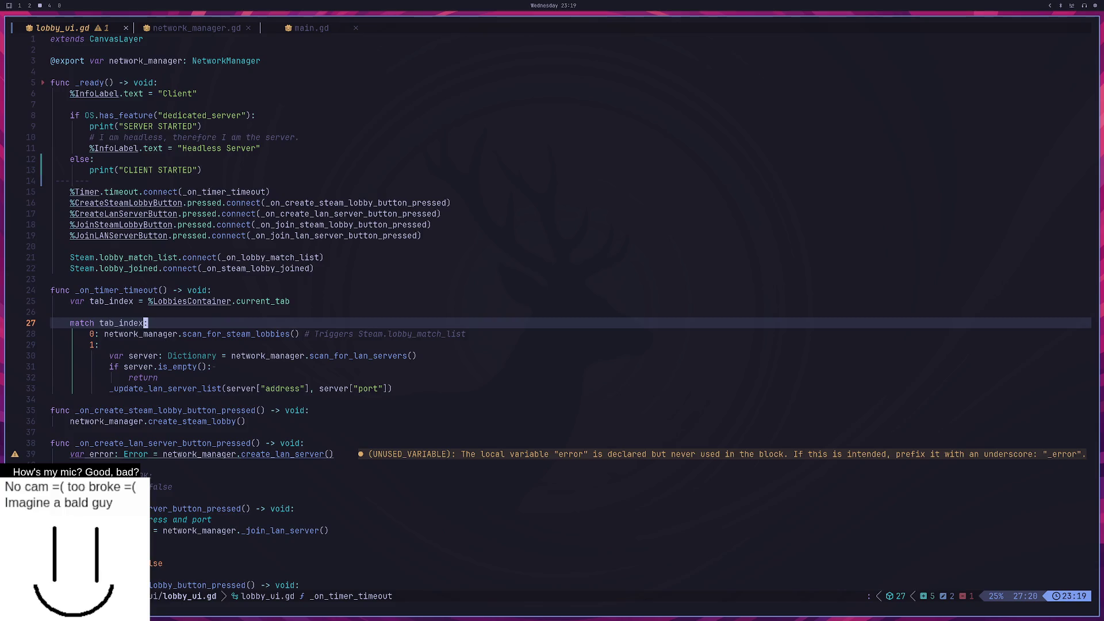
key("space")
key("n")
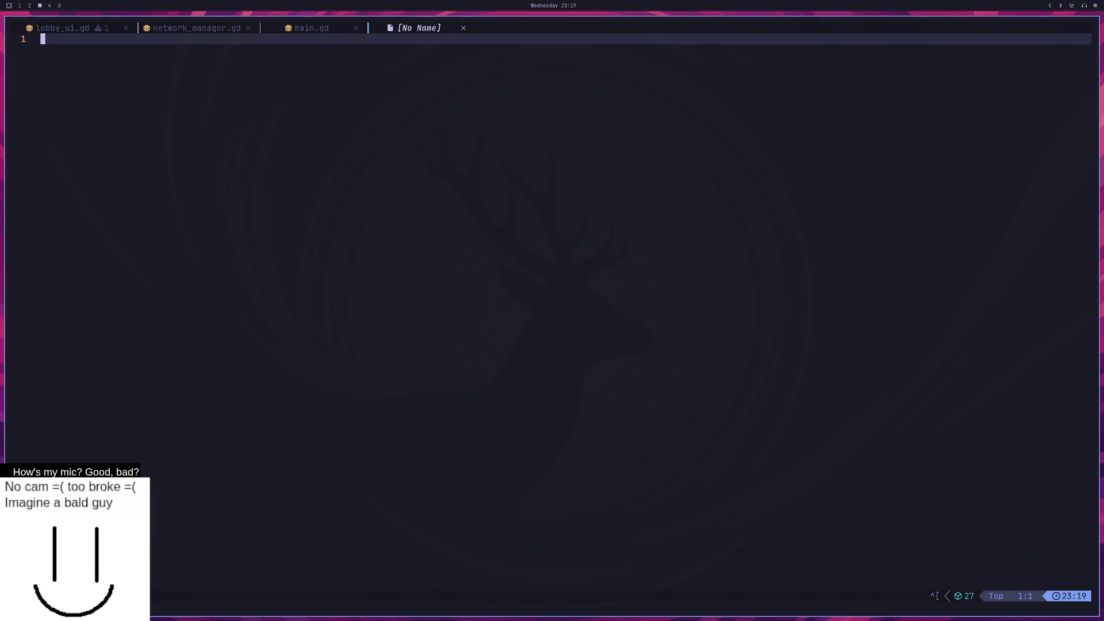
key("space")
key("space")
type("net")
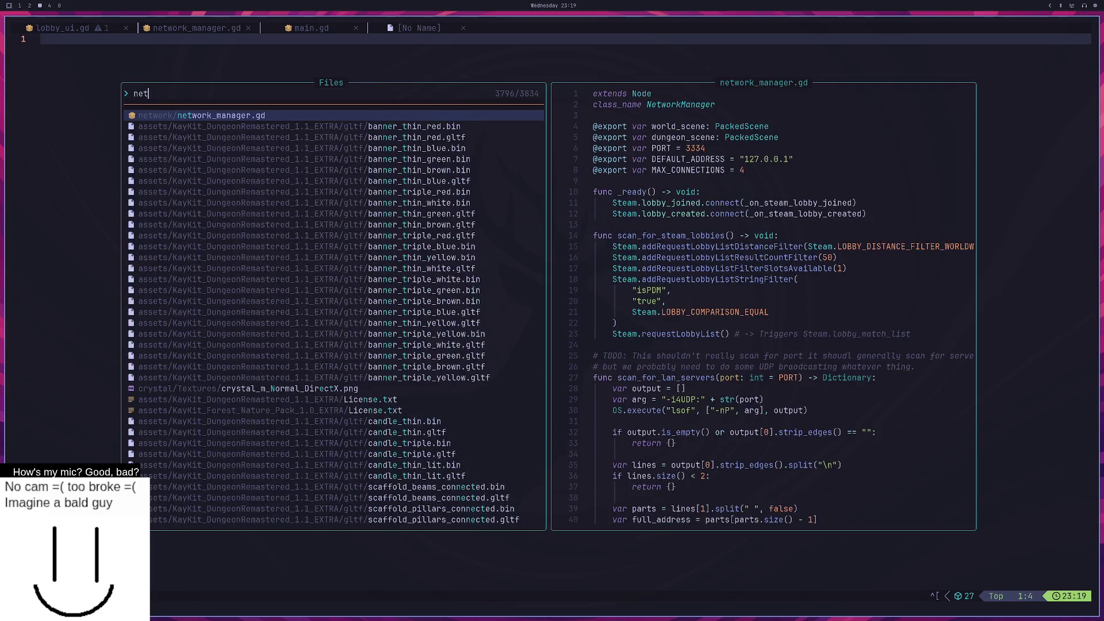
key("Return")
Move through _on_steam_lobby_joined's else branch down to the peer creation on line 161.
key("k")
key("k")
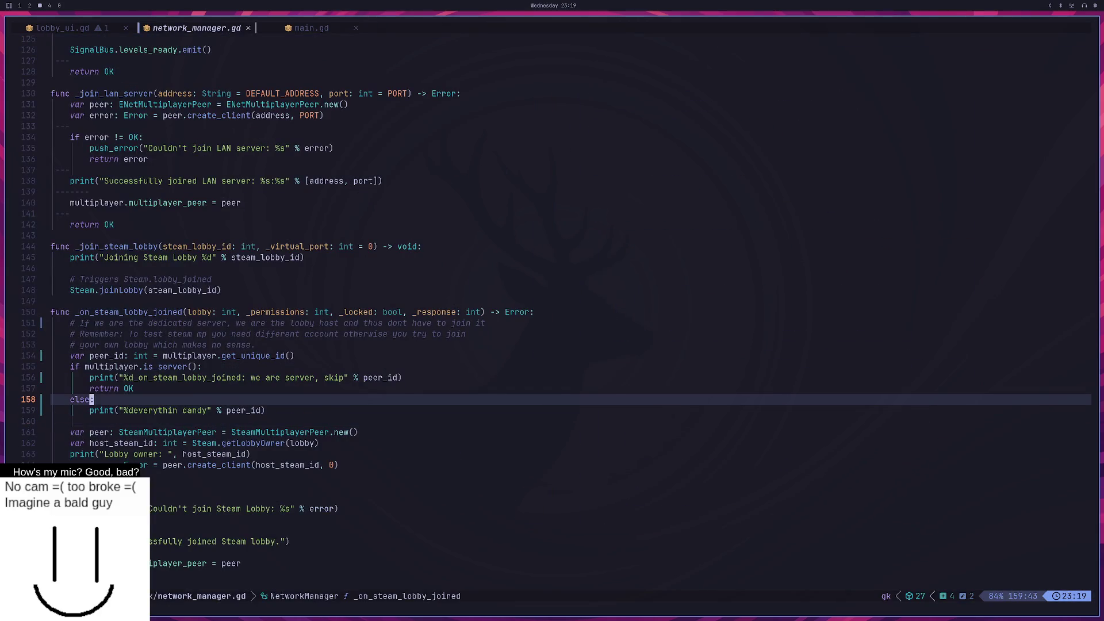
key("g")
key("j")
key("g")
key("j")
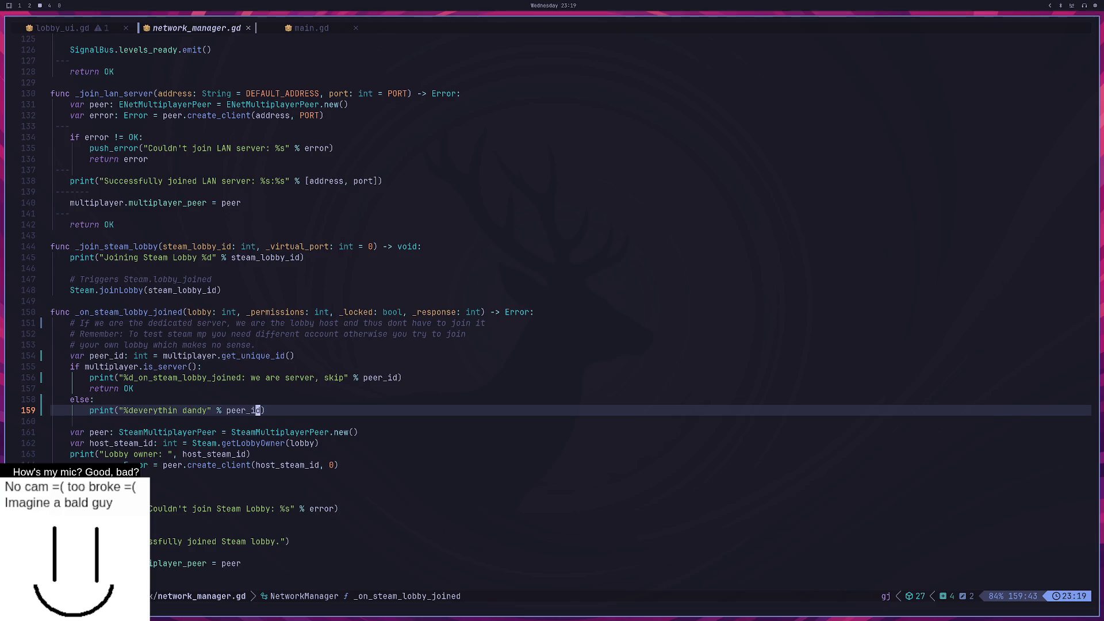
key("g")
key("j")
key("g")
key("j")
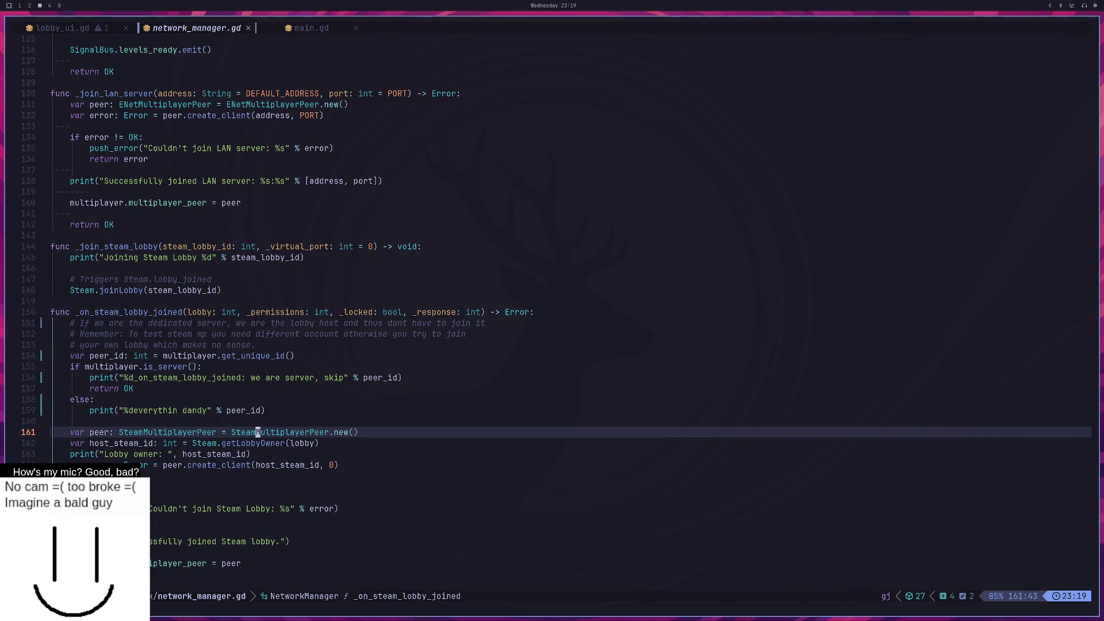
Start a project-wide text search for 'SteamMultipla'.
key("space")
key("slash")
type("SteamM")
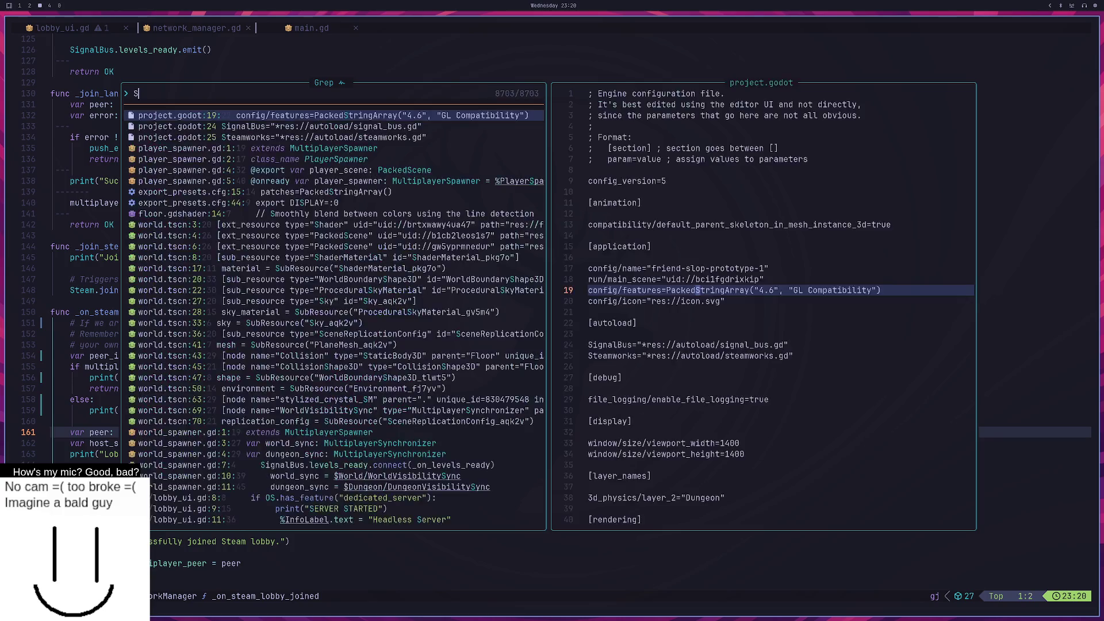
type("ultipl")
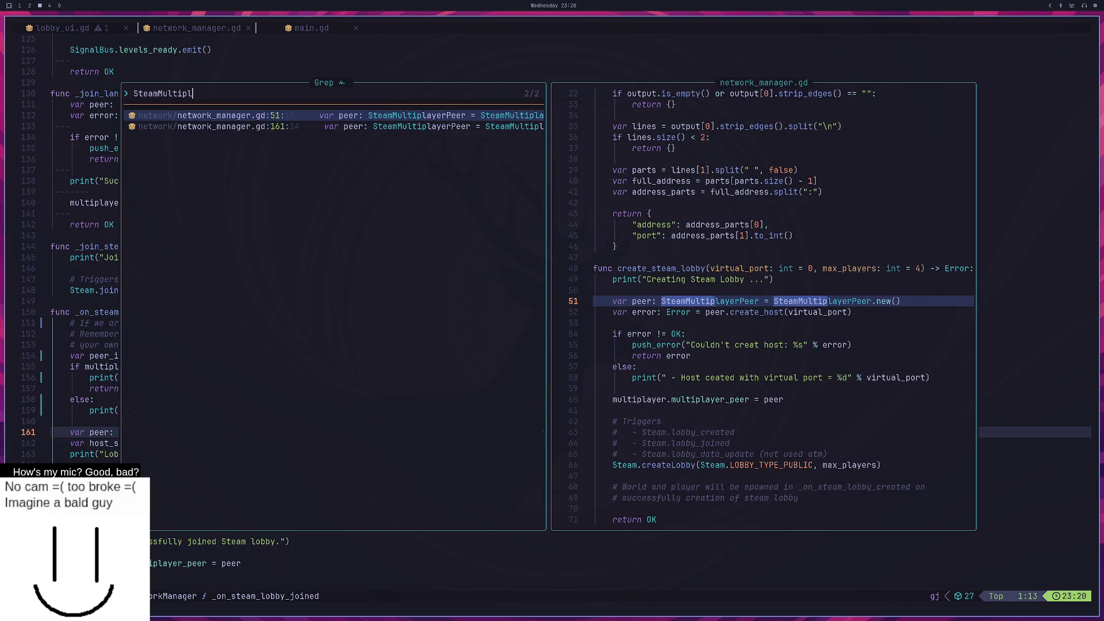
type("a")
Compare the line 161 and line 51 matches, then jump into create_steam_lobby at line 51.
key("Down")
key("Up")
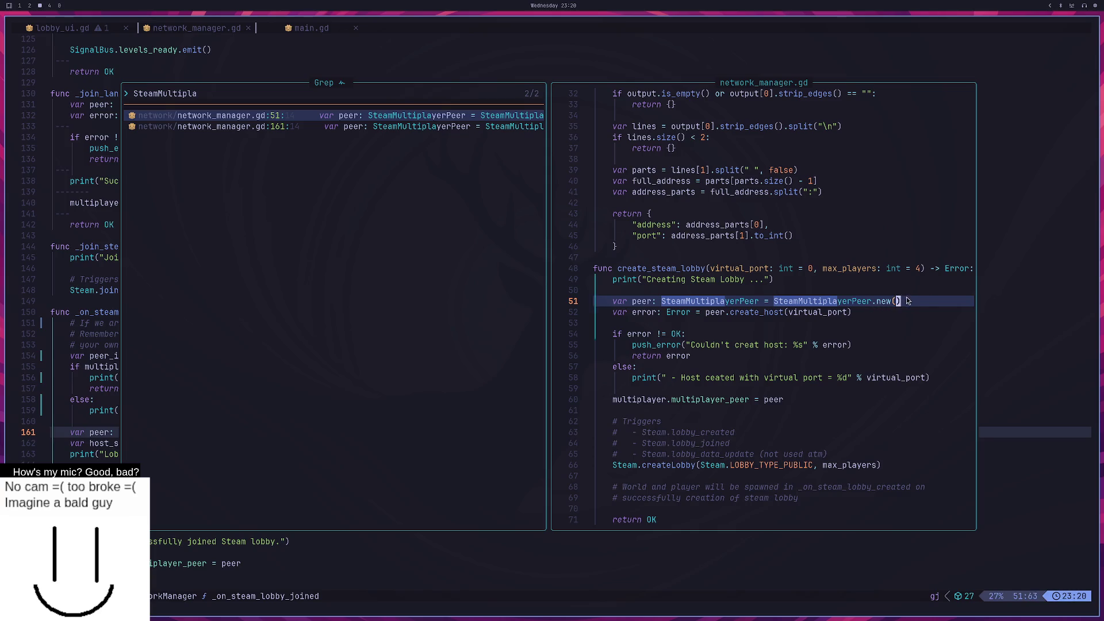
left_click(800, 301)
key("b")
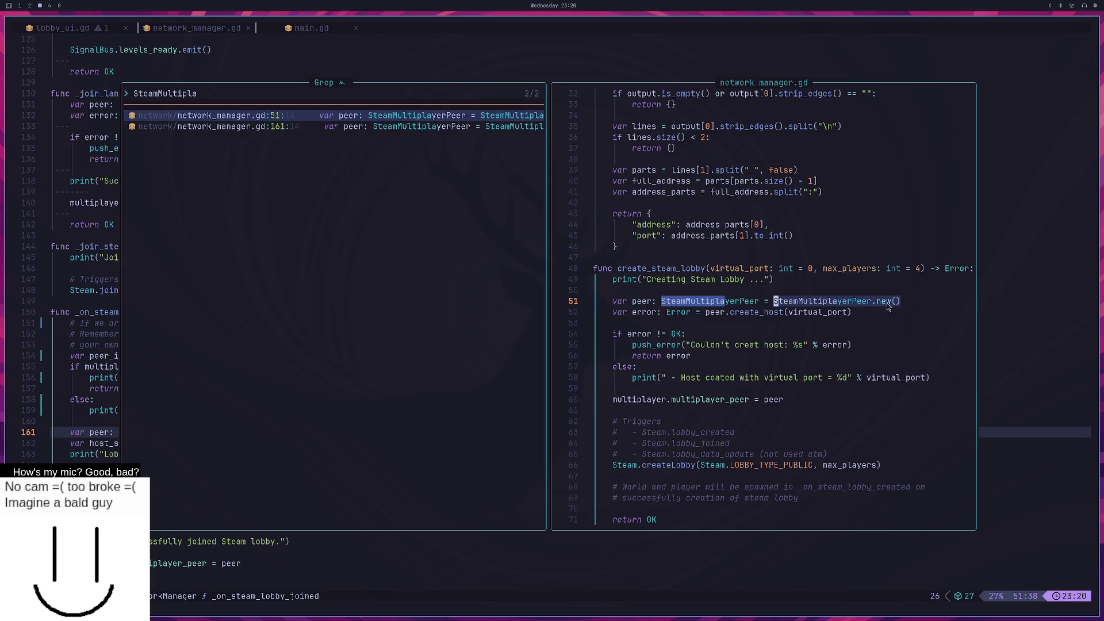
left_click(703, 268)
key("b")
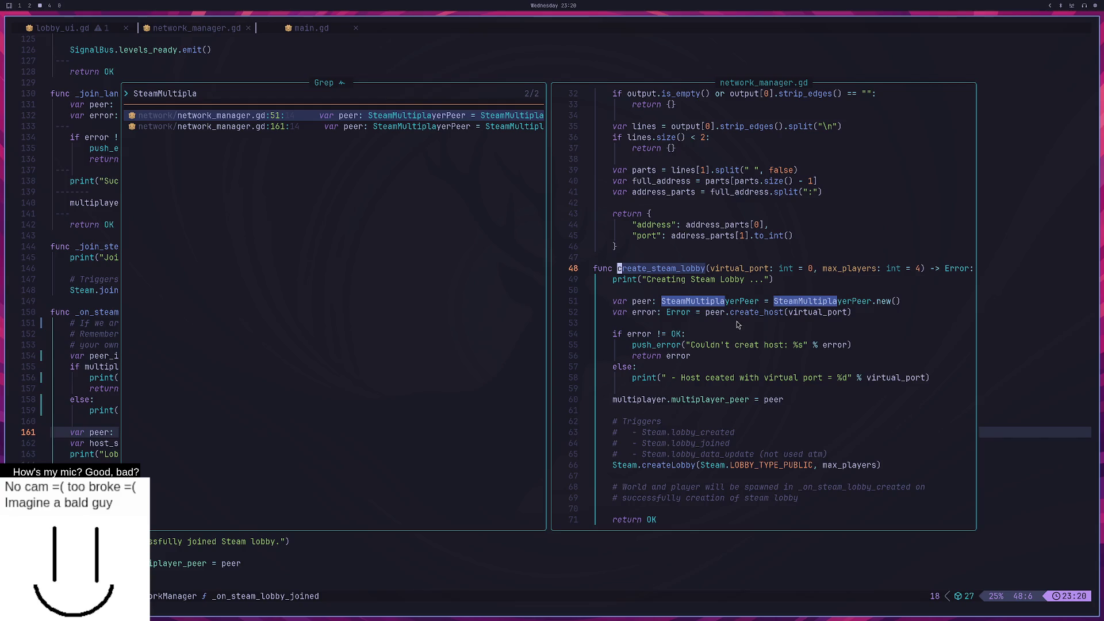
Highlight the peer creation, create_host call, multiplayer_peer assignment, then the whole create_steam_lobby function.
left_click(772, 312)
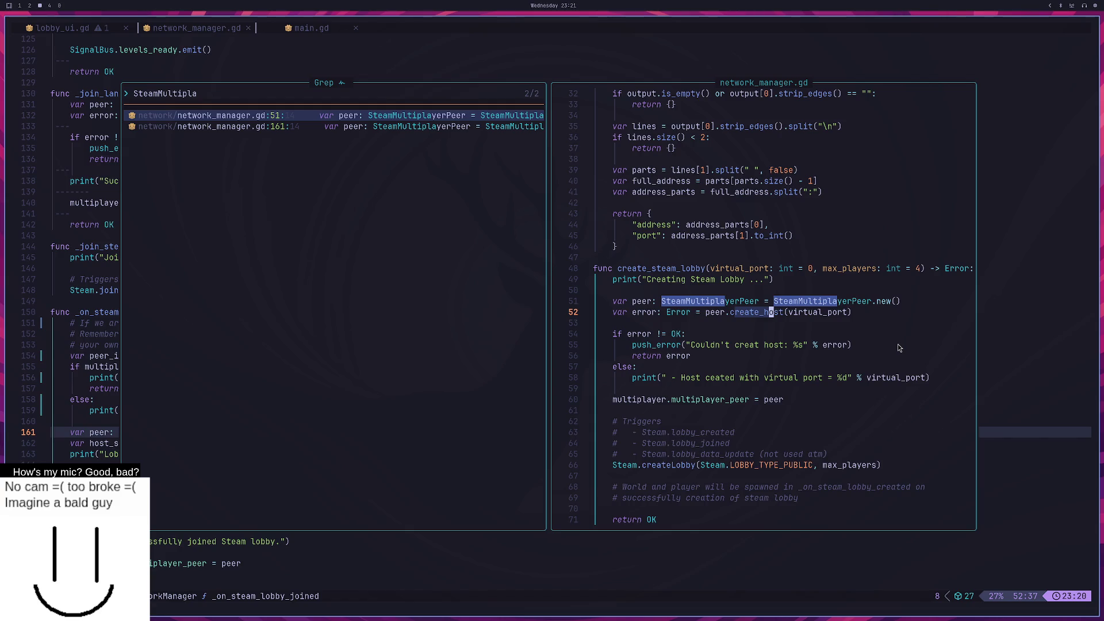
scroll(896, 344, "down", 1)
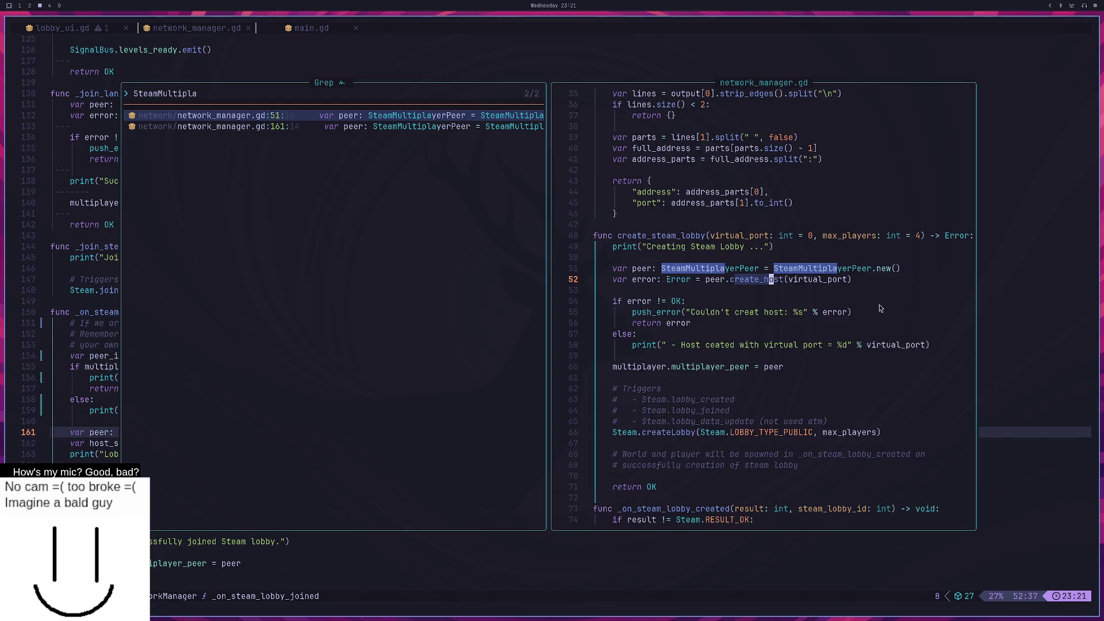
left_click_drag(901, 268, 621, 273)
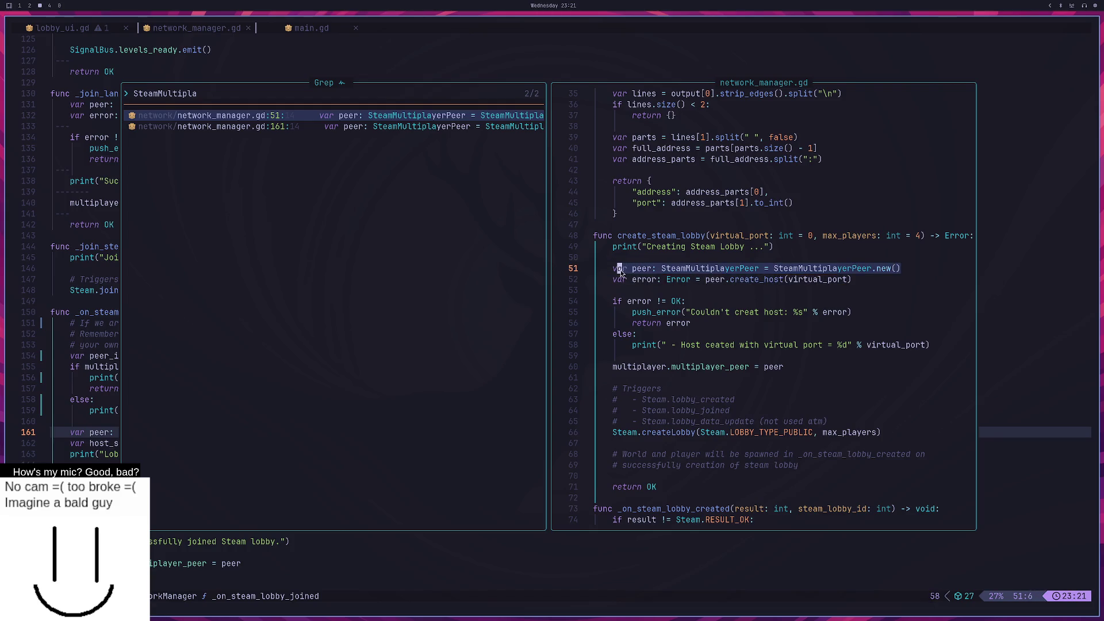
left_click(855, 286)
left_click_drag(855, 286, 709, 286)
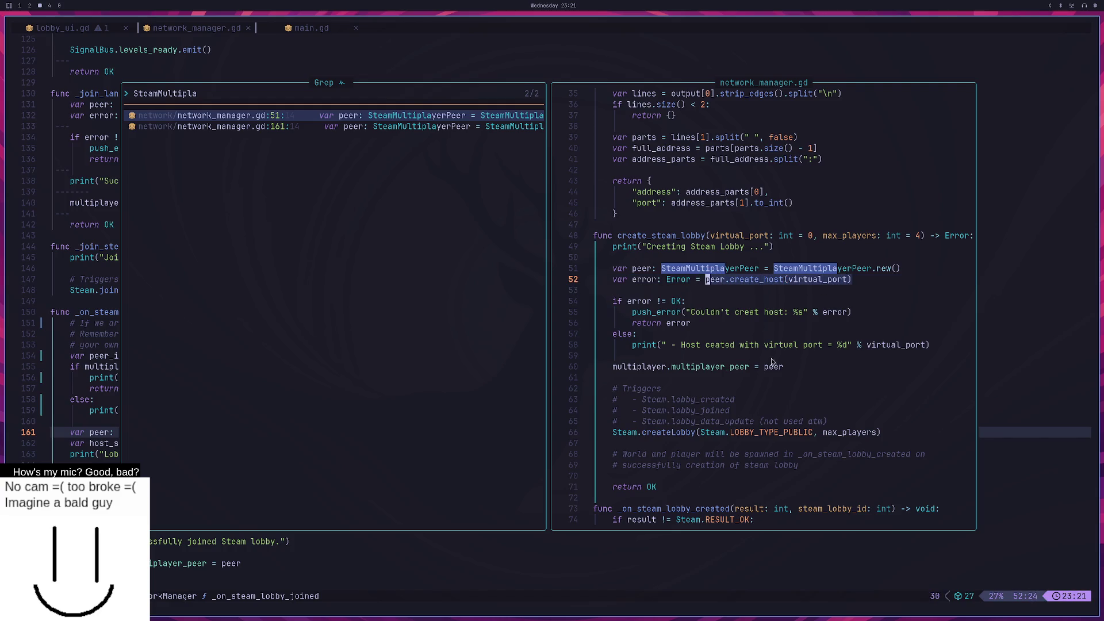
left_click_drag(789, 368, 613, 369)
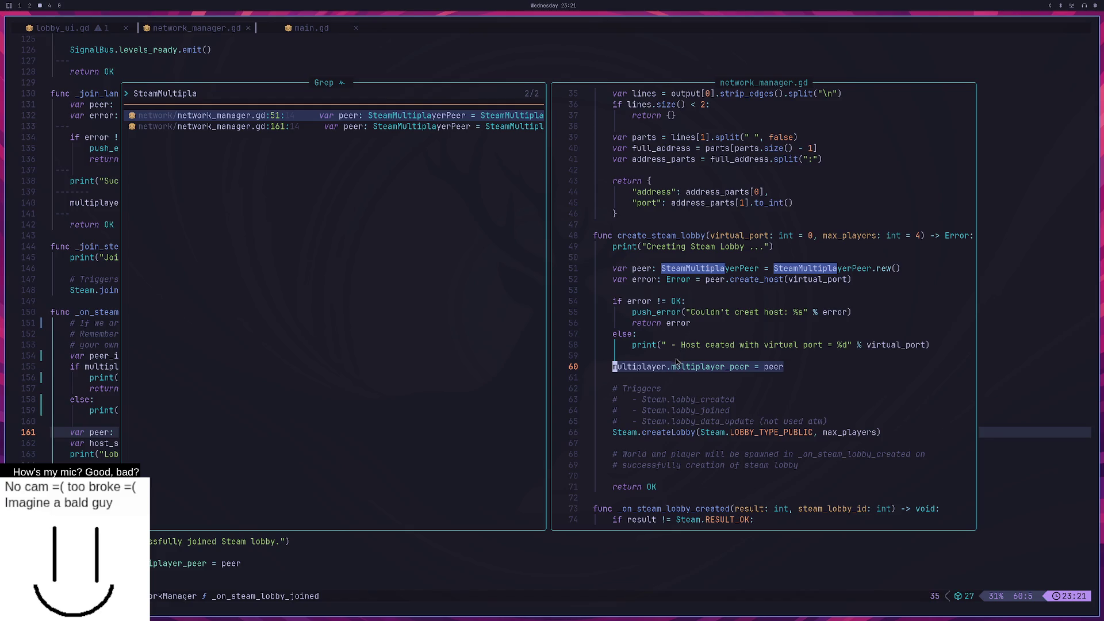
scroll(681, 360, "down", 2)
scroll(674, 374, "down", 2)
scroll(673, 375, "down", 3)
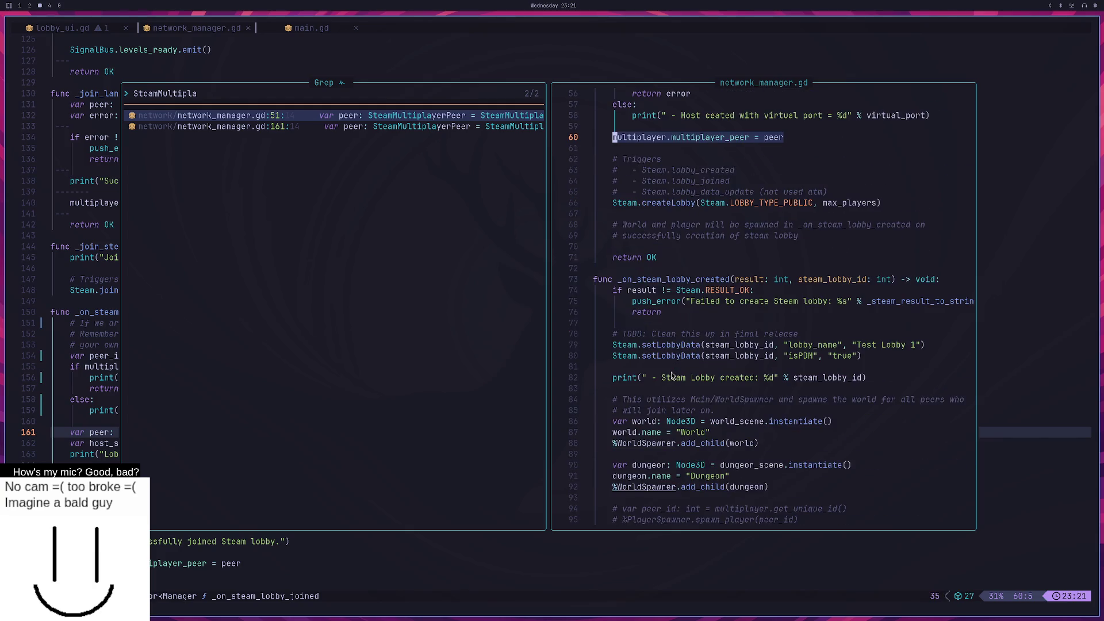
scroll(673, 375, "up", 5)
left_click_drag(598, 465, 596, 204)
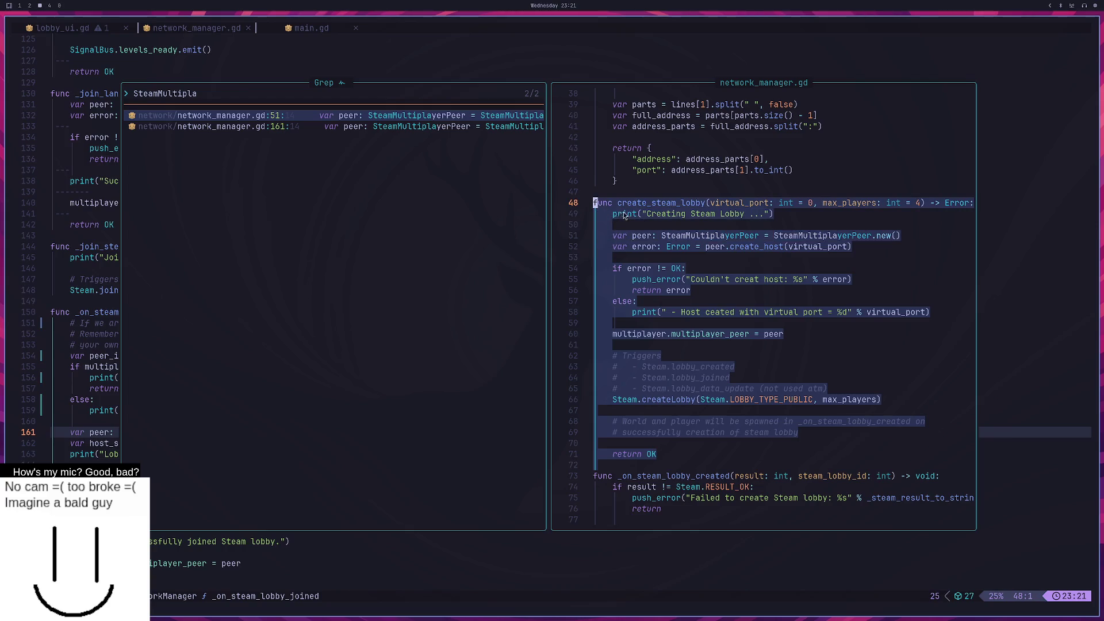
Check the create_steam_lobby call in main.gd in Godot, then return to Neovim.
key("super+2")
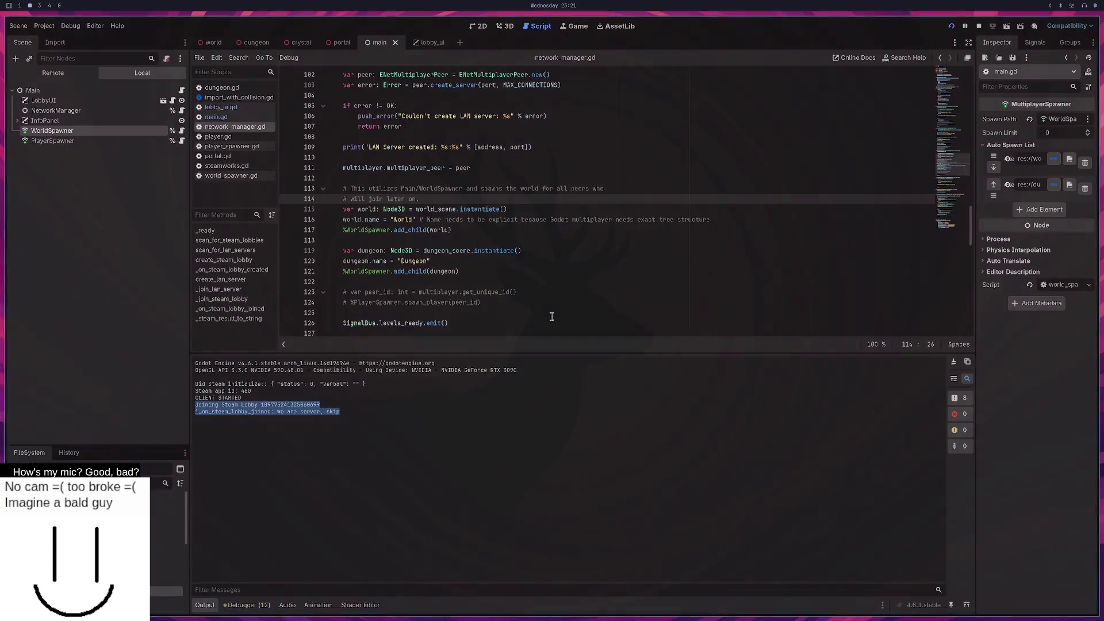
scroll(416, 187, "down", 3)
scroll(416, 187, "down", 3)
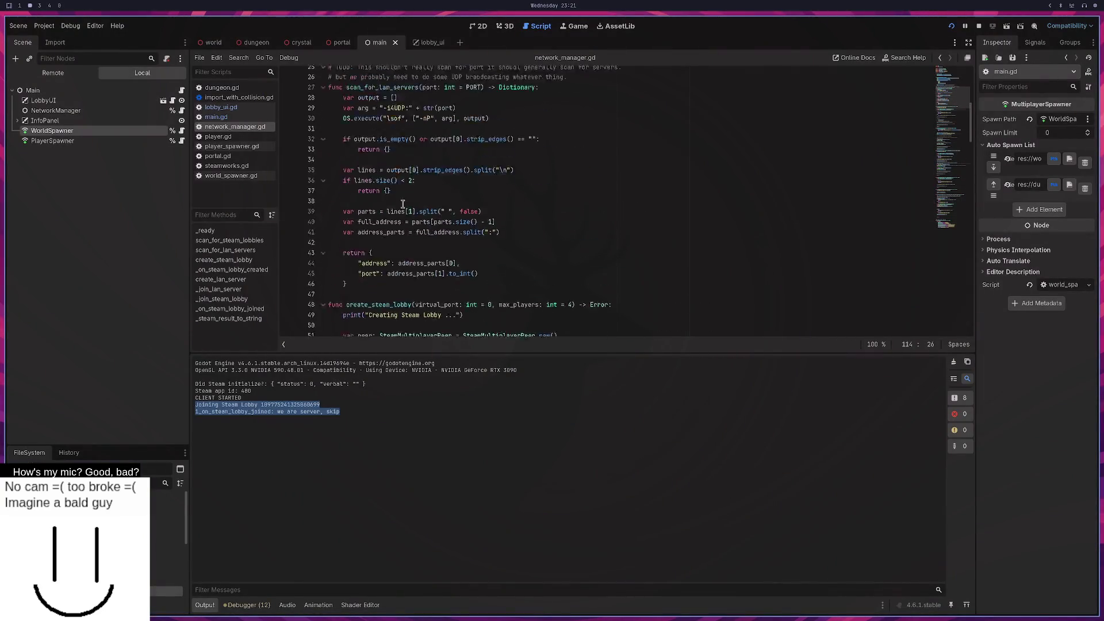
left_click(234, 117)
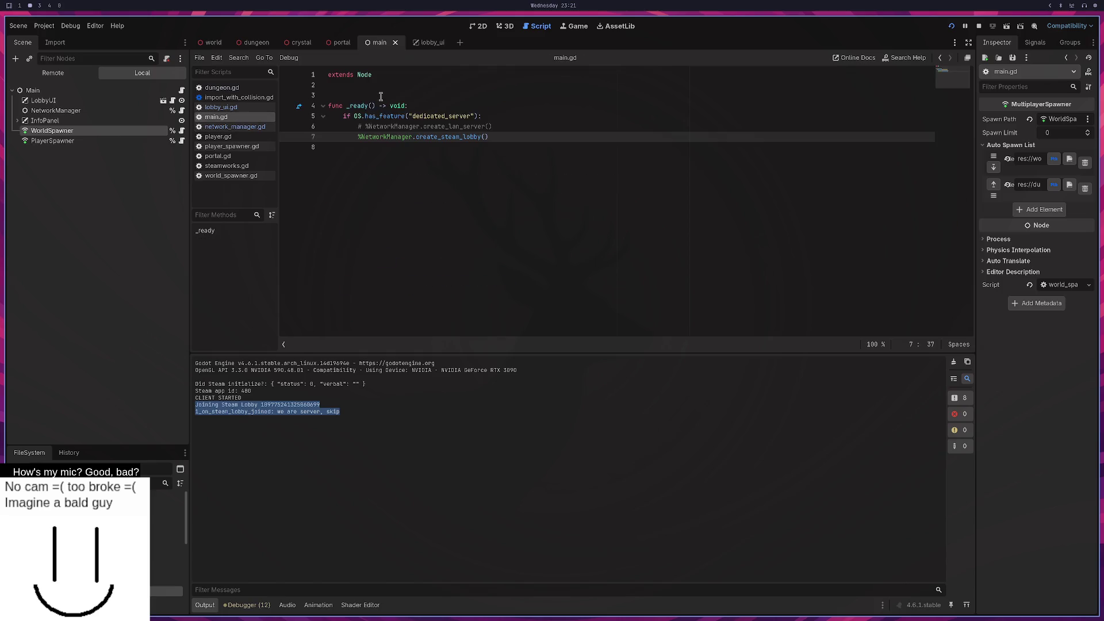
left_click_drag(490, 137, 409, 137)
key("super+3")
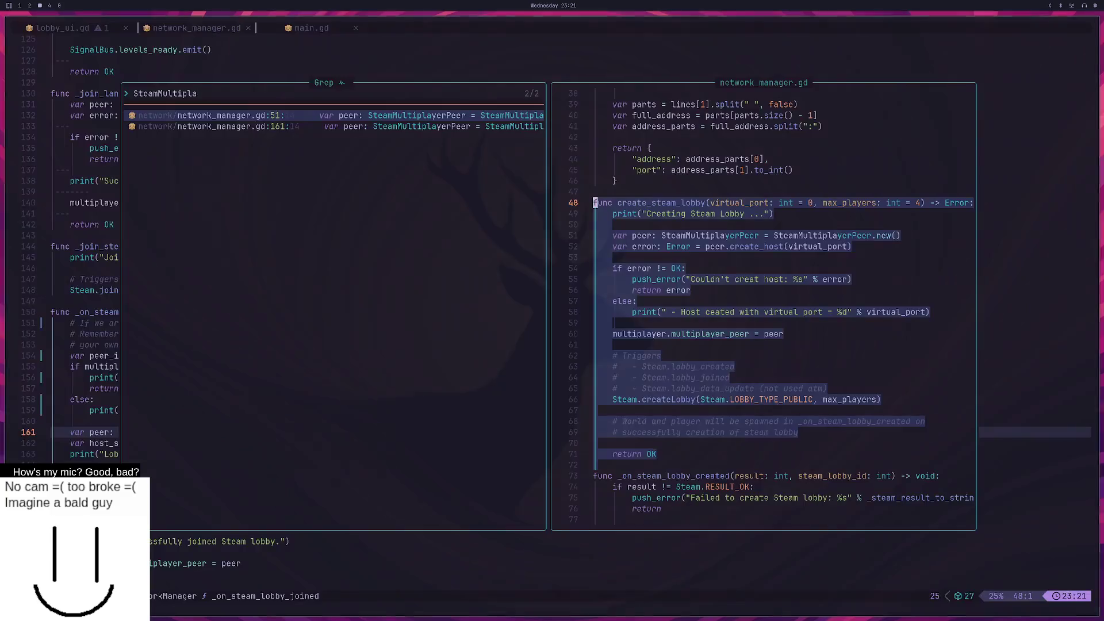
scroll(666, 339, "down", 3)
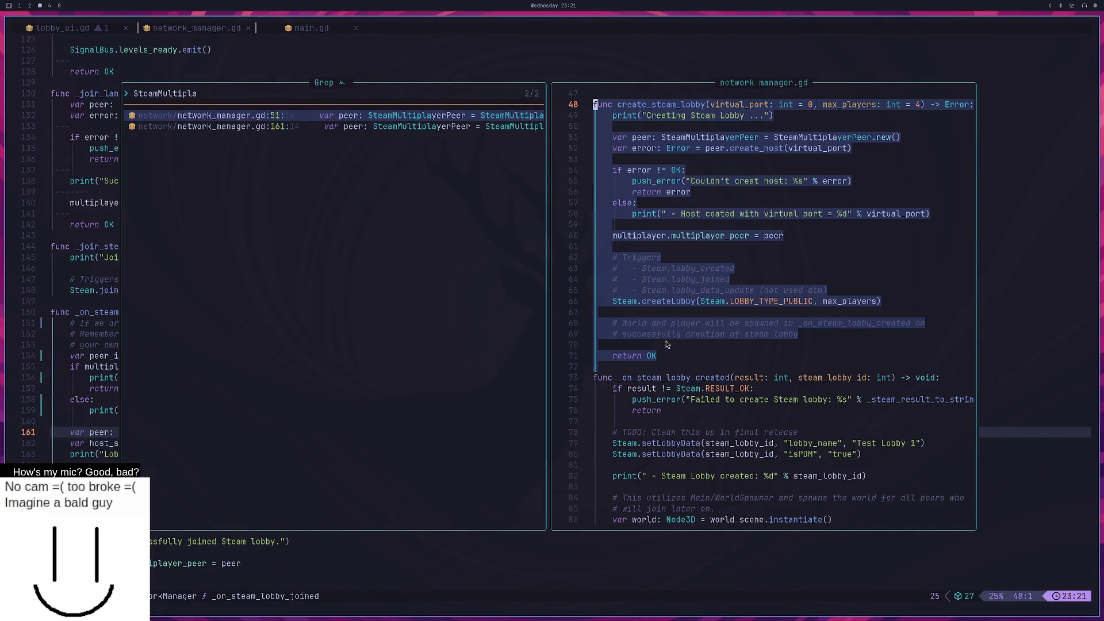
scroll(668, 340, "down", 3)
scroll(672, 333, "down", 2)
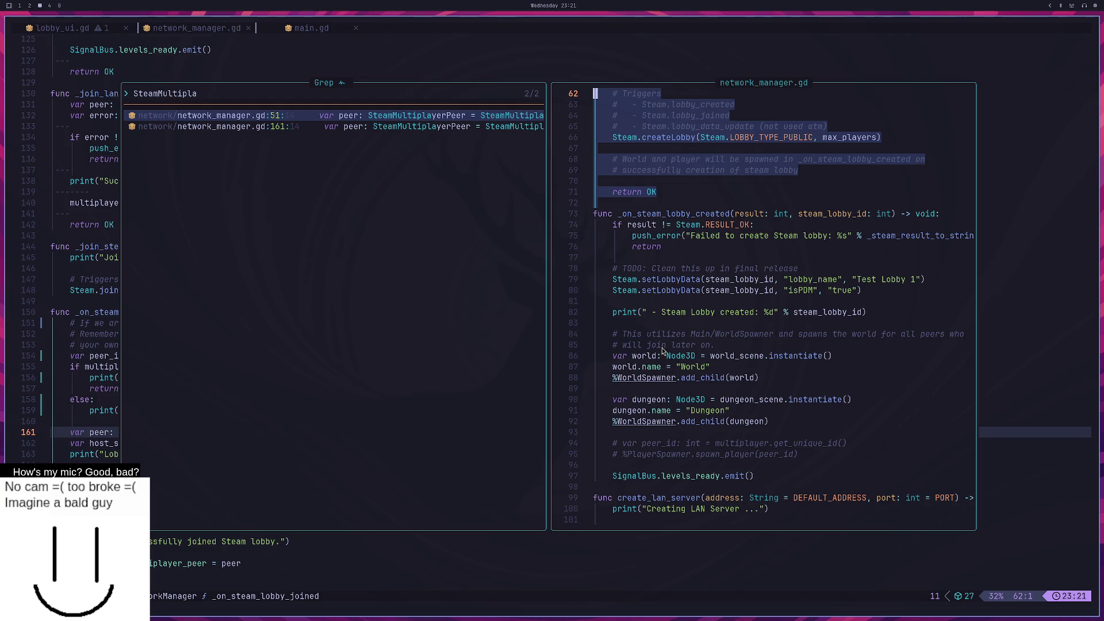
scroll(737, 285, "up", 2)
left_click(686, 268)
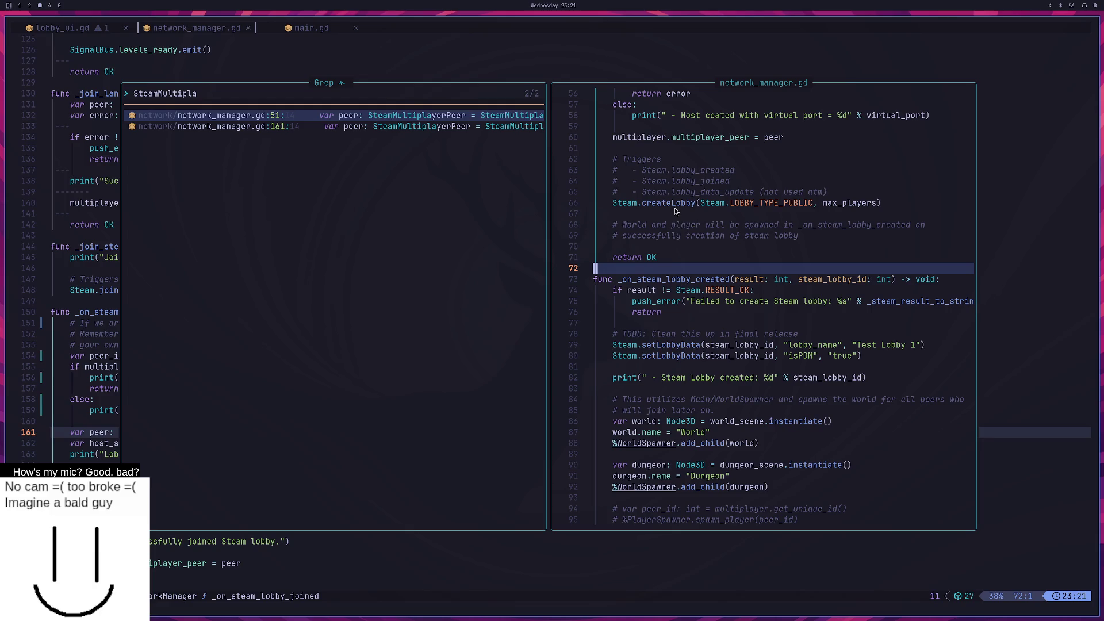
left_click_drag(642, 170, 738, 171)
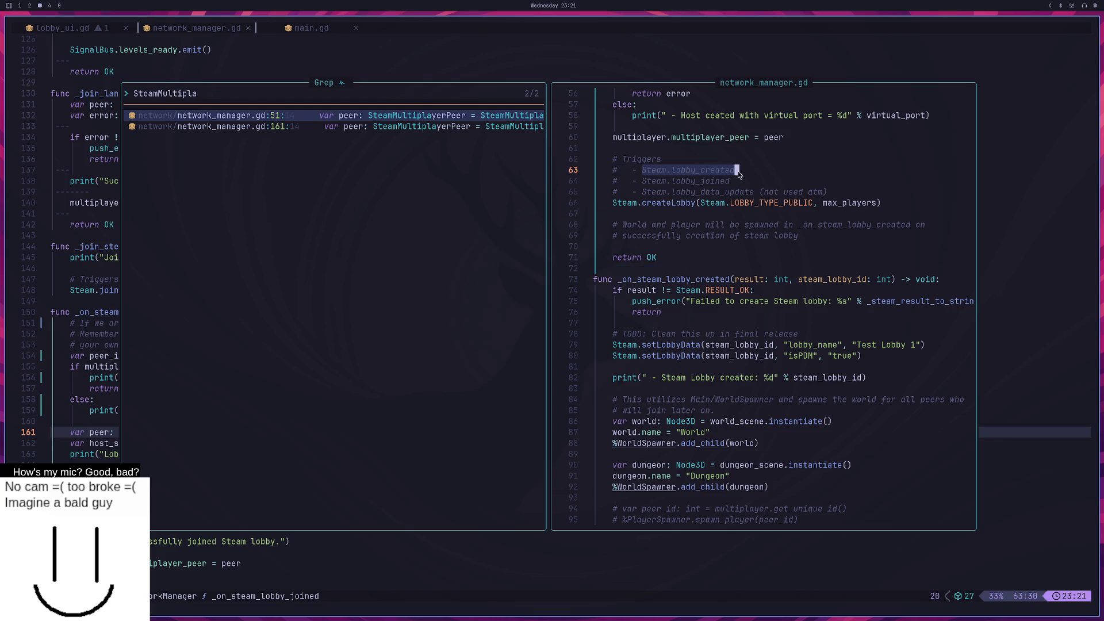
left_click_drag(661, 181, 734, 180)
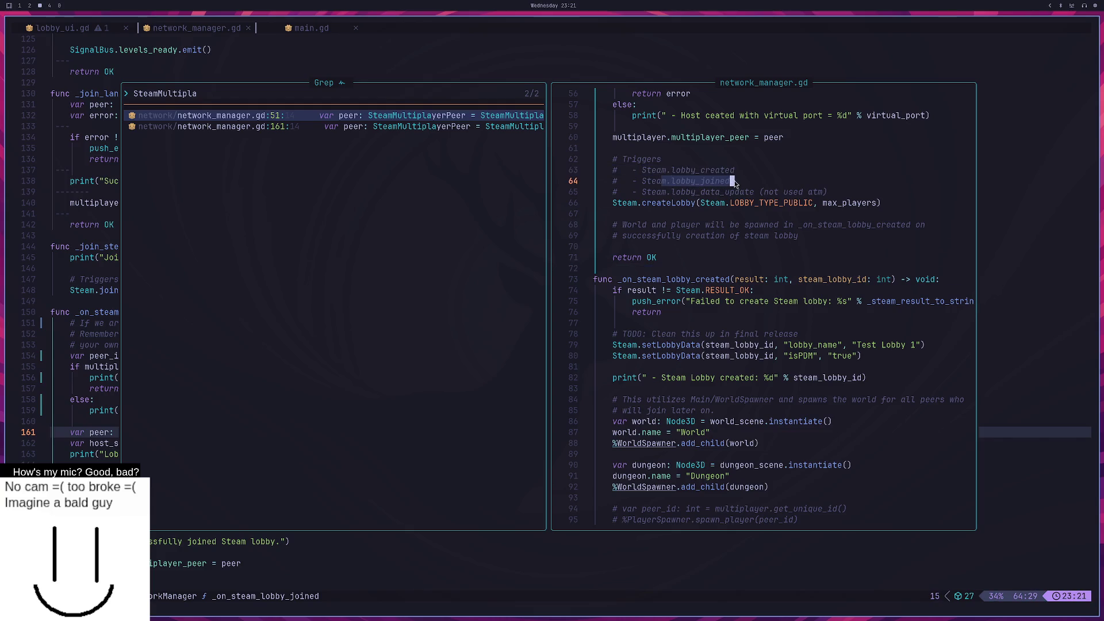
left_click(669, 171)
left_click_drag(668, 171, 703, 171)
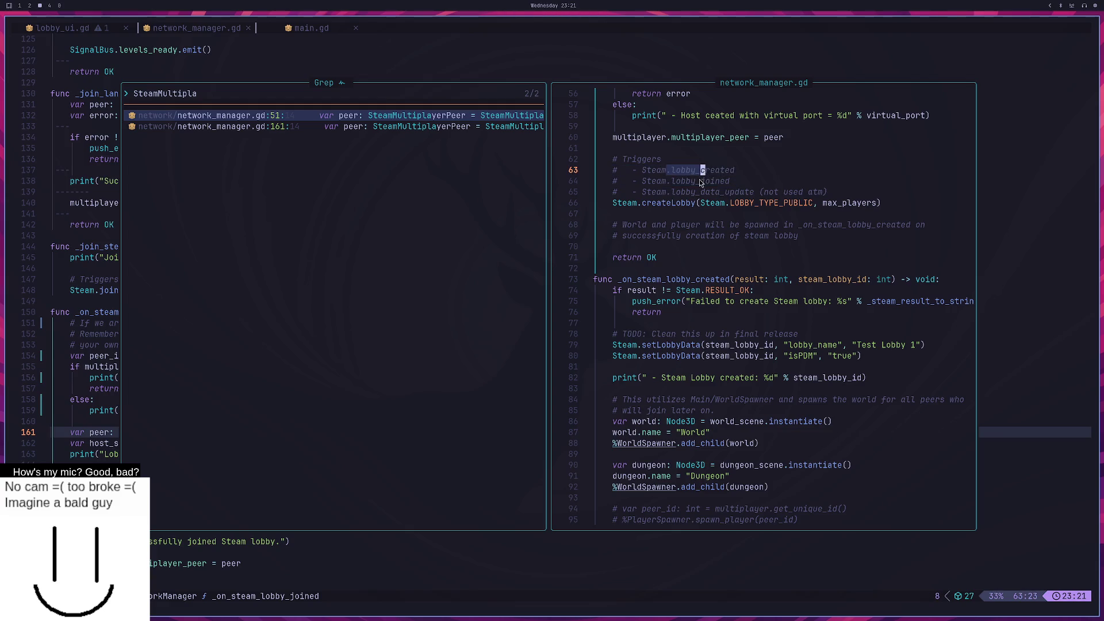
left_click(683, 171)
left_click_drag(682, 171, 739, 171)
left_click(656, 305)
left_click_drag(658, 309, 680, 378)
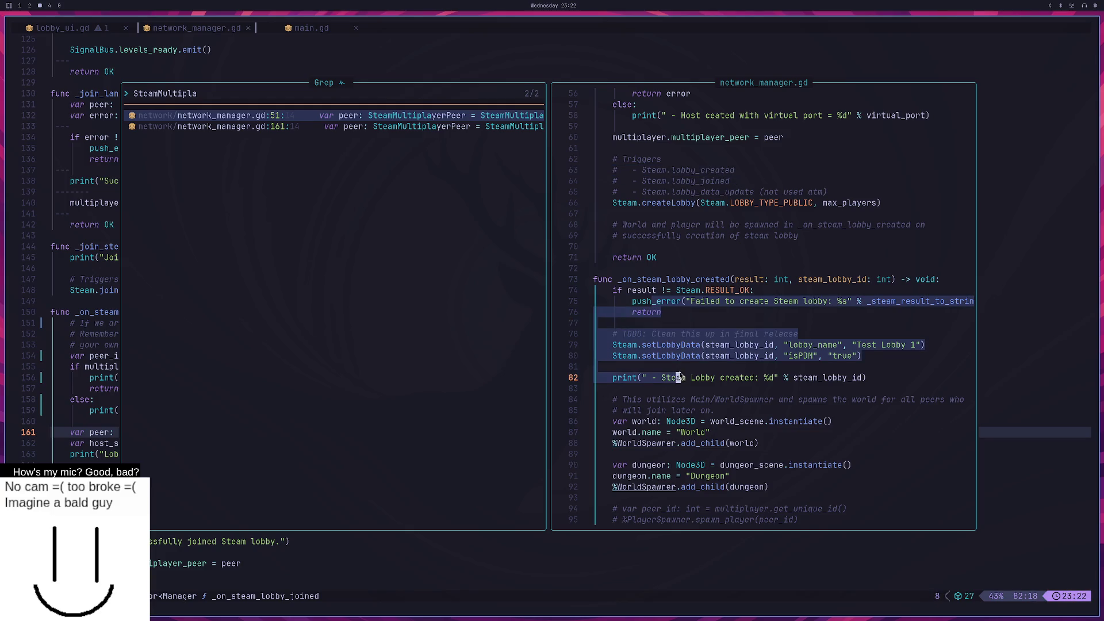
scroll(682, 377, "down", 3)
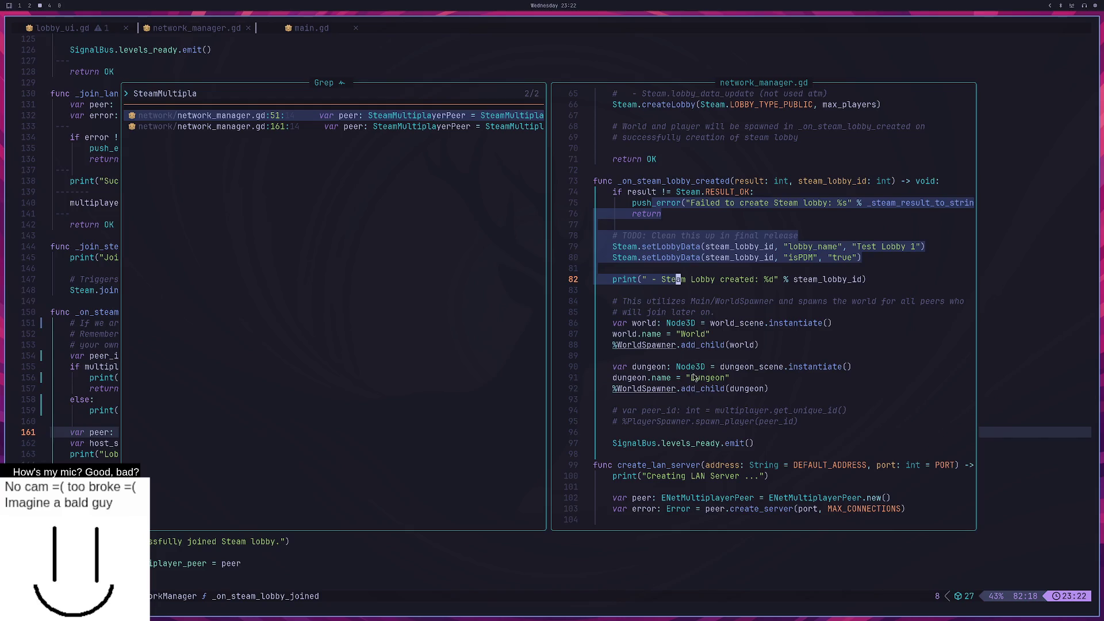
scroll(692, 368, "down", 6)
scroll(688, 338, "down", 13)
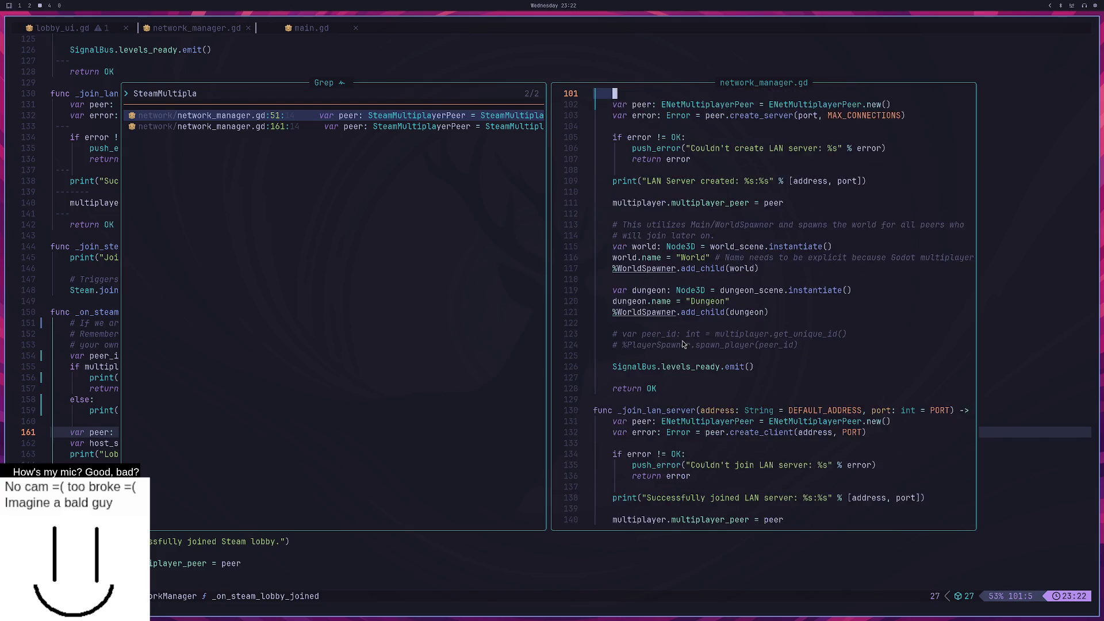
scroll(667, 250, "down", 5)
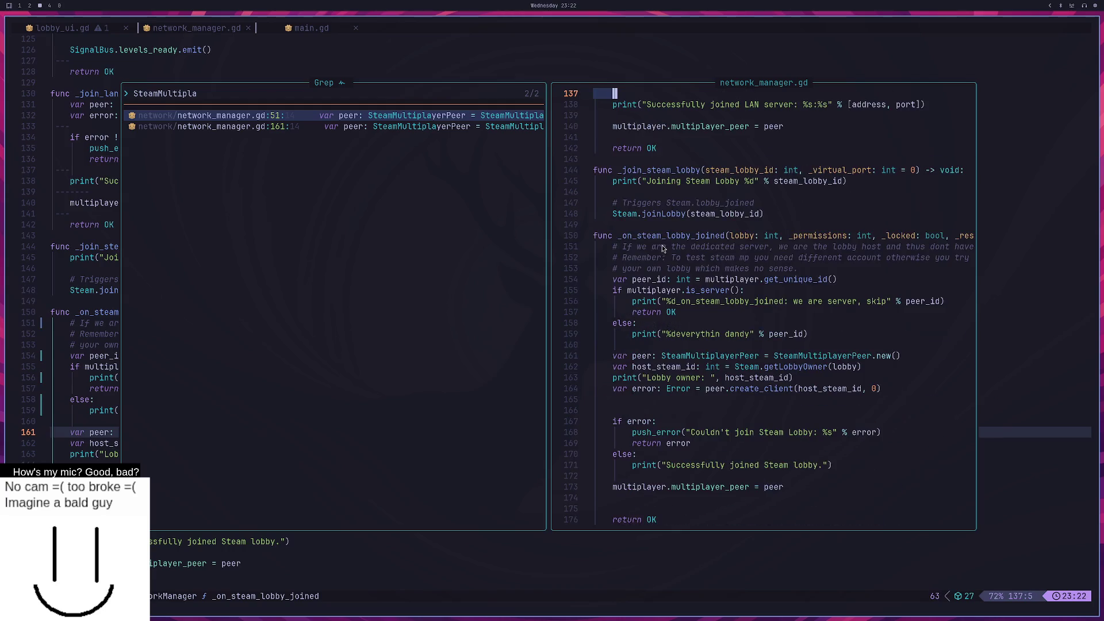
left_click_drag(643, 215, 680, 216)
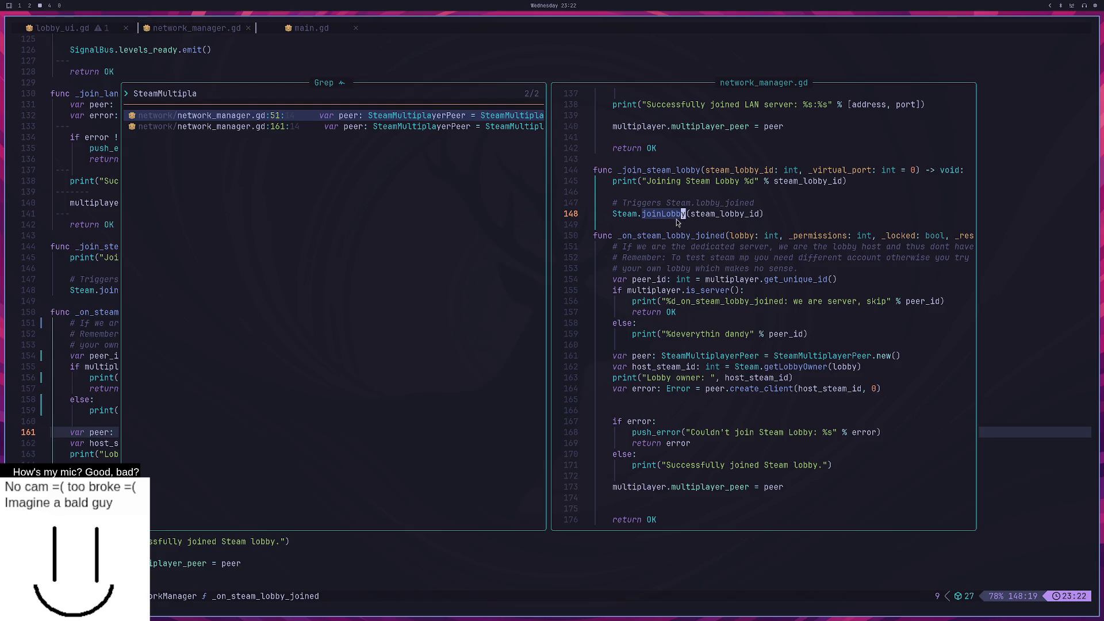
scroll(676, 220, "down", 2)
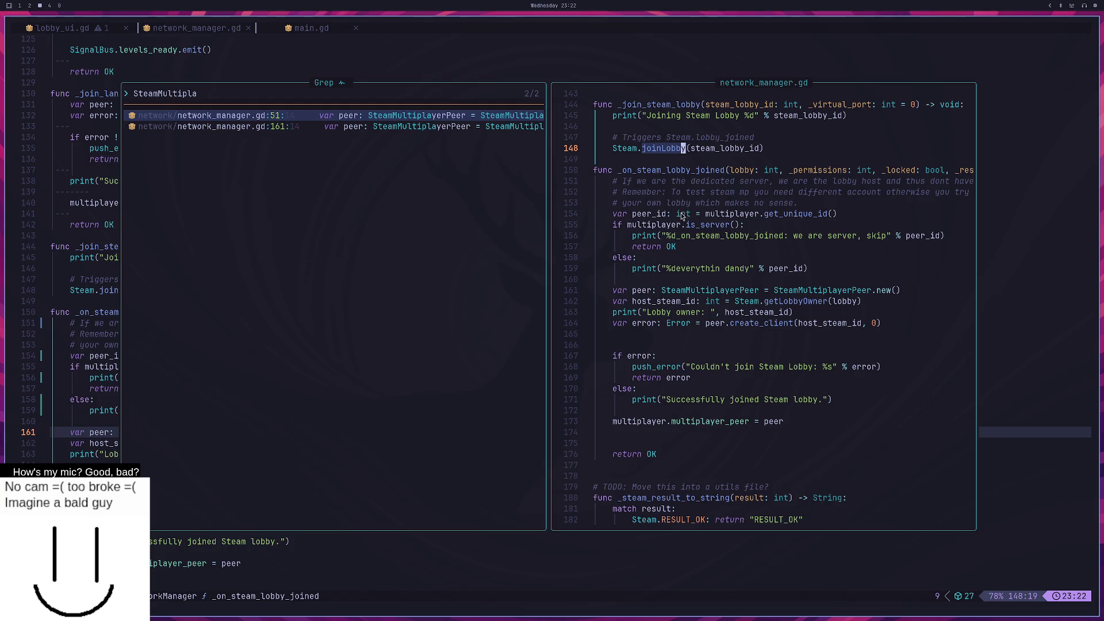
left_click_drag(677, 248, 605, 229)
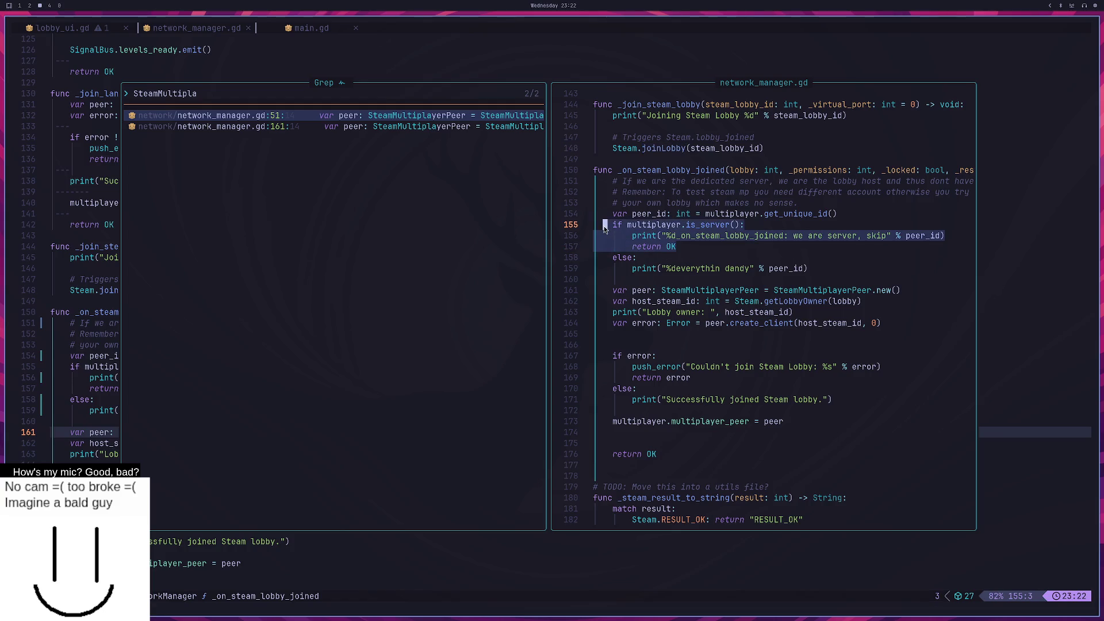
left_click(677, 251)
key("v")
key("k")
key("0")
key("k")
left_click_drag(680, 251, 602, 229)
key("super+2")
Add print("WE ARE SERVER CREATOMG STREAM LOBBY") on line 7 of main.gd, then stop the game.
left_click(514, 127)
key("Return")
type("rint()")
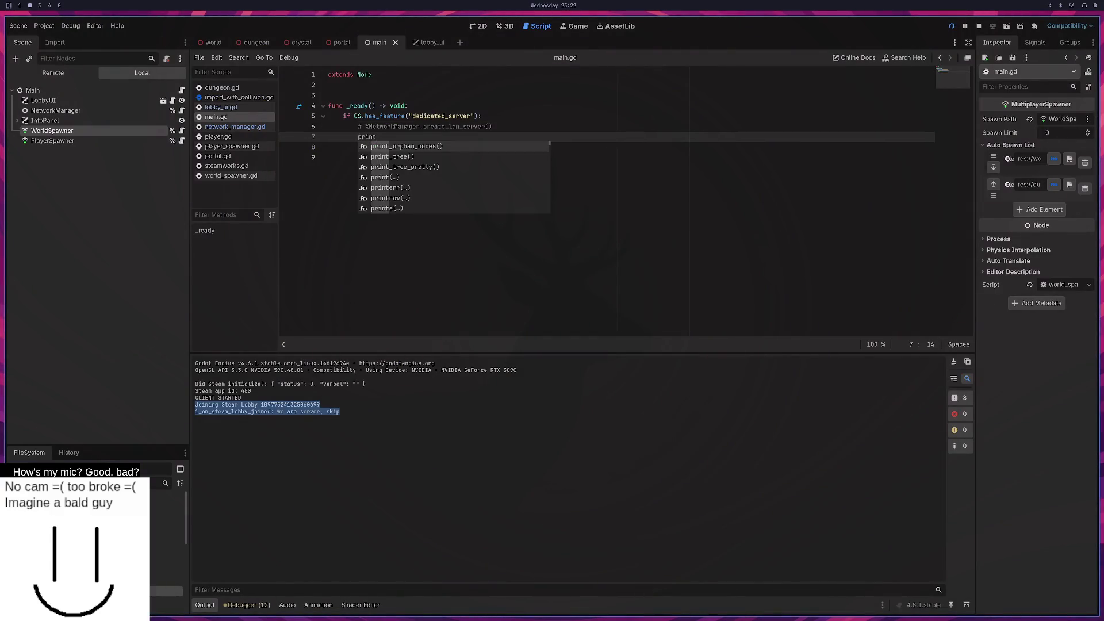
key("BackSpace")
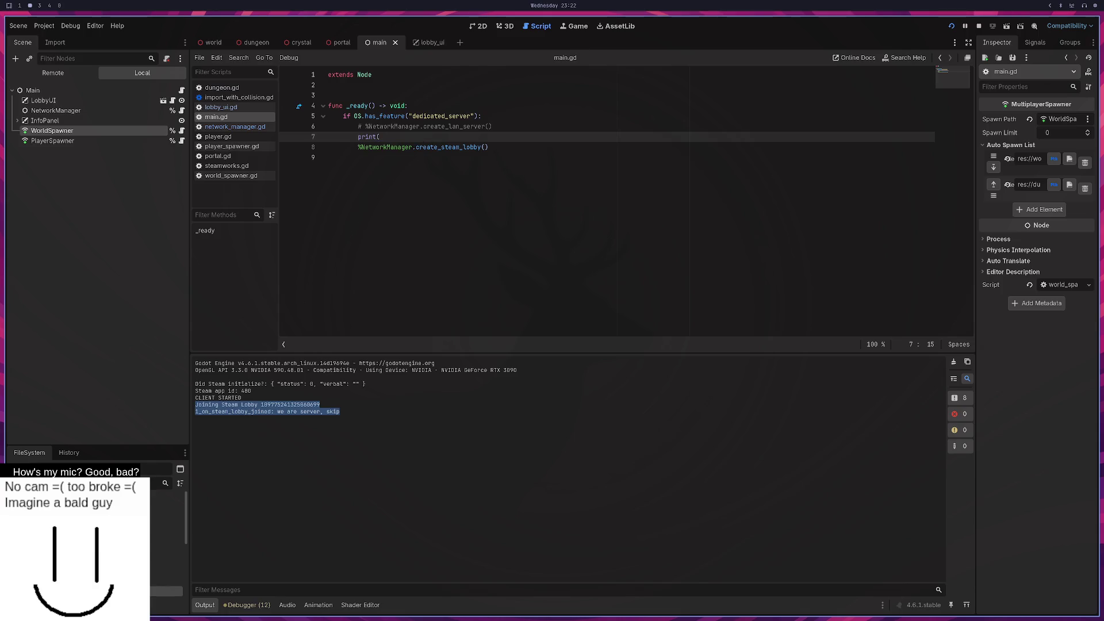
type("WE ARE SERVER ")
type("CREATOMG STREA")
key("BackSpace")
key("BackSpace")
key("BackSpace")
key("BackSpace")
type("M LOBBY")
type("@")
key("BackSpace")
type("\")\"w\"")
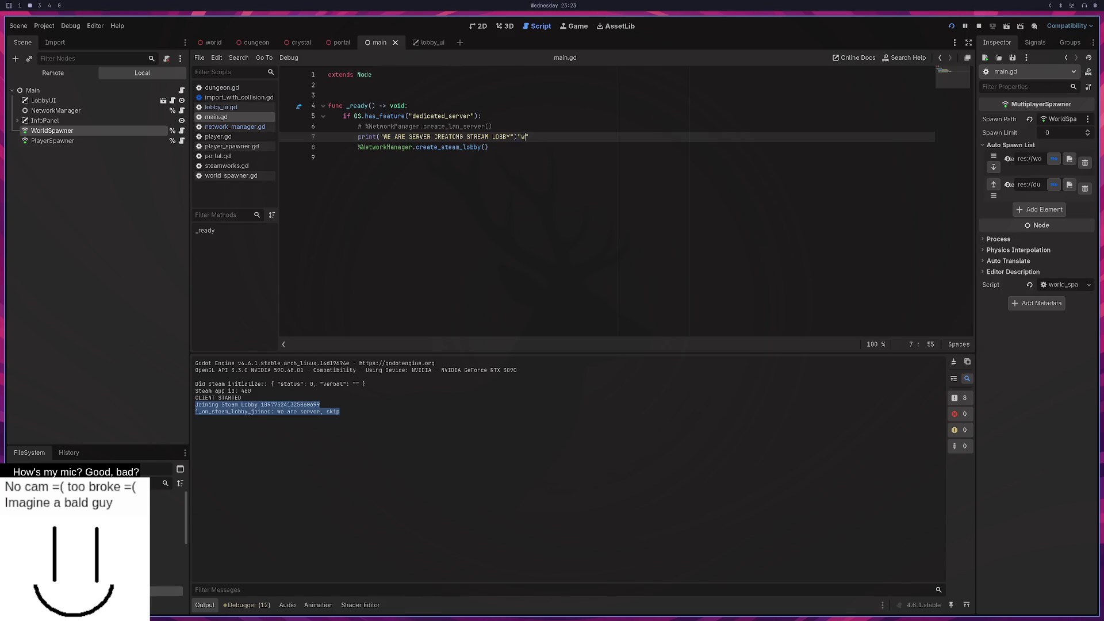
key("Down")
key("Up")
left_click(951, 26)
left_click(950, 27)
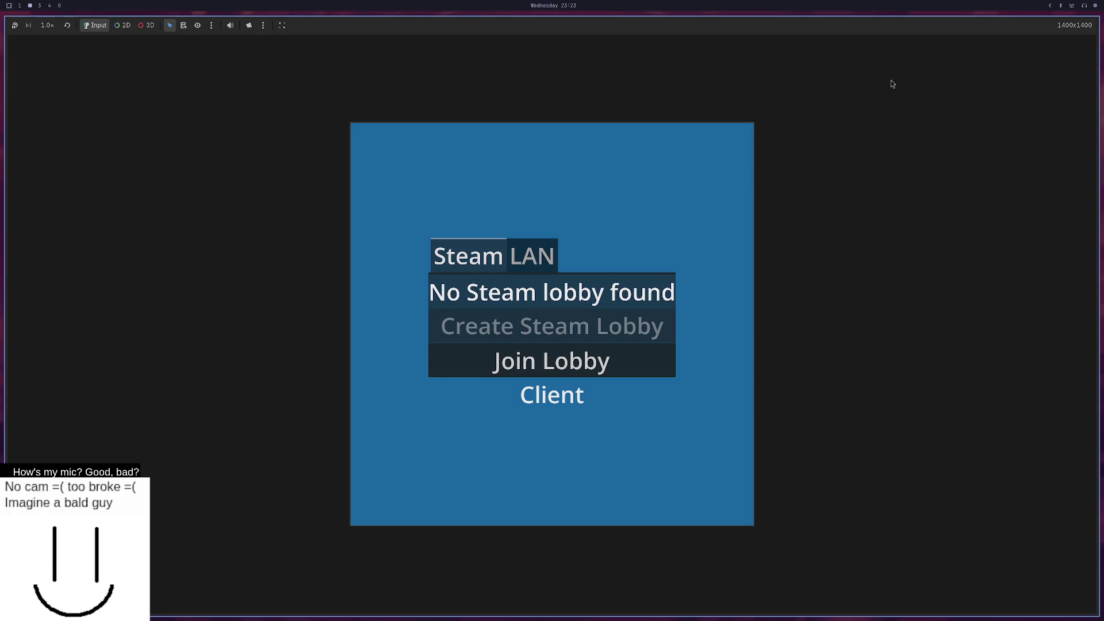
Leave the client's lobby menu window and return to the editor showing CLIENT STARTED.
key("alt+Tab")
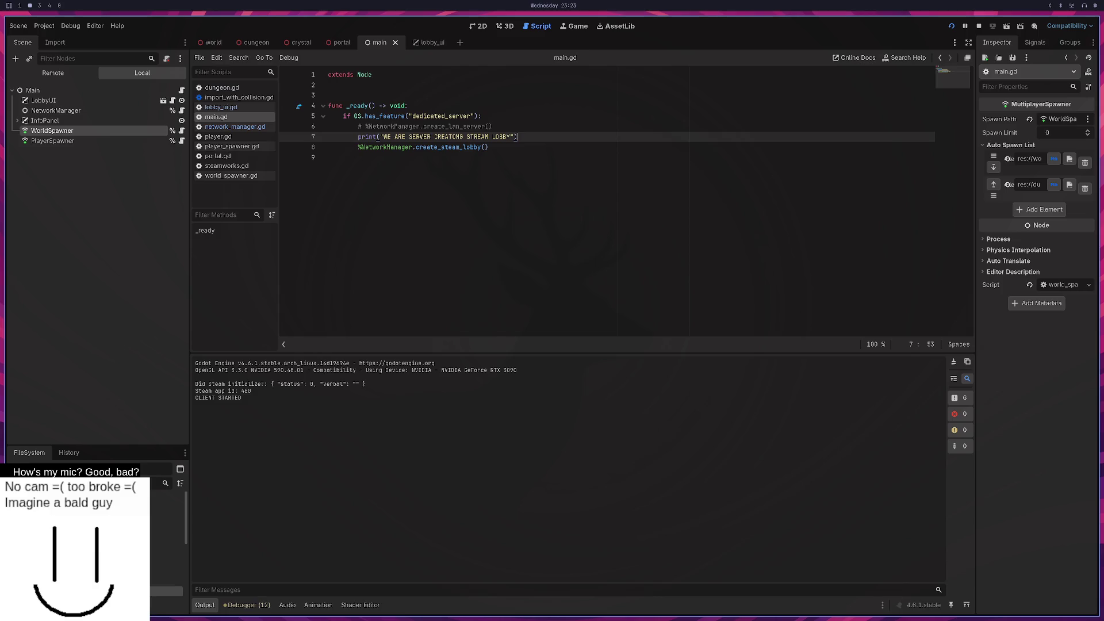
Back in Neovim, open network_manager.gd from the first search result.
key("super+3")
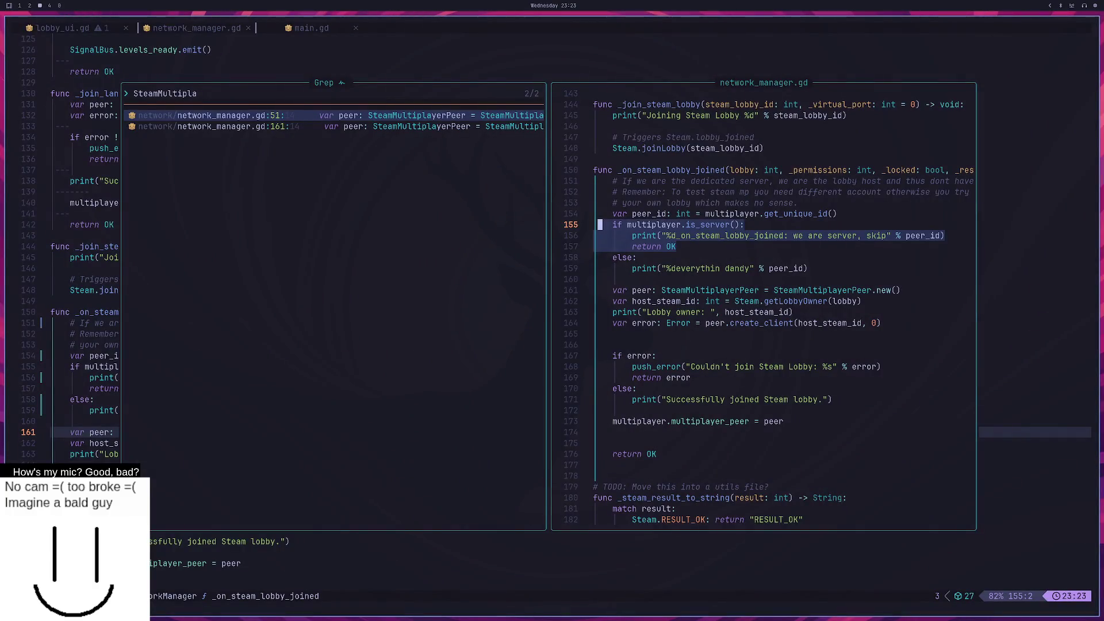
key("j")
key("j")
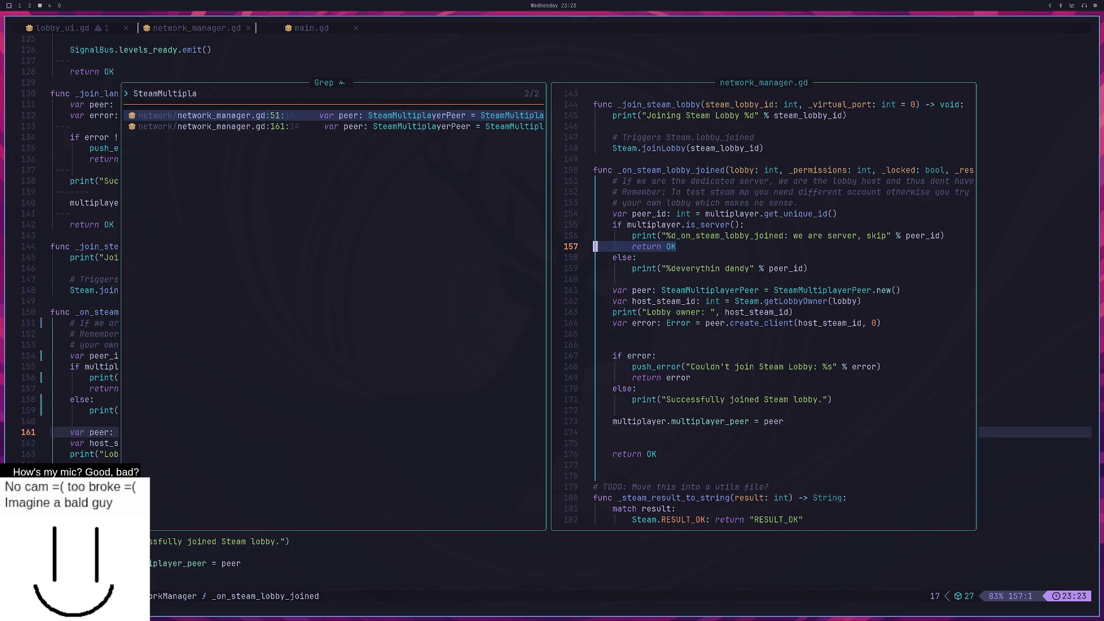
key("j")
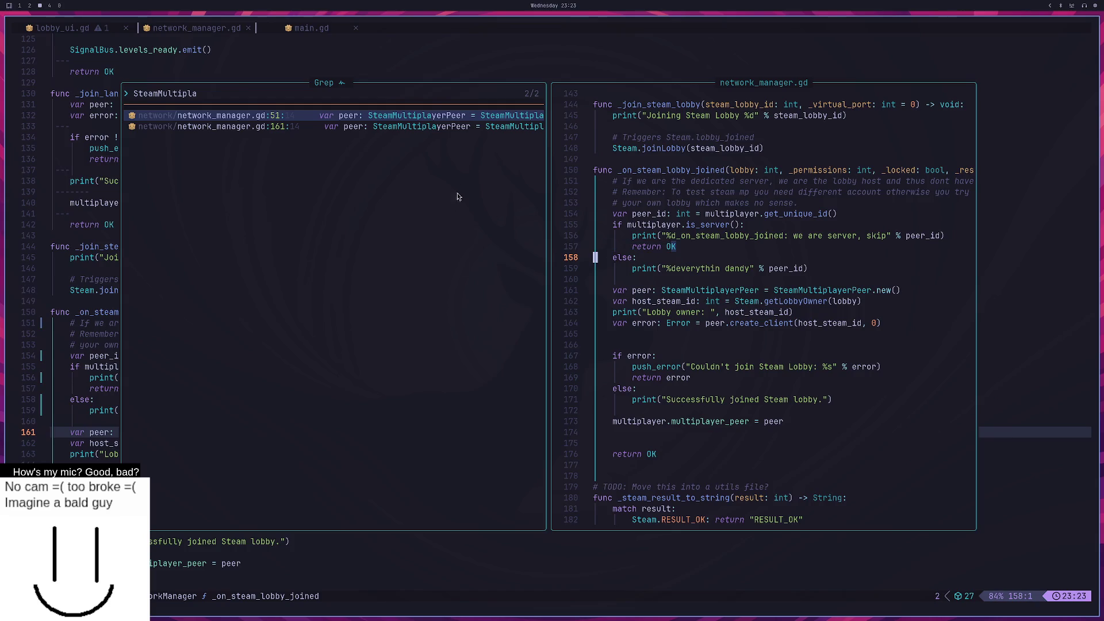
key("Return")
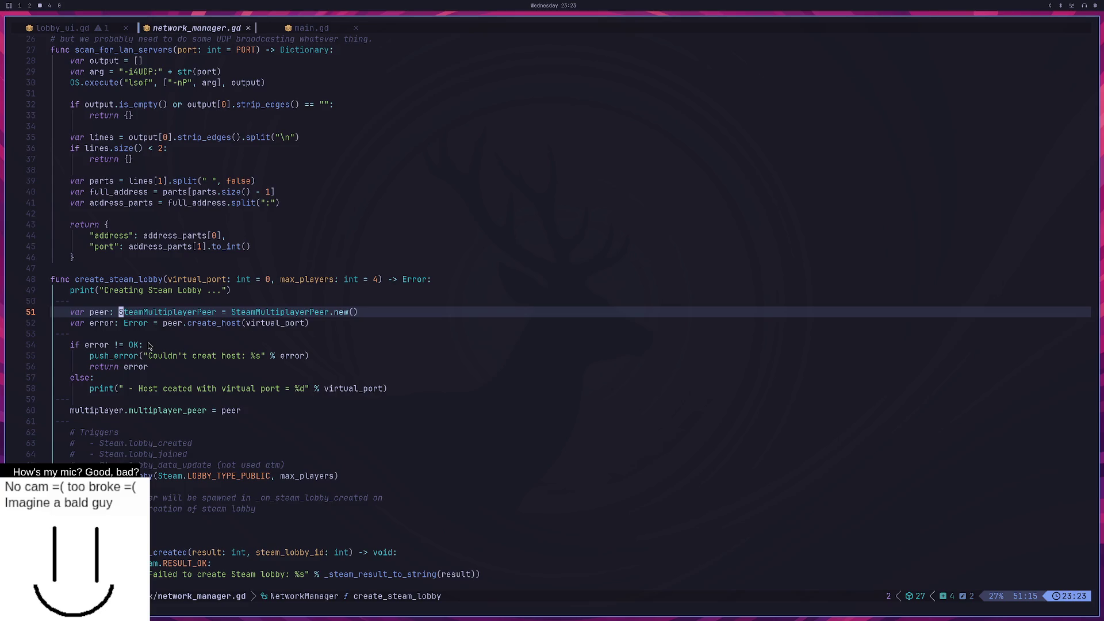
Go to the Joining Steam Lobby print line and begin a new project-wide search.
scroll(147, 348, "down", 5)
scroll(148, 348, "down", 2)
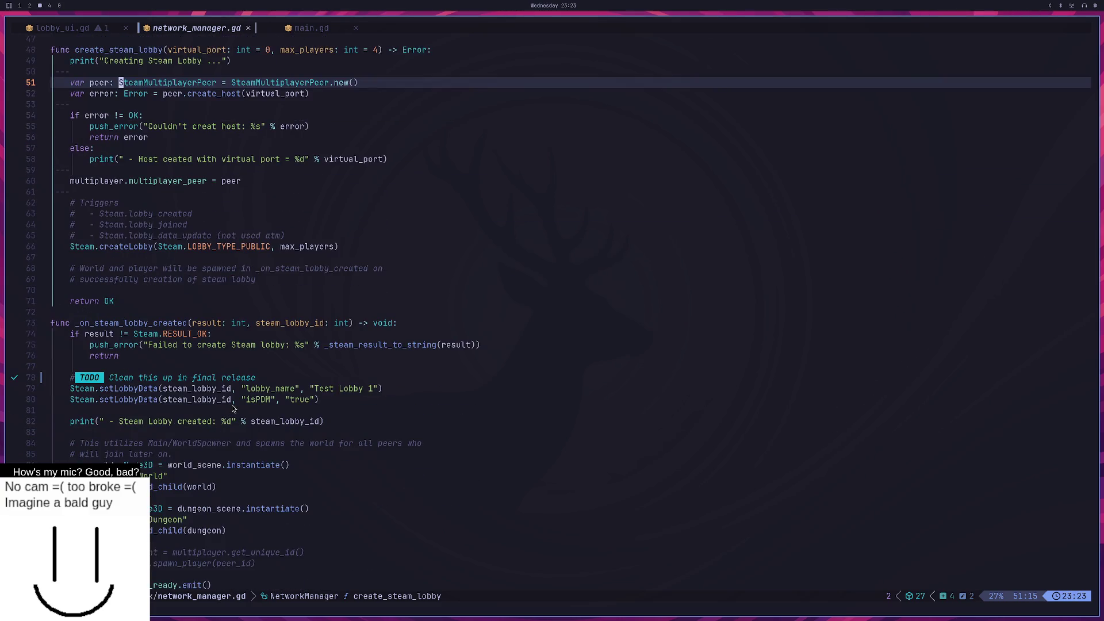
scroll(136, 385, "down", 11)
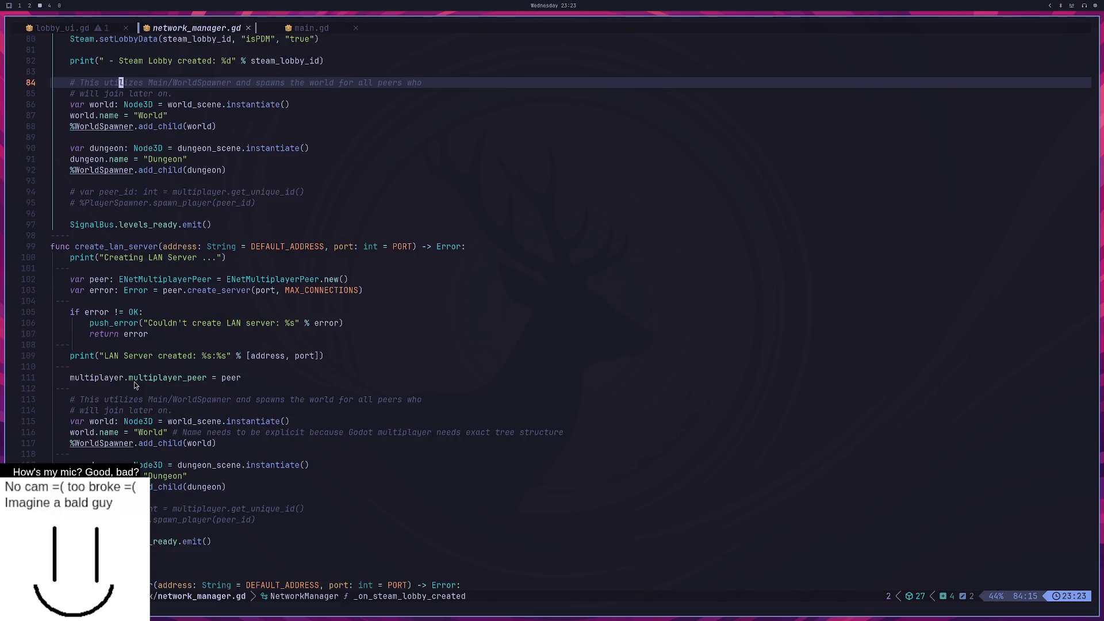
scroll(136, 385, "down", 8)
scroll(131, 390, "down", 6)
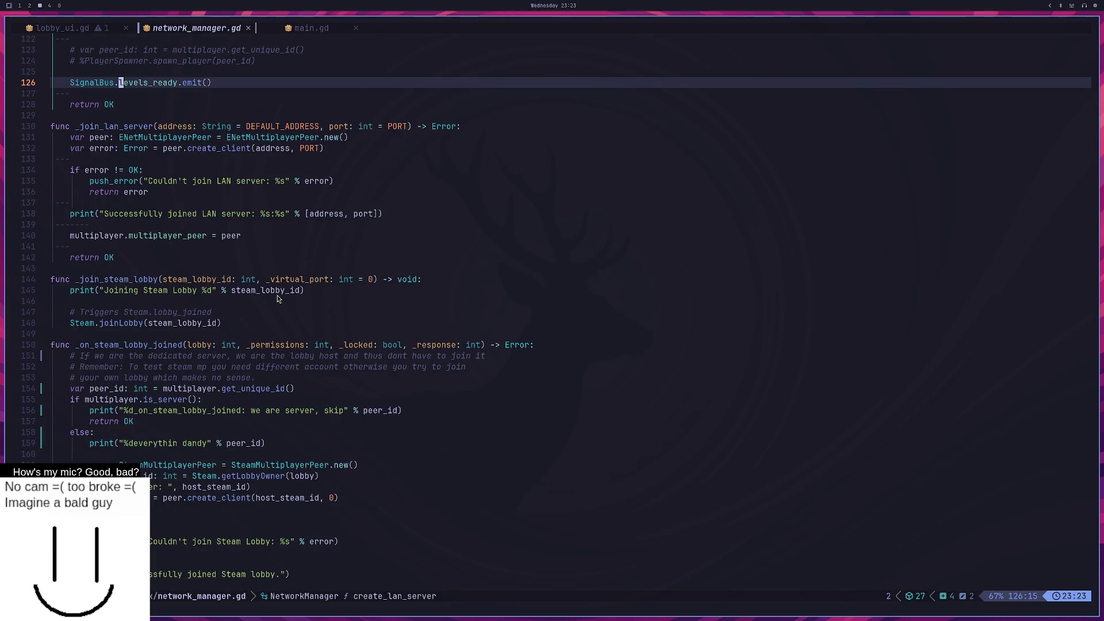
left_click(315, 292)
scroll(314, 292, "up", 4)
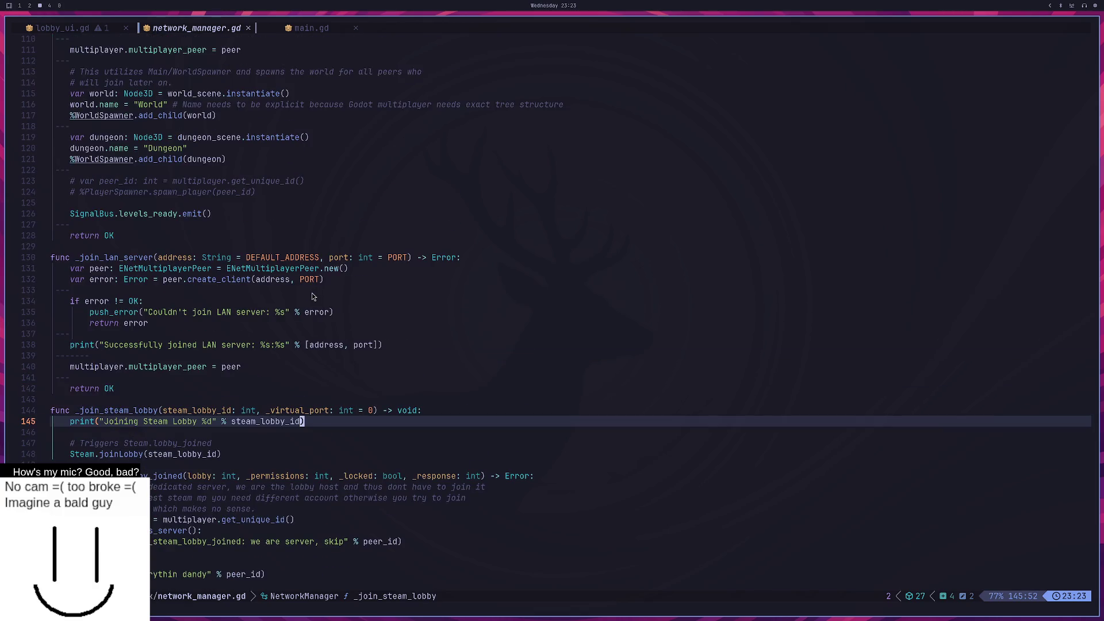
key("space")
key("slash")
Revise the project grep query from 'unqiu' to 'multiplayer.get', then broaden it to 'multiplayer'.
type("unqiu")
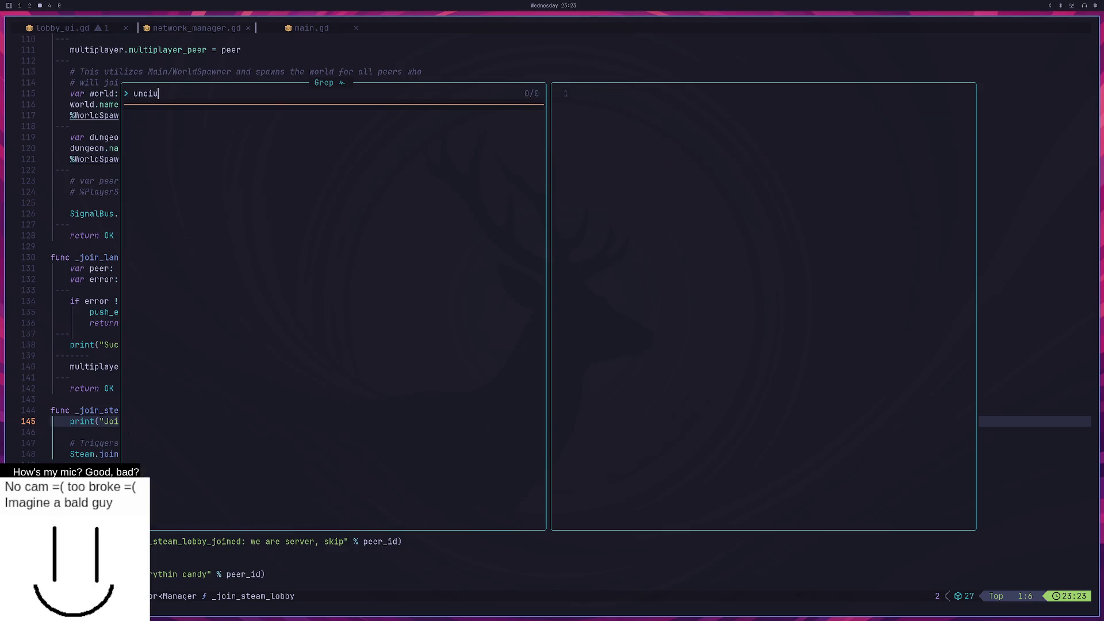
key("BackSpace")
key("BackSpace")
key("BackSpace")
type("m")
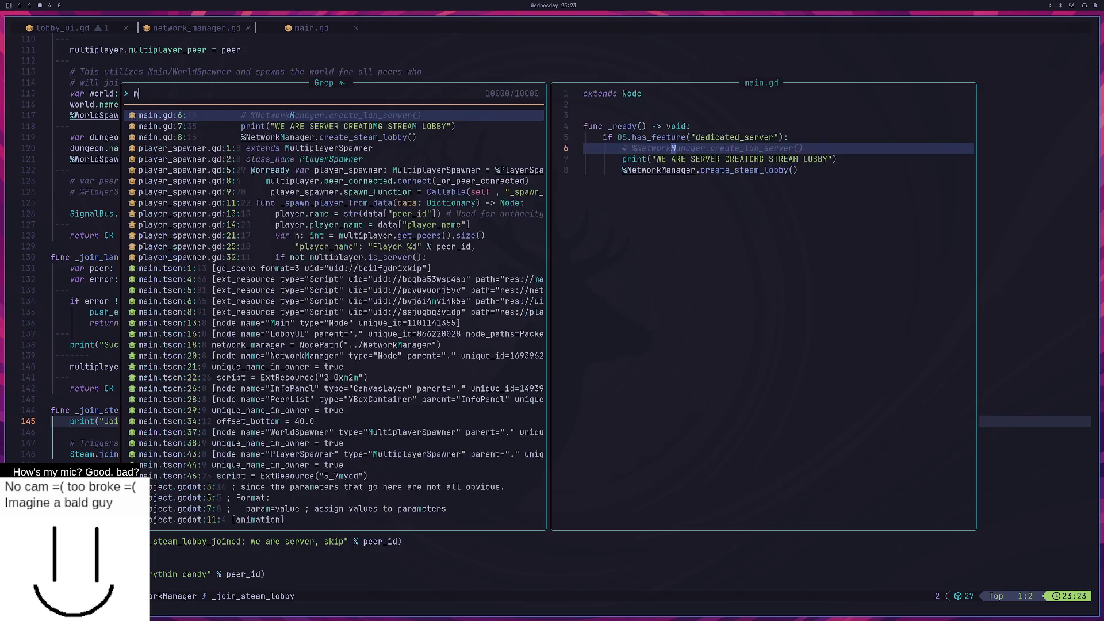
type("ultiplay")
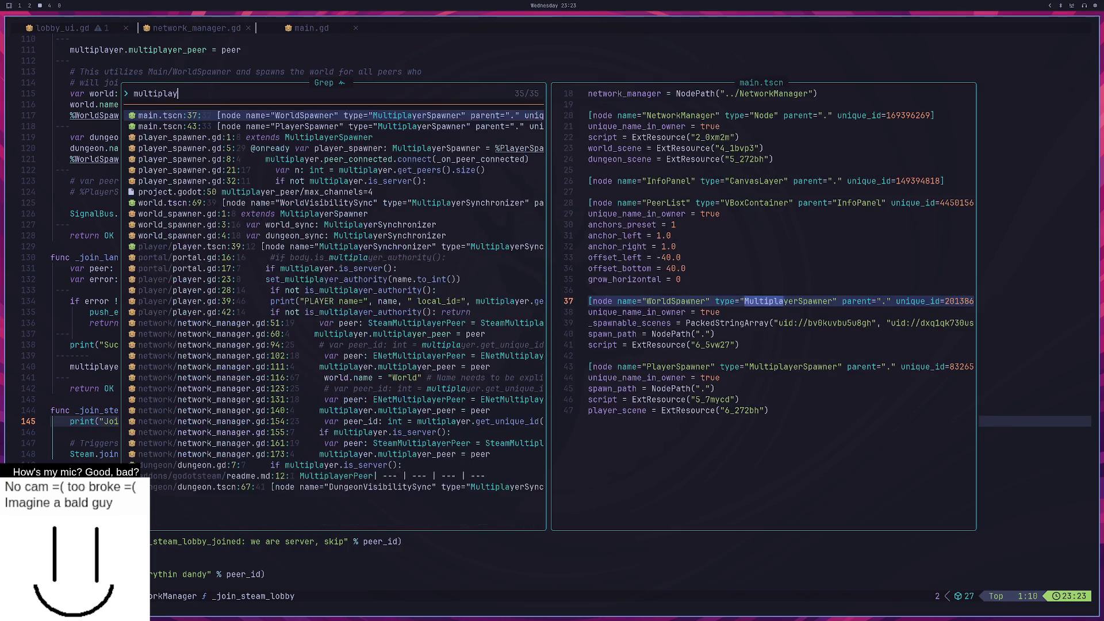
type("er.get")
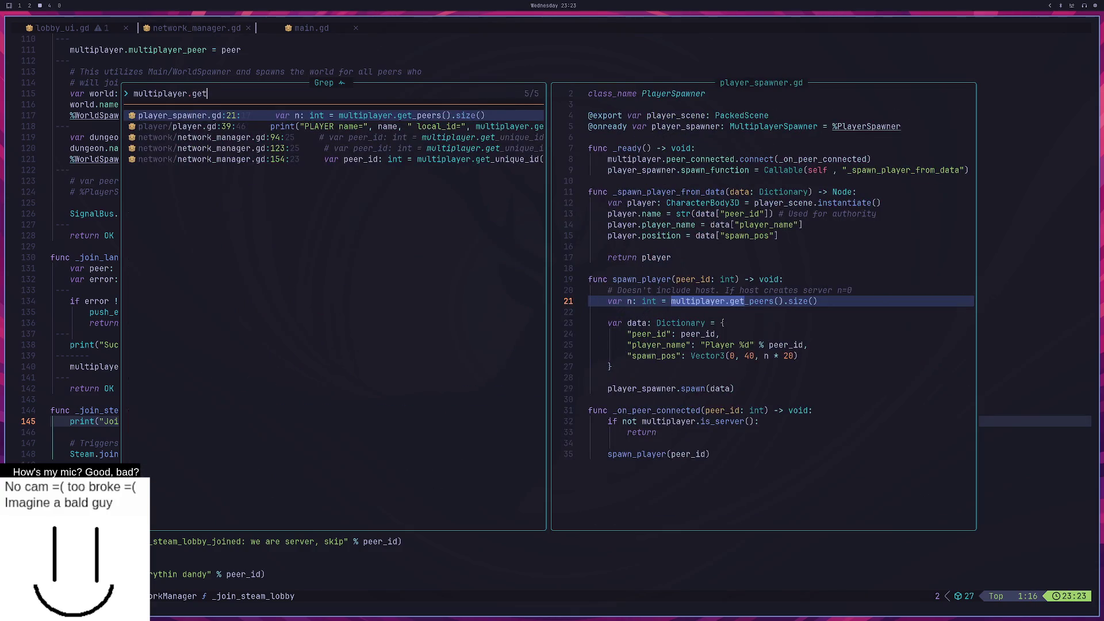
key("BackSpace")
key("BackSpace")
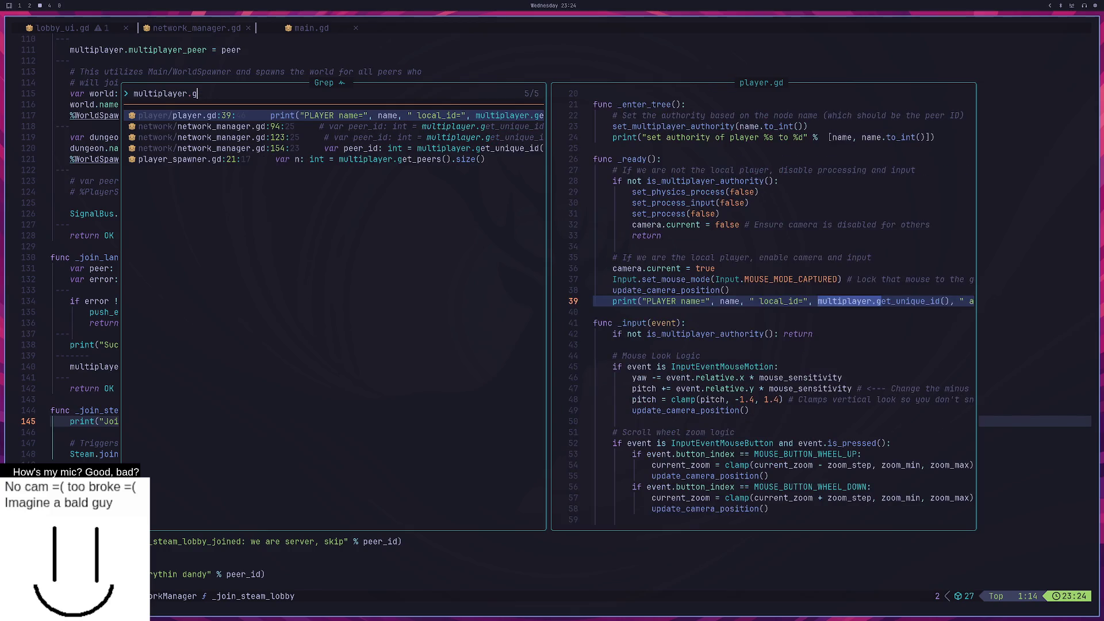
key("BackSpace")
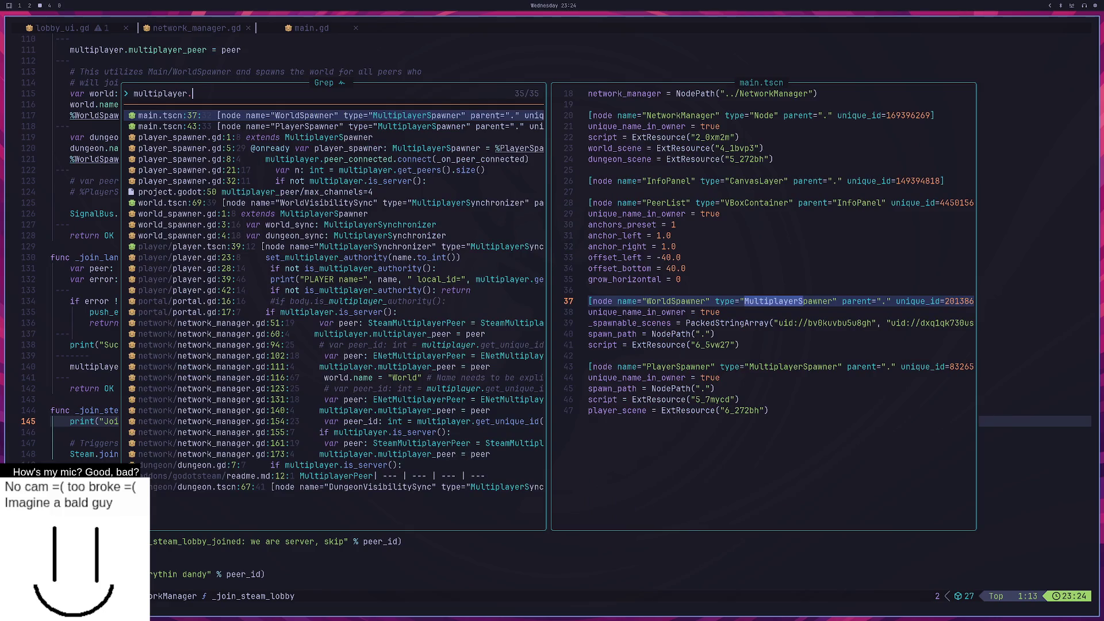
type("pla")
key("BackSpace")
key("BackSpace")
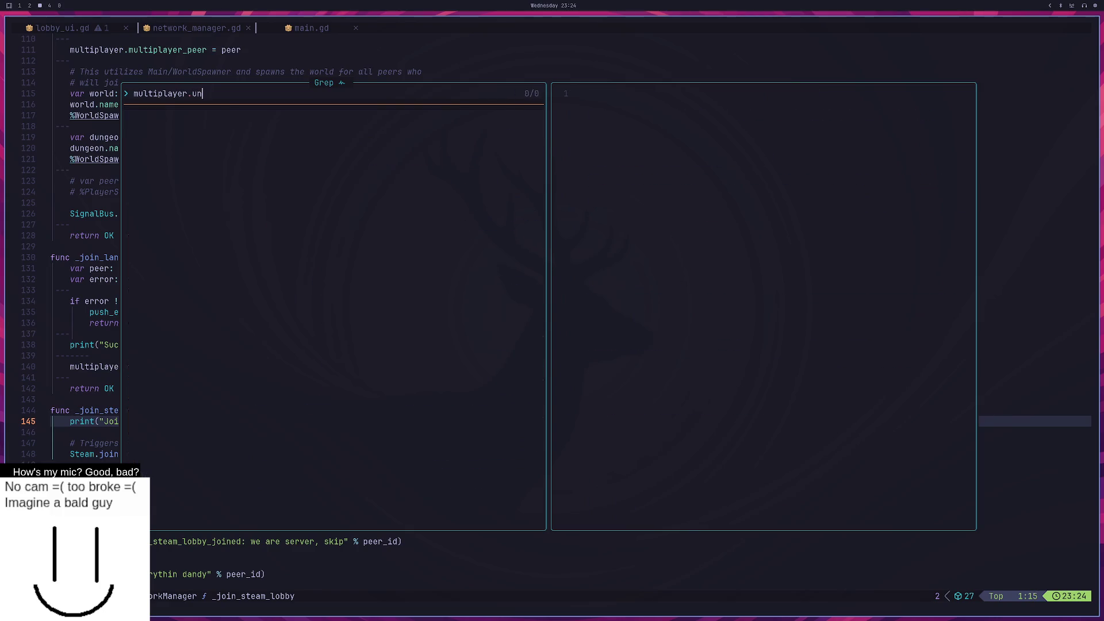
key("BackSpace")
key("BackSpace")
key("Escape")
Check the browser's High-level multiplayer docs page, then head back to Godot.
key("super+1")
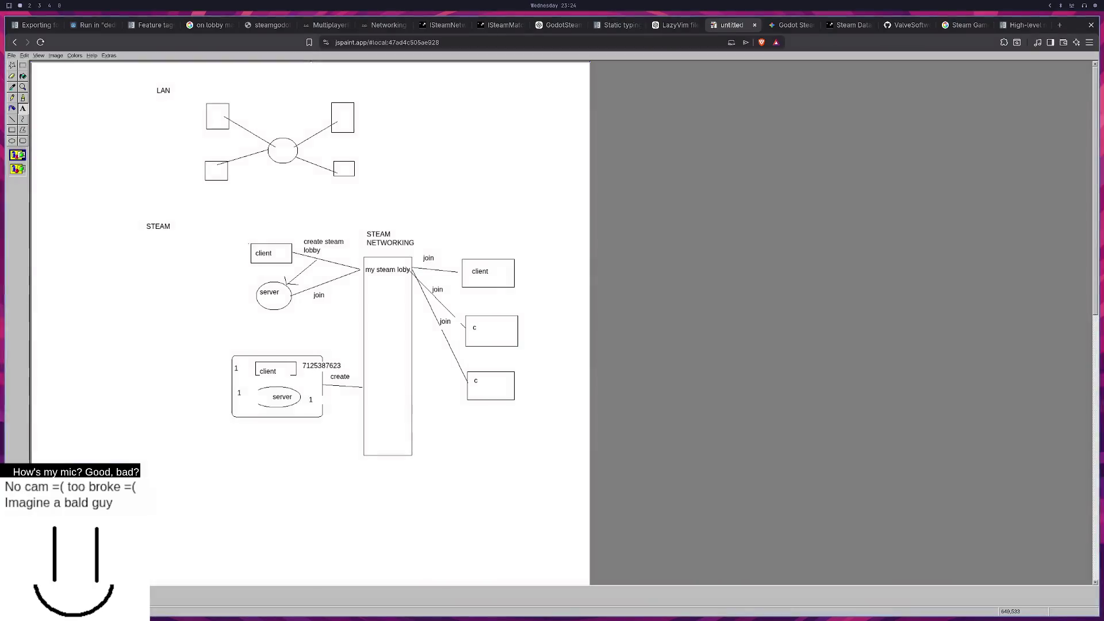
left_click(1017, 26)
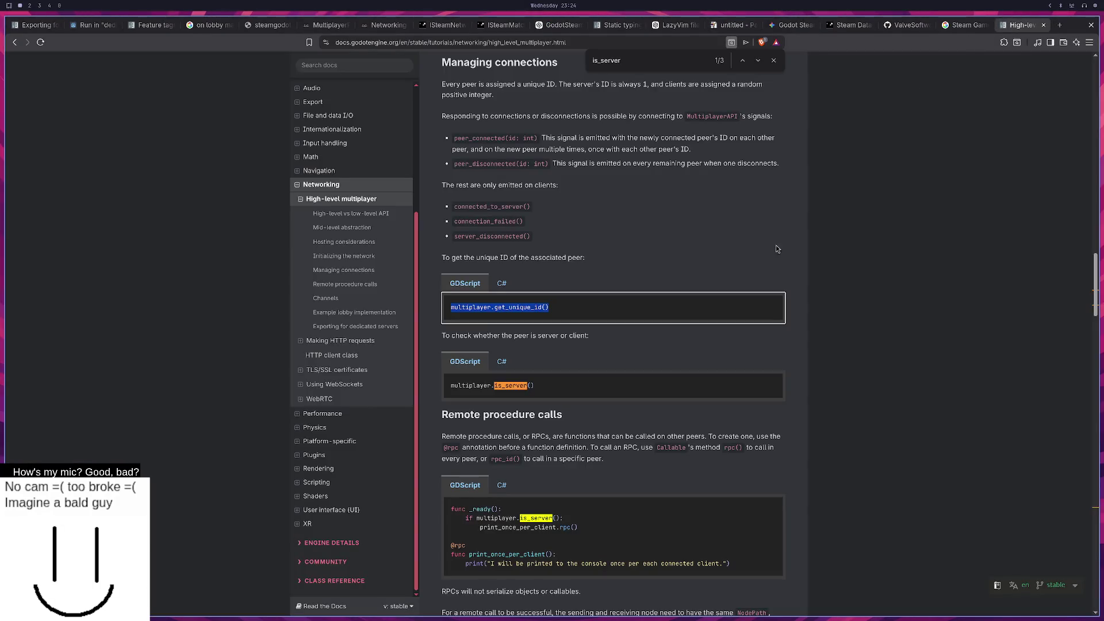
key("super+2")
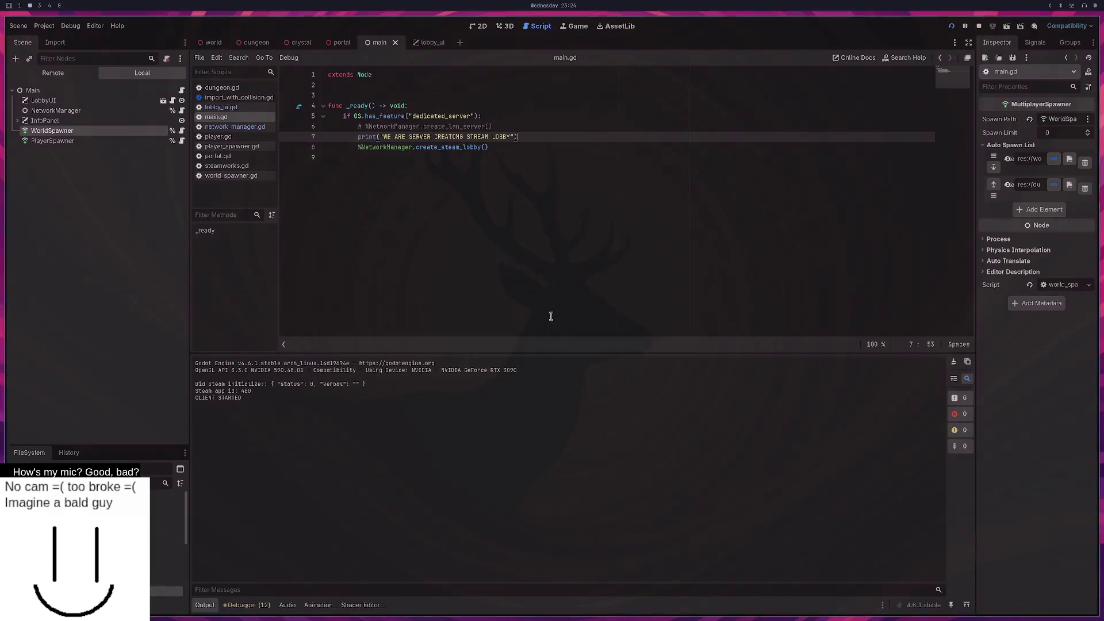
Return to Neovim and close the search to get back to network_manager.gd.
key("super+3")
key("super+2")
key("super+3")
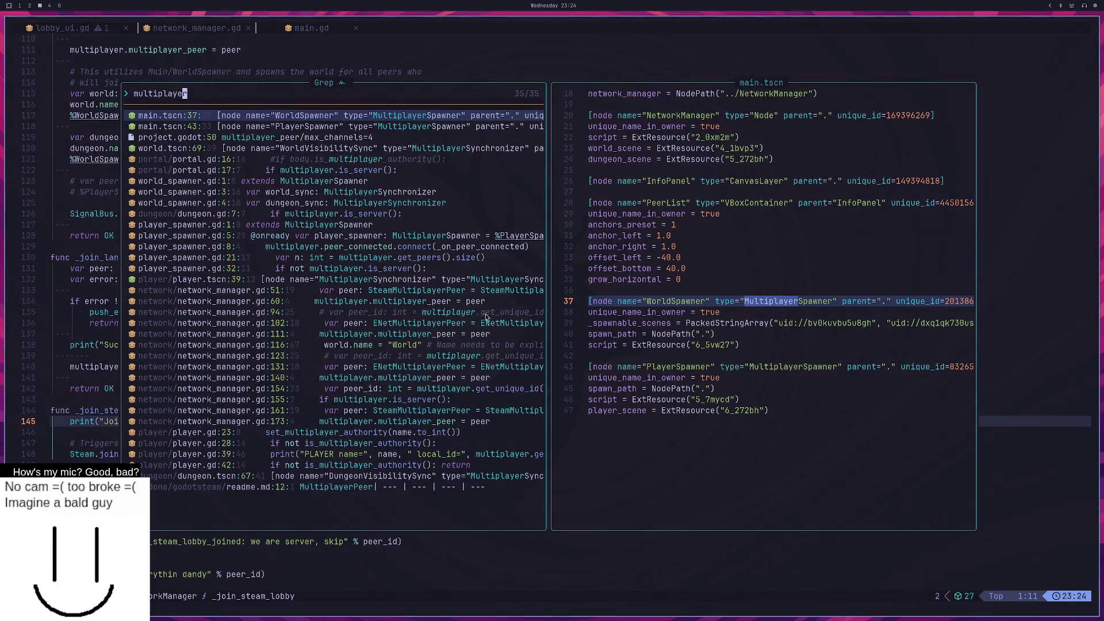
key("Escape")
Add 'var peer_id: int = multiplayer.get_unique_id()' above the Joining print and save.
key("O")
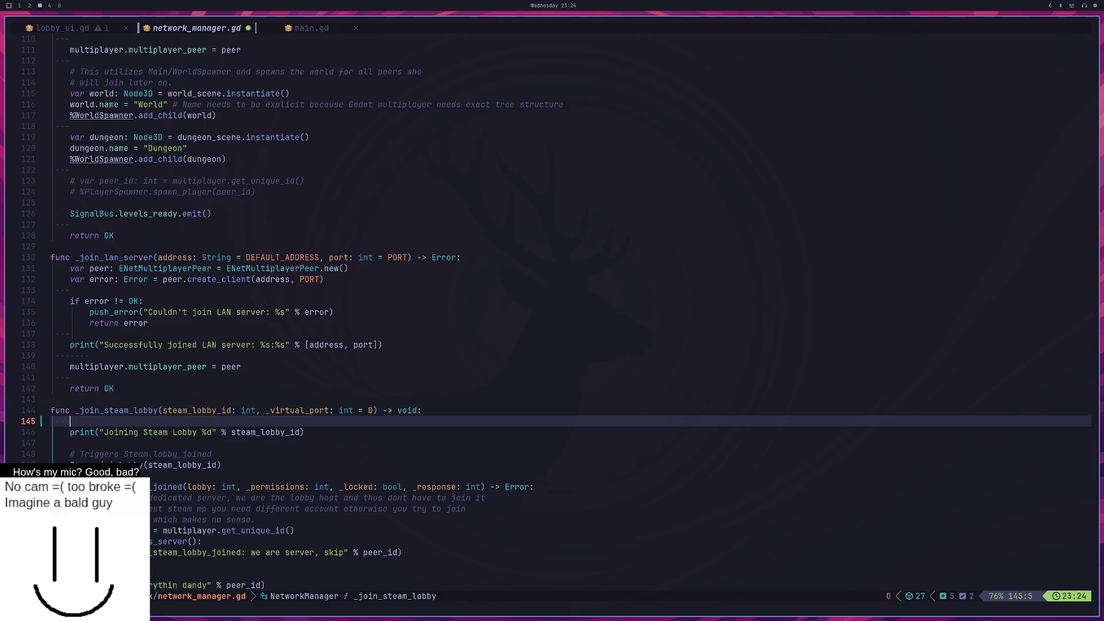
type("var peer?i")
key("BackSpace")
key("BackSpace")
type("I")
key("BackSpace")
type("_id>")
key("BackSpace")
type(": int =")
key("Tab")
key("Escape")
type(":w")
key("Return")
Prefix the Joining Steam Lobby message with '%d: '.
key("j")
key("b")
key("b")
key("b")
key("b")
key("b")
key("b")
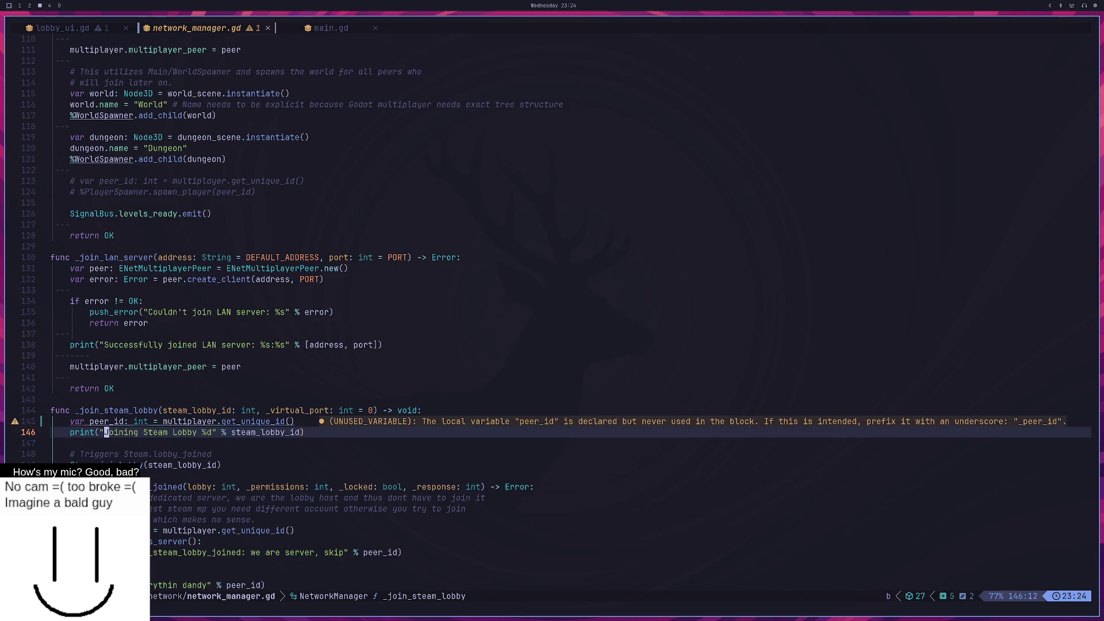
key("k")
key("j")
key("w")
key("i")
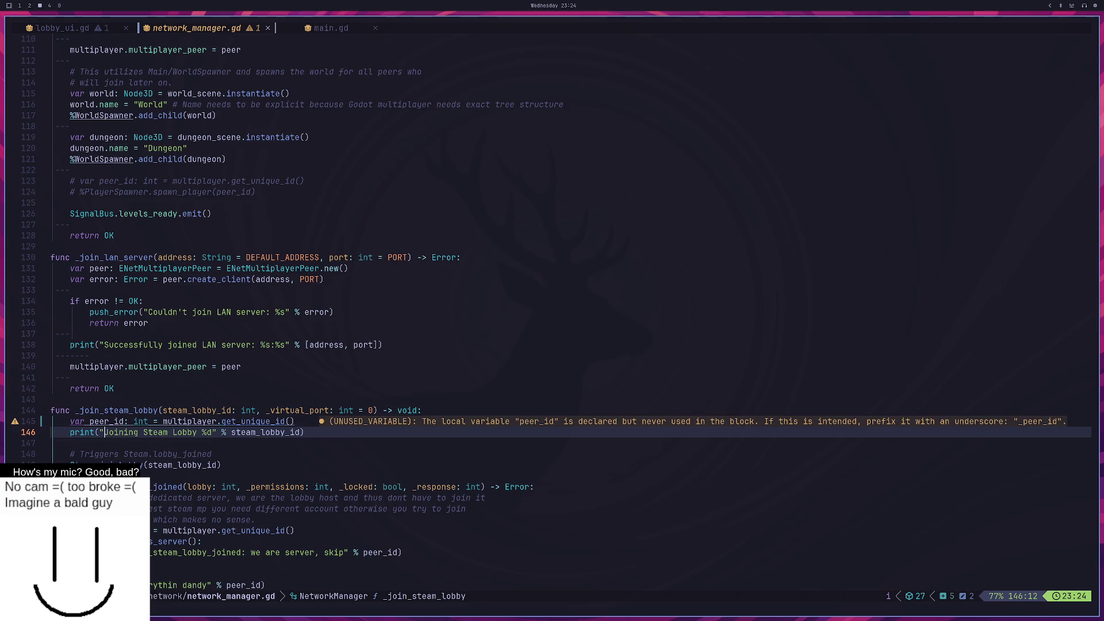
type("peer")
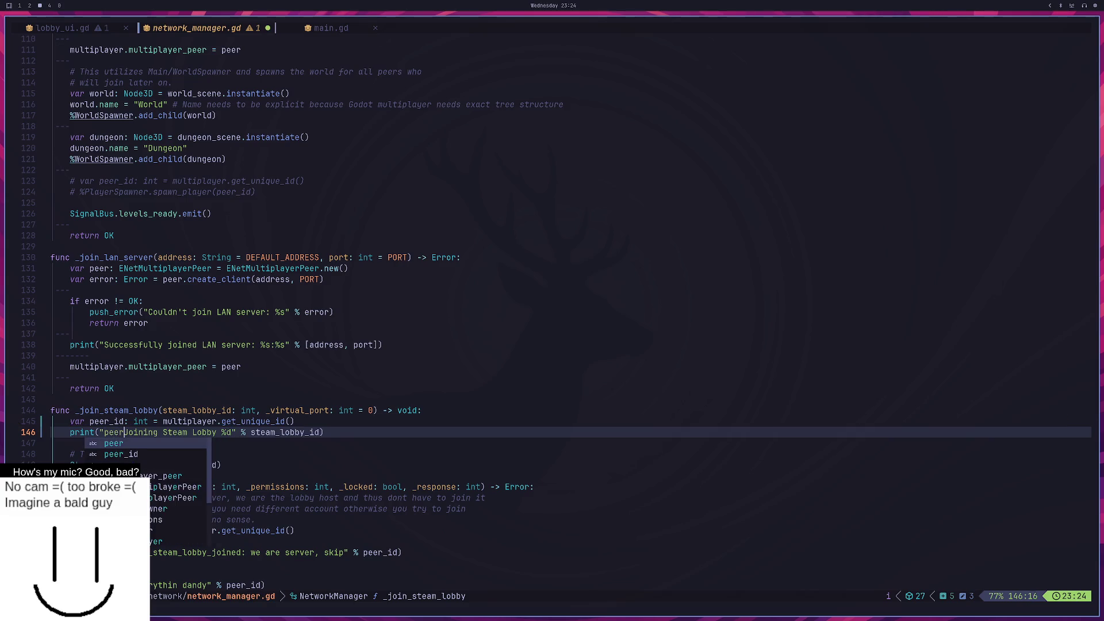
key("BackSpace")
key("BackSpace")
key("BackSpace")
key("BackSpace")
type("%d:")
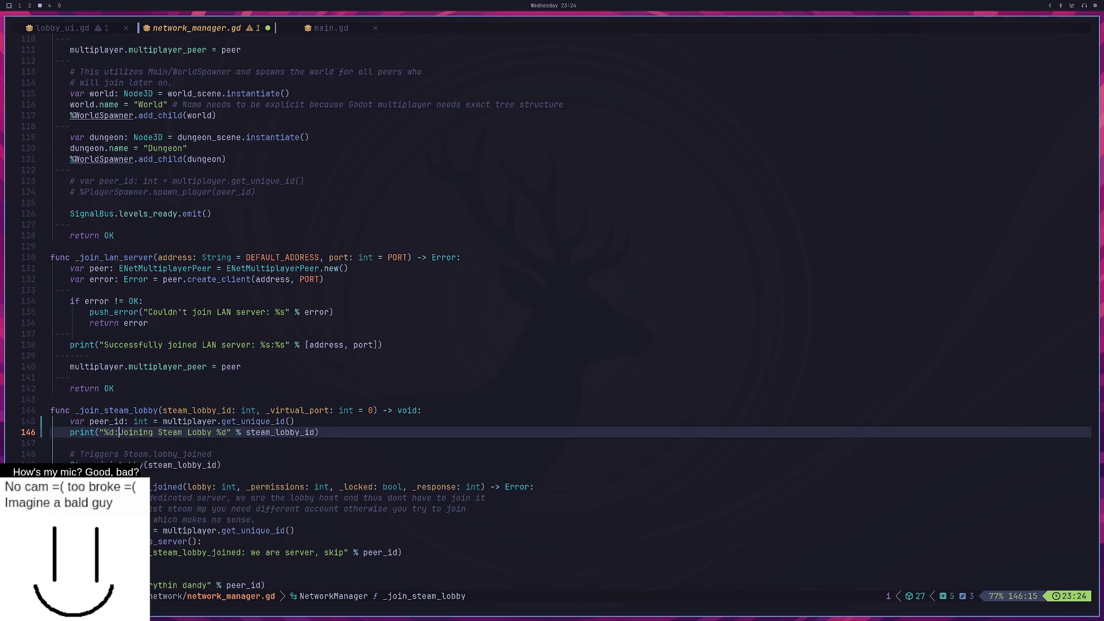
key("Escape")
key("shift+a")
Format the print with [peer_id, steam_lobby_id] and save network_manager.gd.
key("Left")
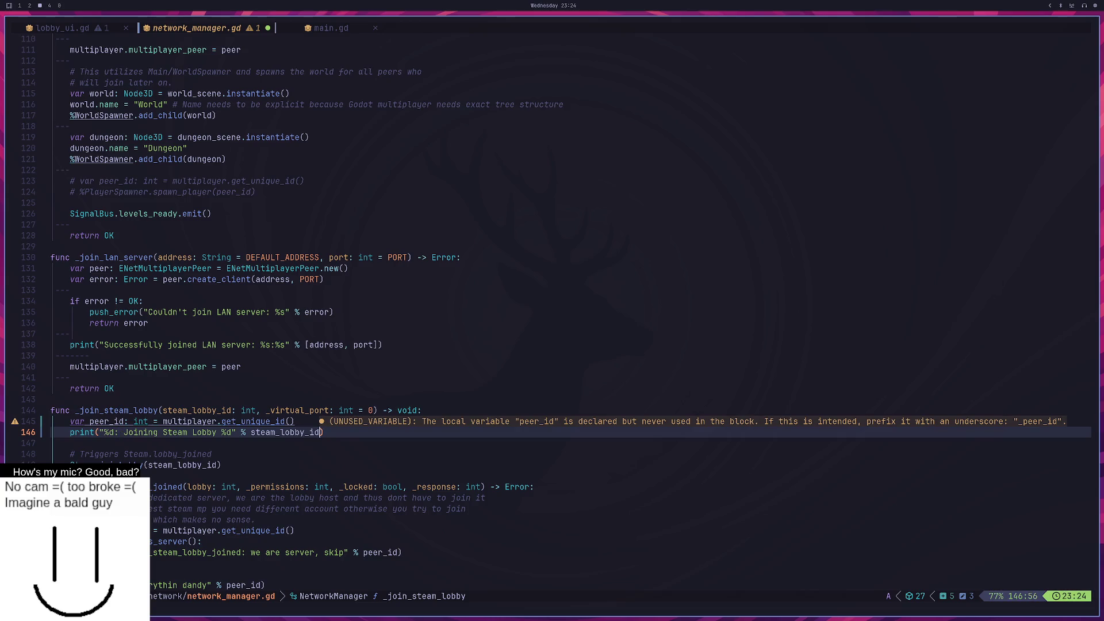
key("b")
type("i[peer")
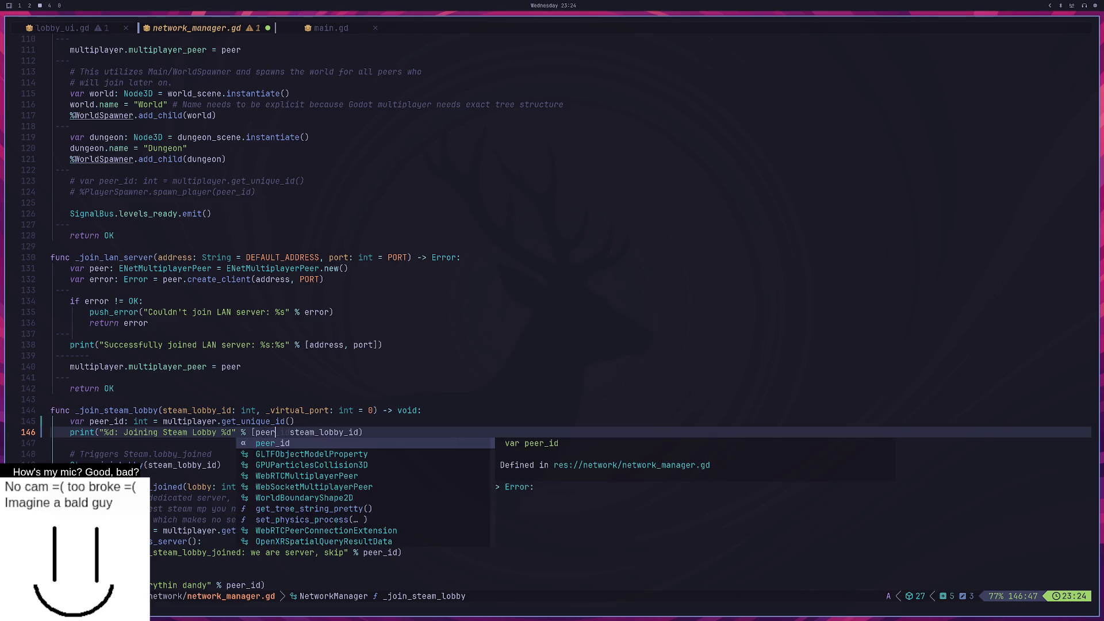
type("_id,")
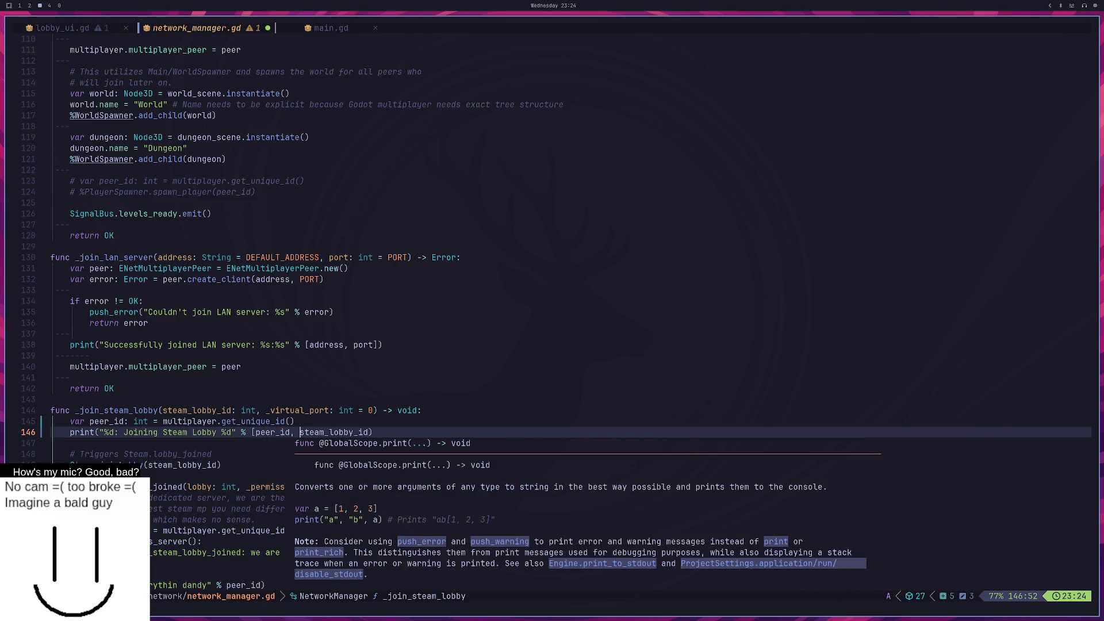
key("Escape")
key("dollar")
key("a")
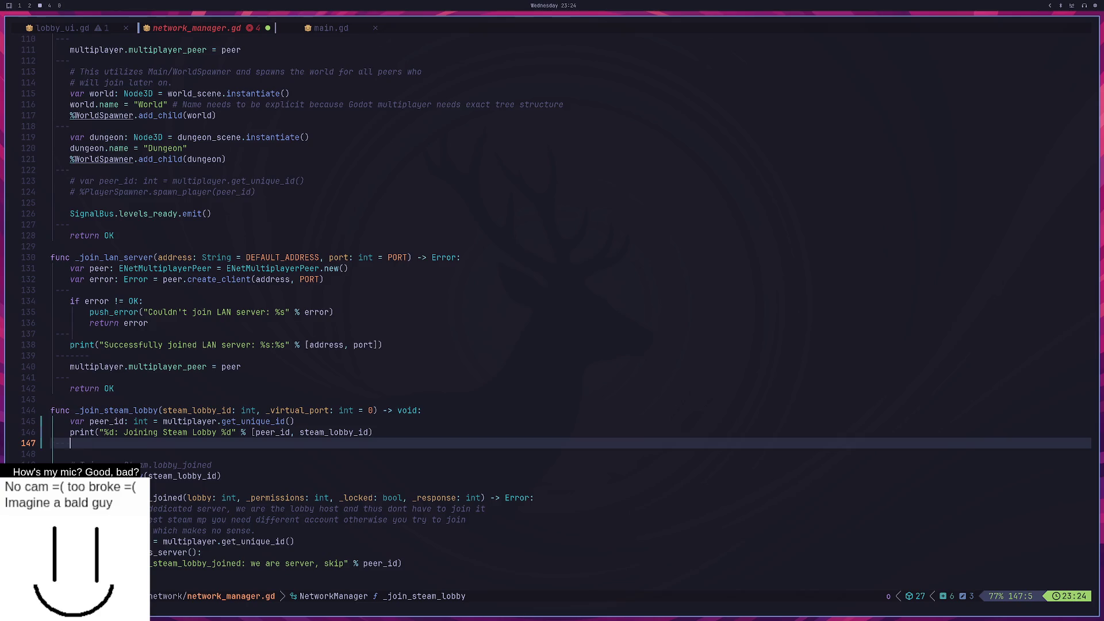
type("]")
key("Escape")
type(":w")
key("Return")
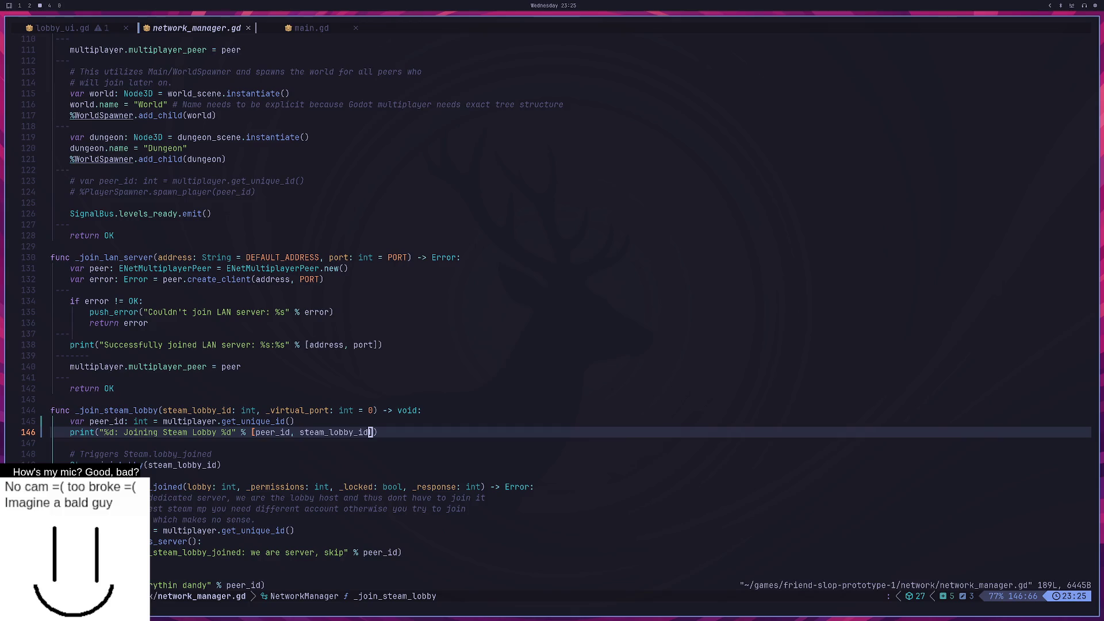
key("super+2")
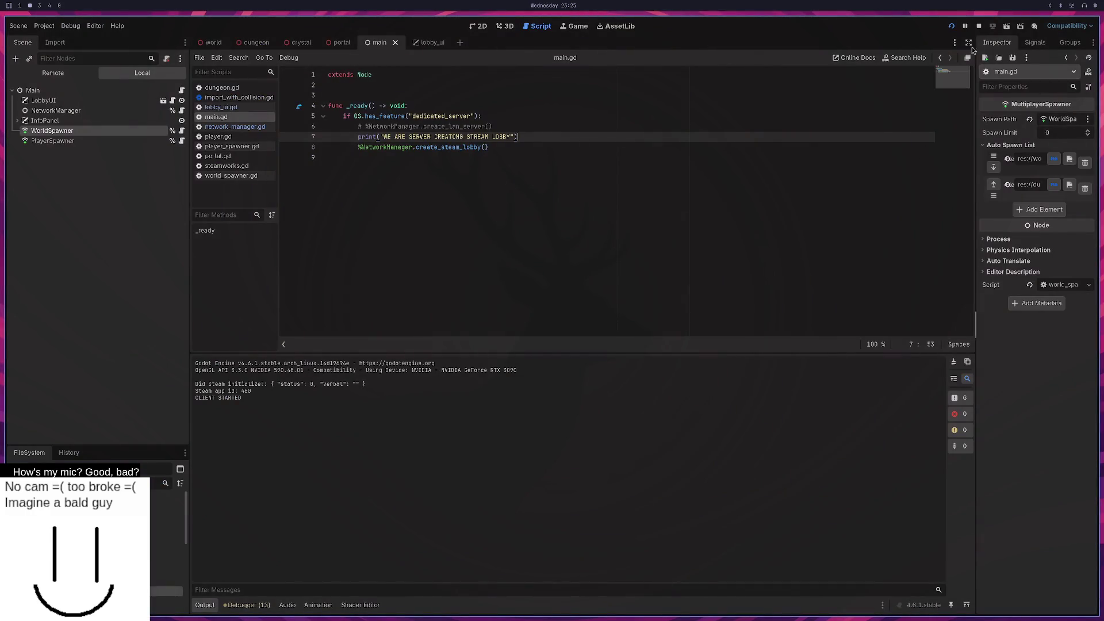
Run and quit the game a couple of times to test the peer ID changes.
left_click(950, 29)
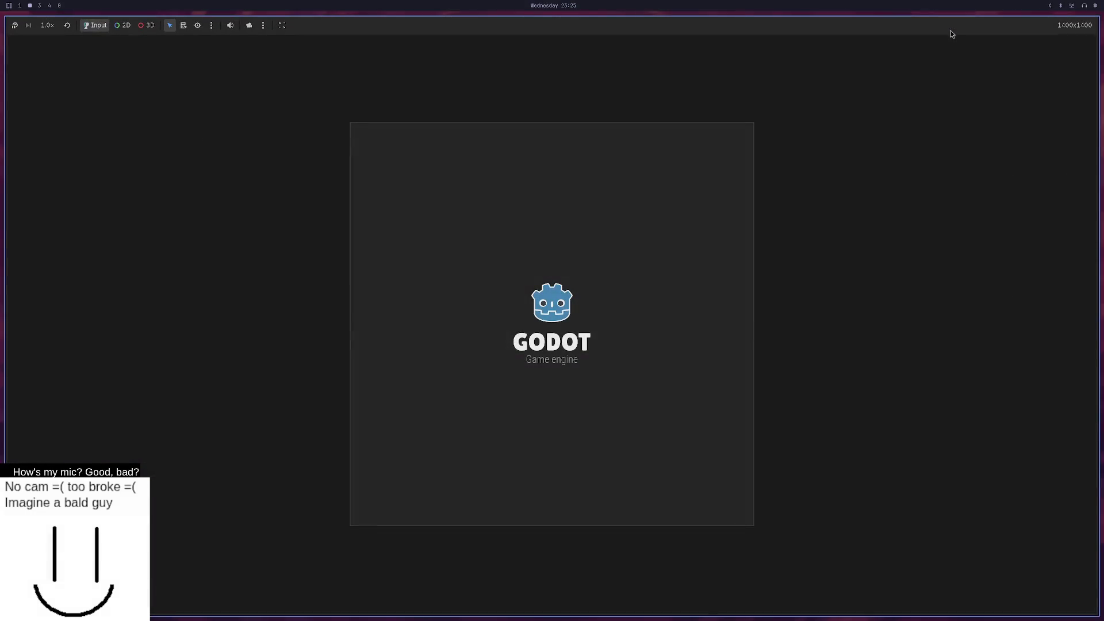
key("super+q")
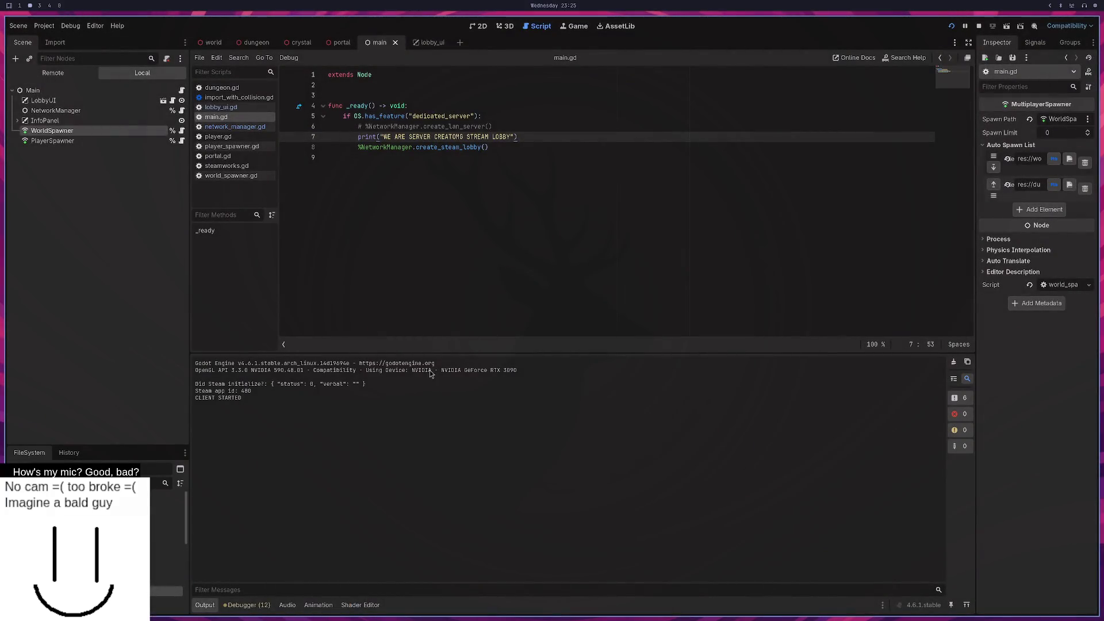
key("F5")
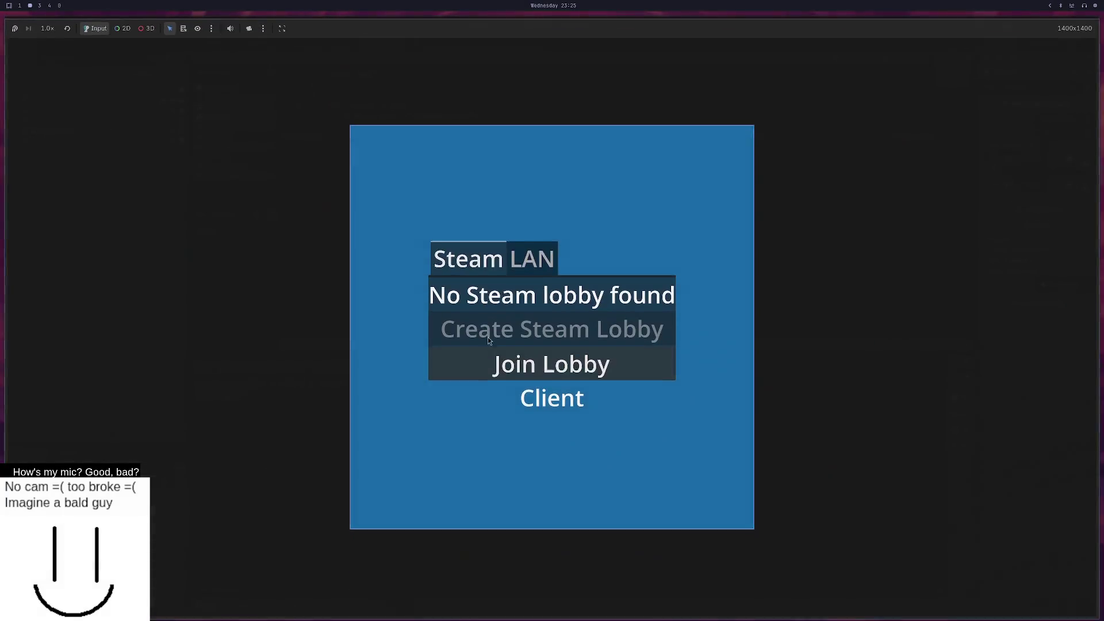
key("super+q")
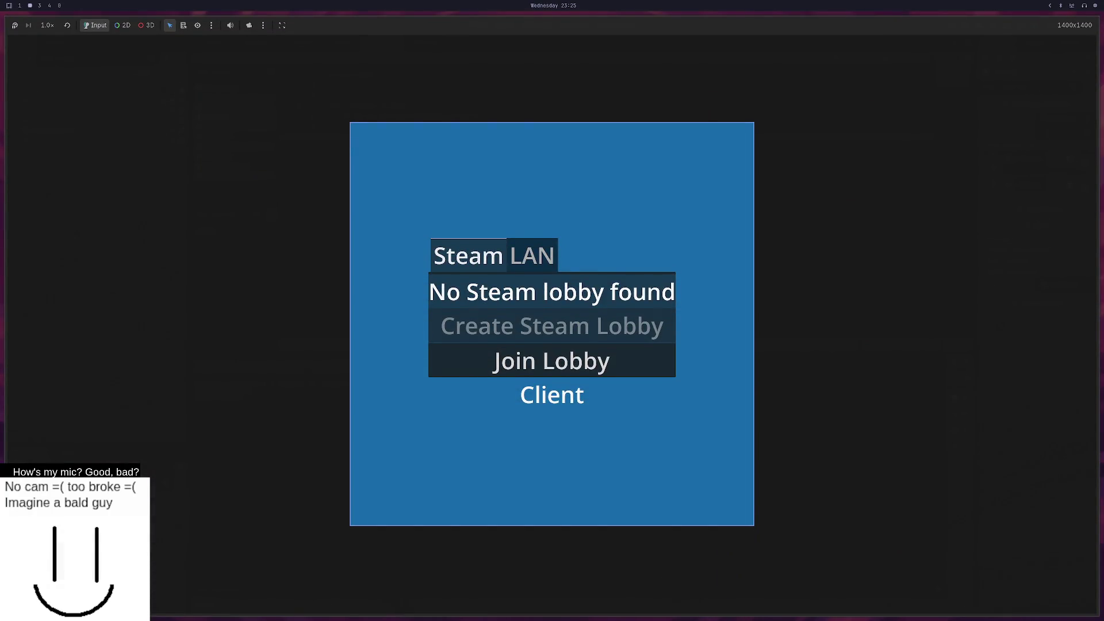
key("F8")
key("F5")
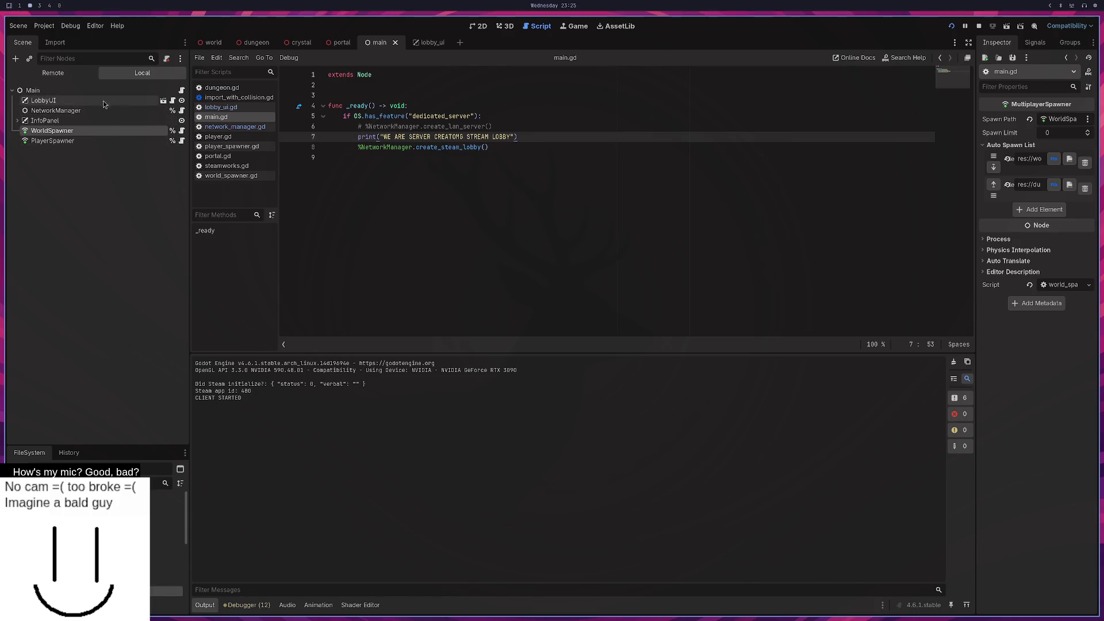
Open the lobby_ui scene, run it, and toggle the lobby menu between LAN and Steam.
left_click(422, 46)
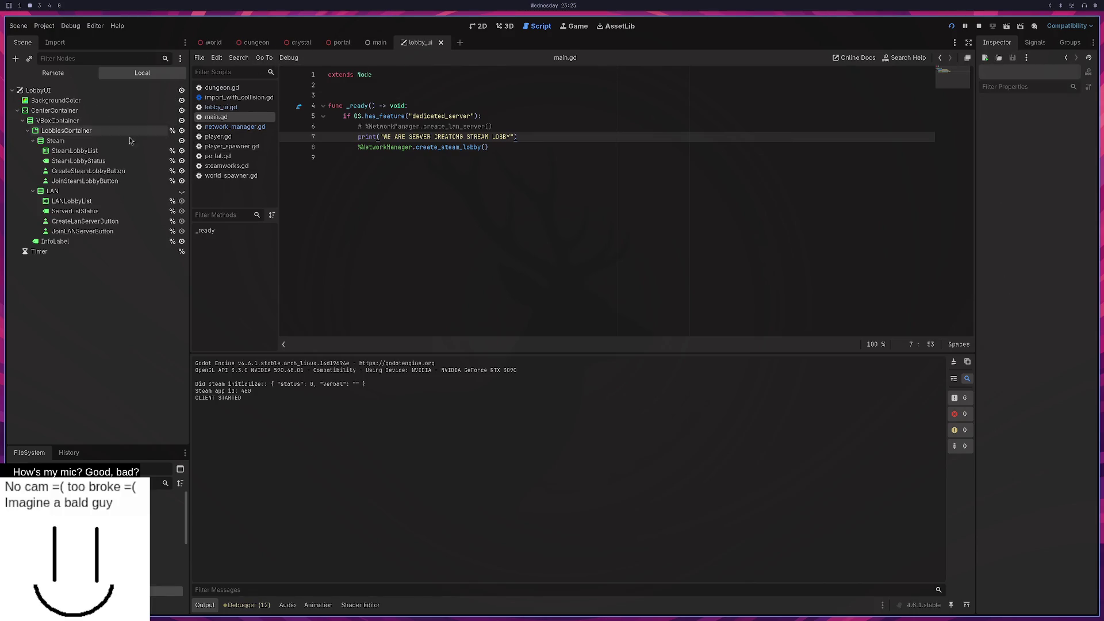
left_click(49, 251)
key("F5")
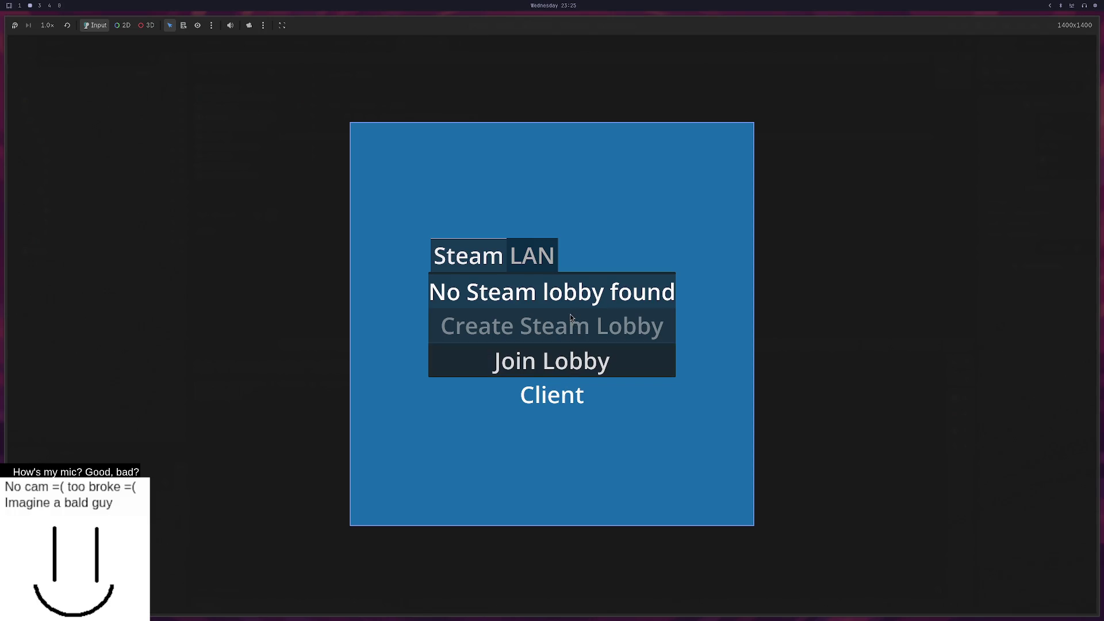
left_click(532, 255)
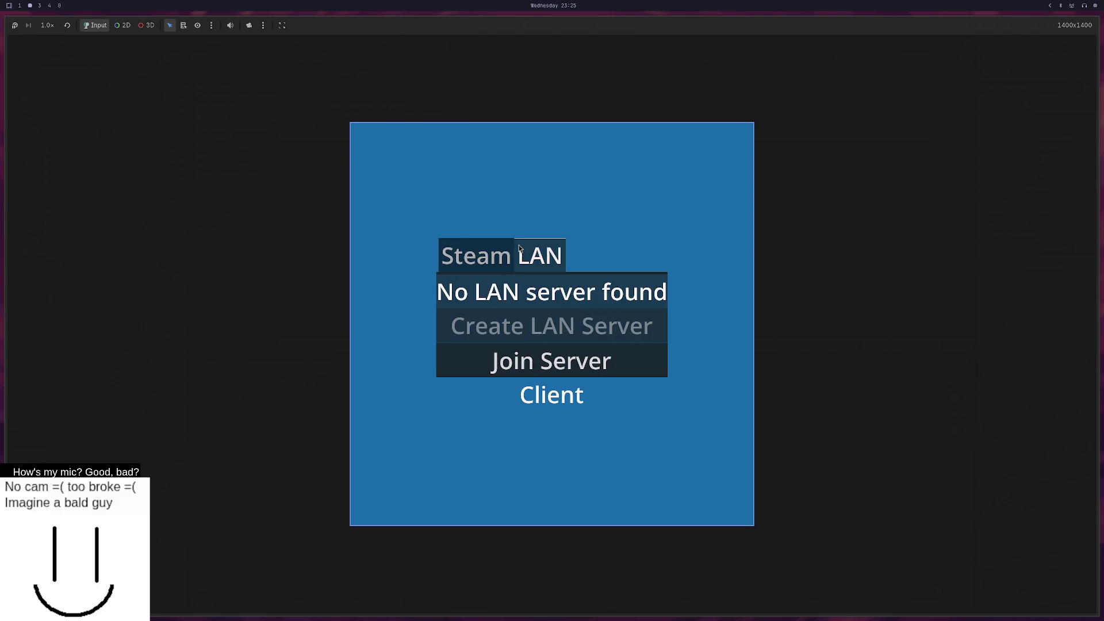
left_click(489, 259)
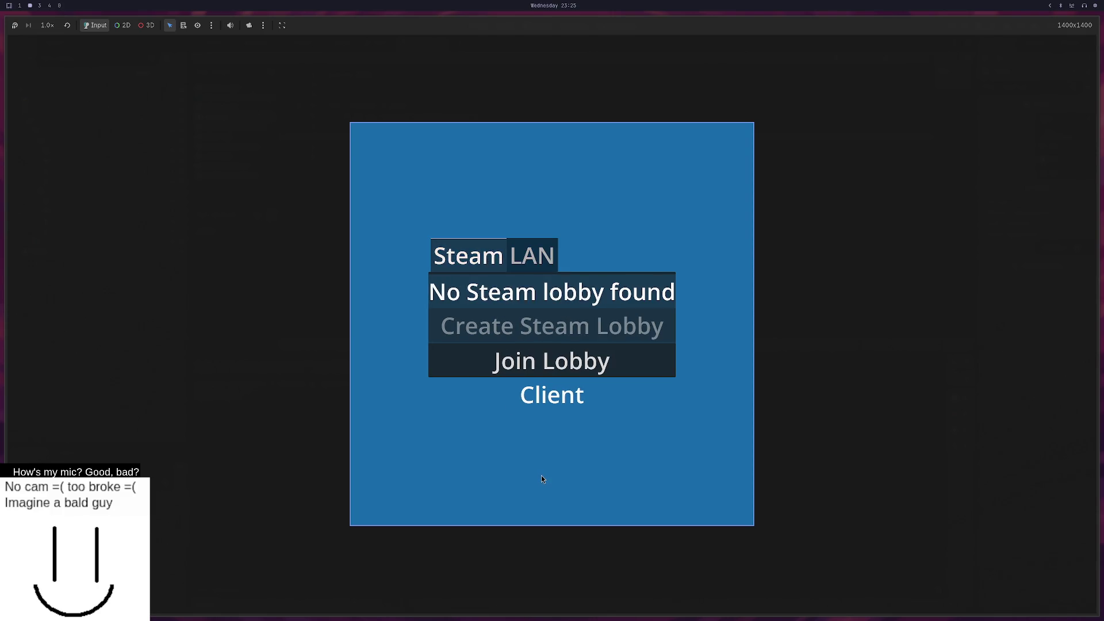
Glance at Discord, then open a terminal tiled beside the Godot editor.
key("super+Right")
key("super+Right")
key("super+Right")
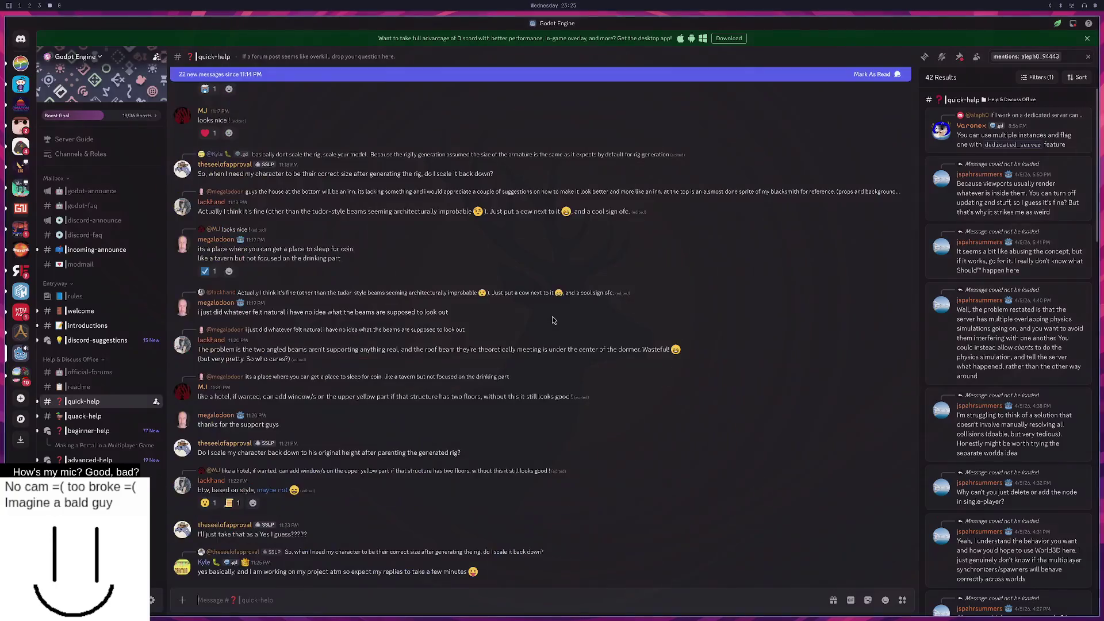
key("super+Left")
key("super+Left")
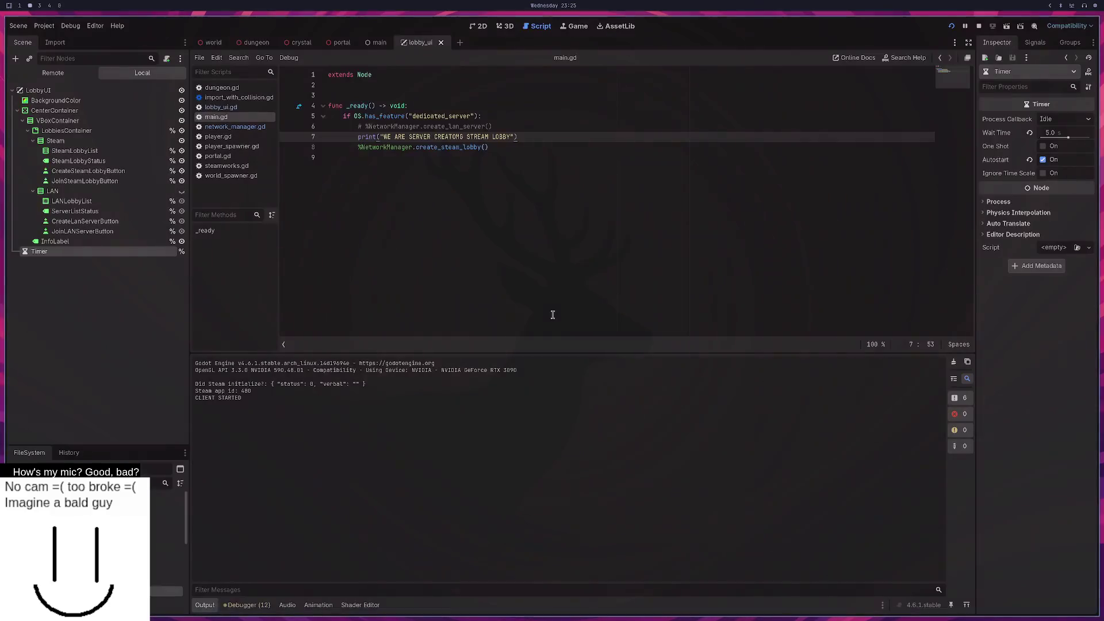
key("super+Return")
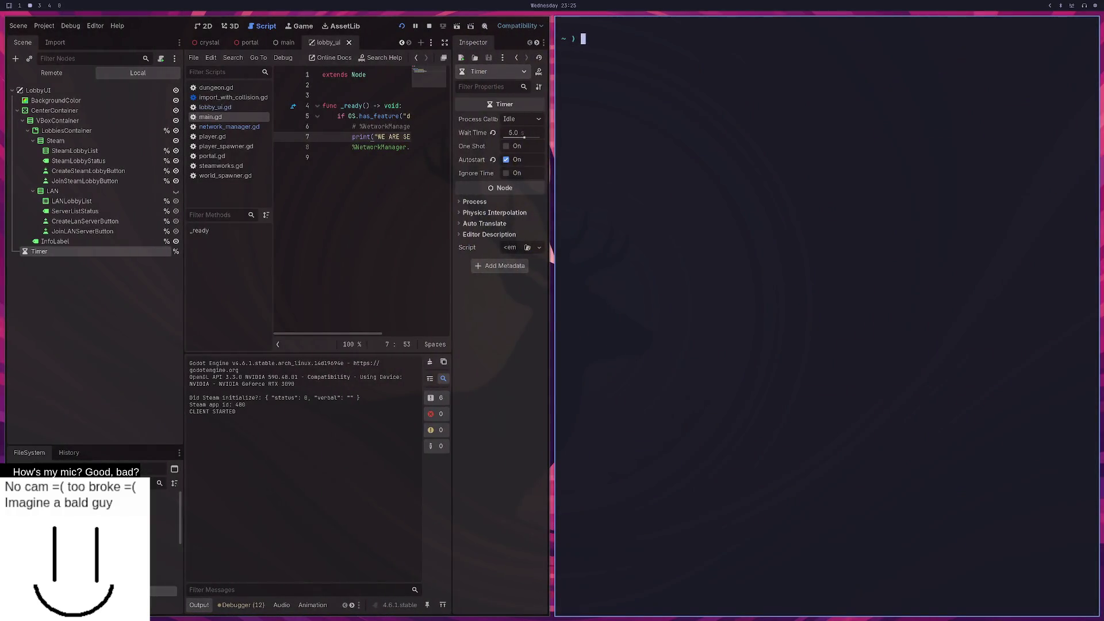
Change into the friend-slop-prototype-1 dist folder in the terminal.
type("cd")
key("Tab")
type("games/friend-slop-prototype-1/")
key("Tab")
type("d")
key("Tab")
type("i")
key("Tab")
key("Return")
Rerun the exported game server script from the command history.
key("ctrl+r")
type("sh")
key("Return")
key("Return")
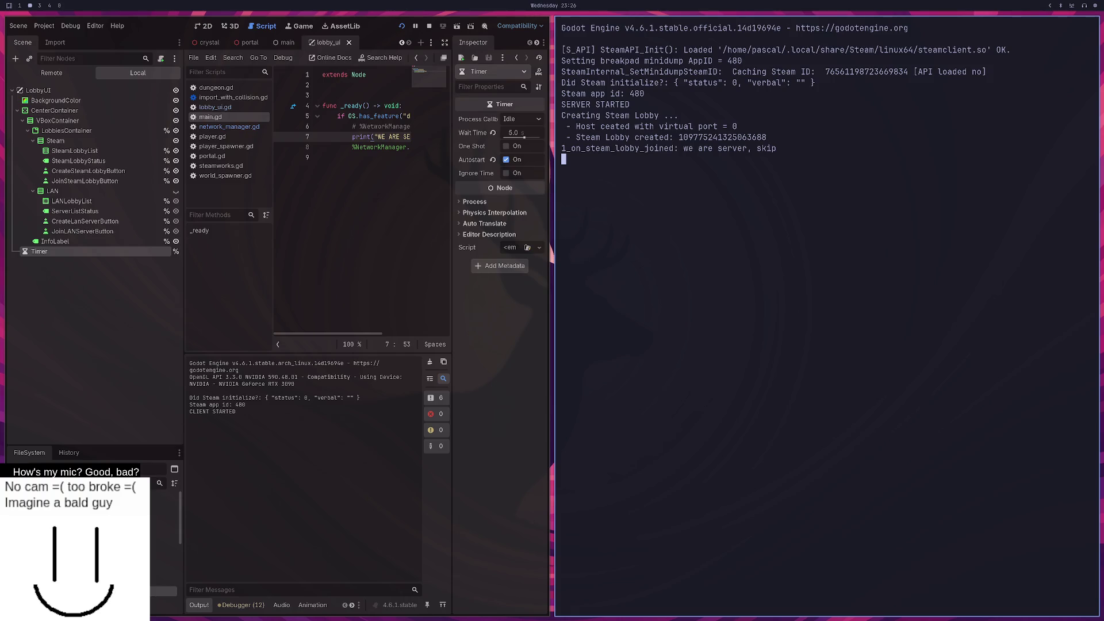
Try joining Test Lobby 1 from the running game client.
key("super+1")
key("super+2")
key("super+3")
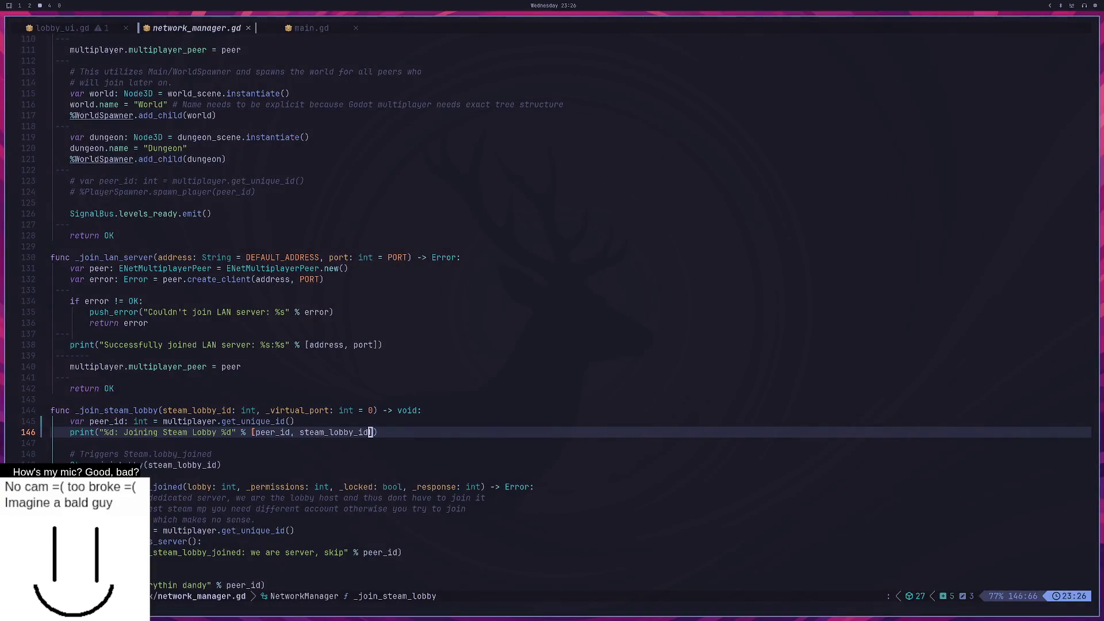
key("super+1")
key("super+4")
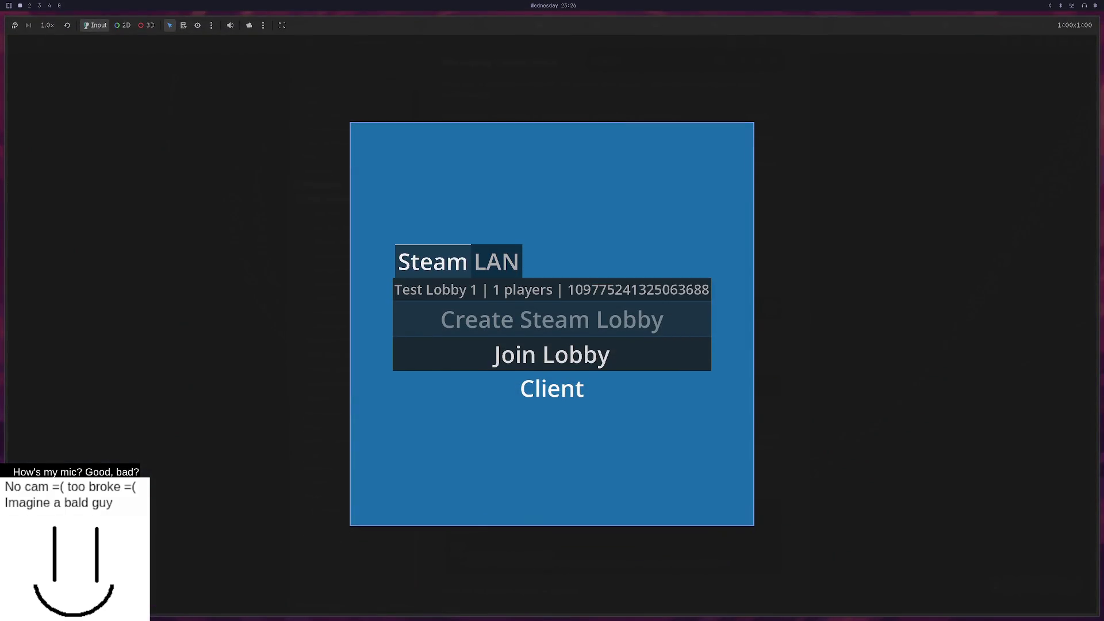
key("super+1")
key("super+2")
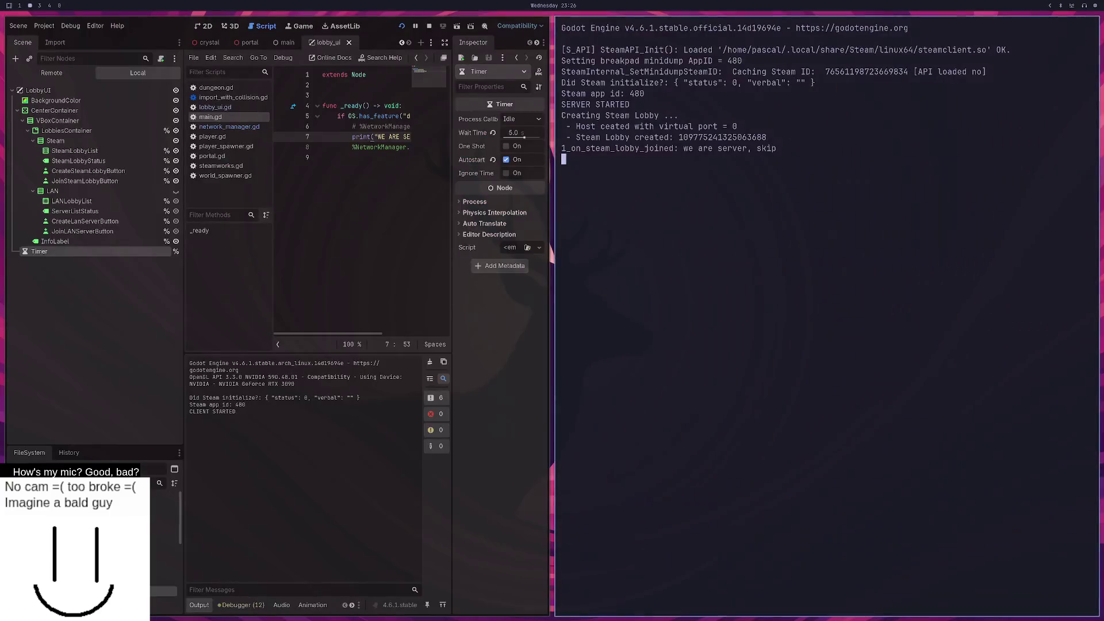
key("super+4")
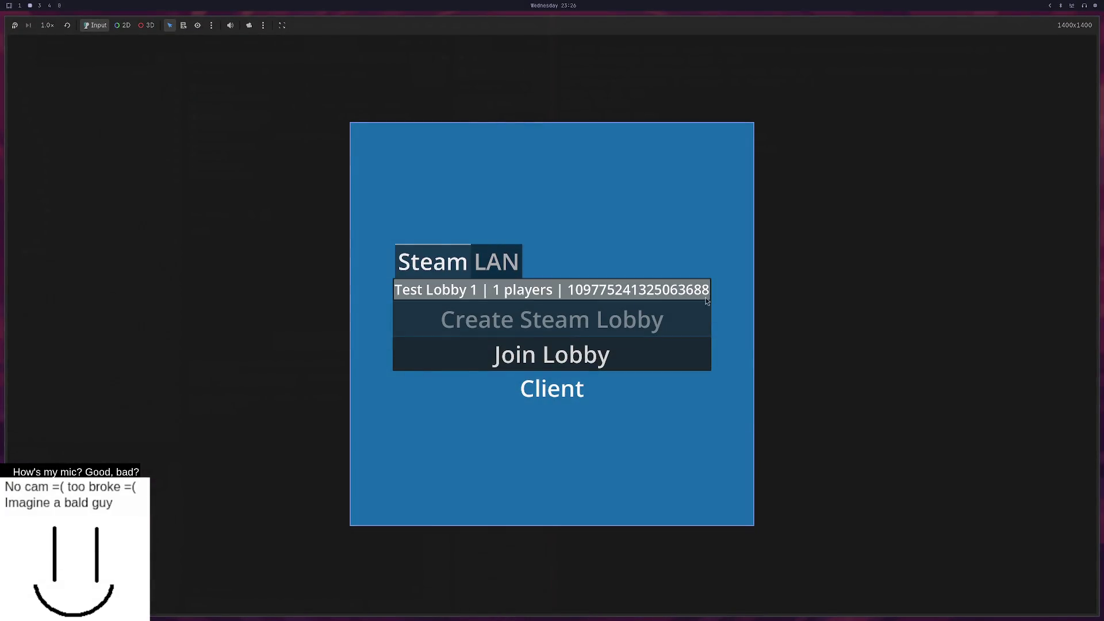
key("super+2")
key("super+4")
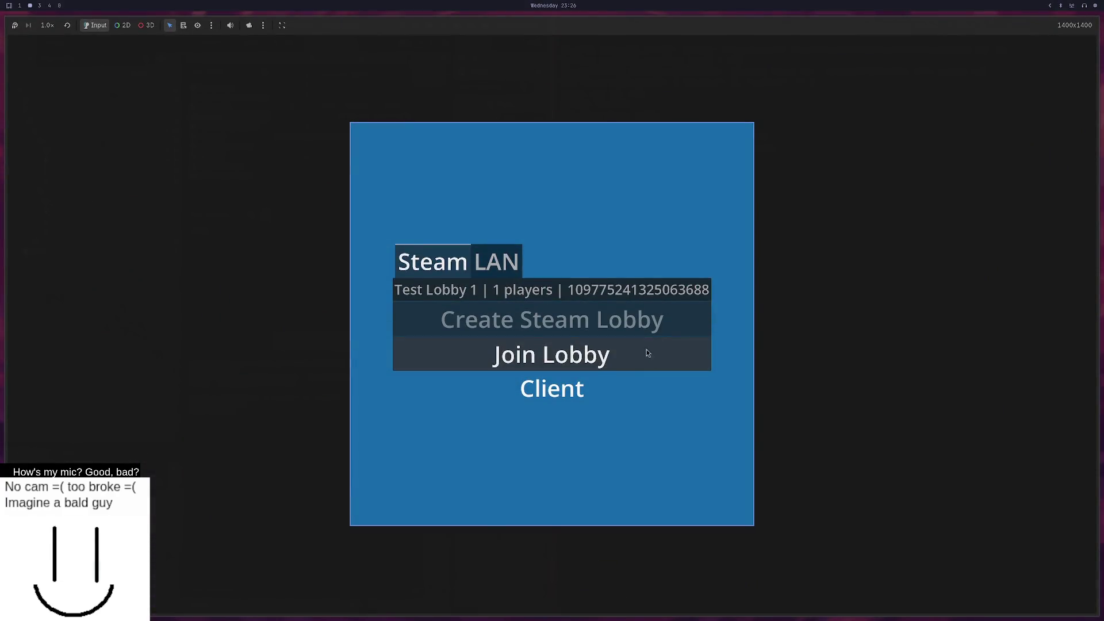
left_click(650, 349)
After the error, stop the debug session and launch the game again.
left_click(245, 362)
key("super+4")
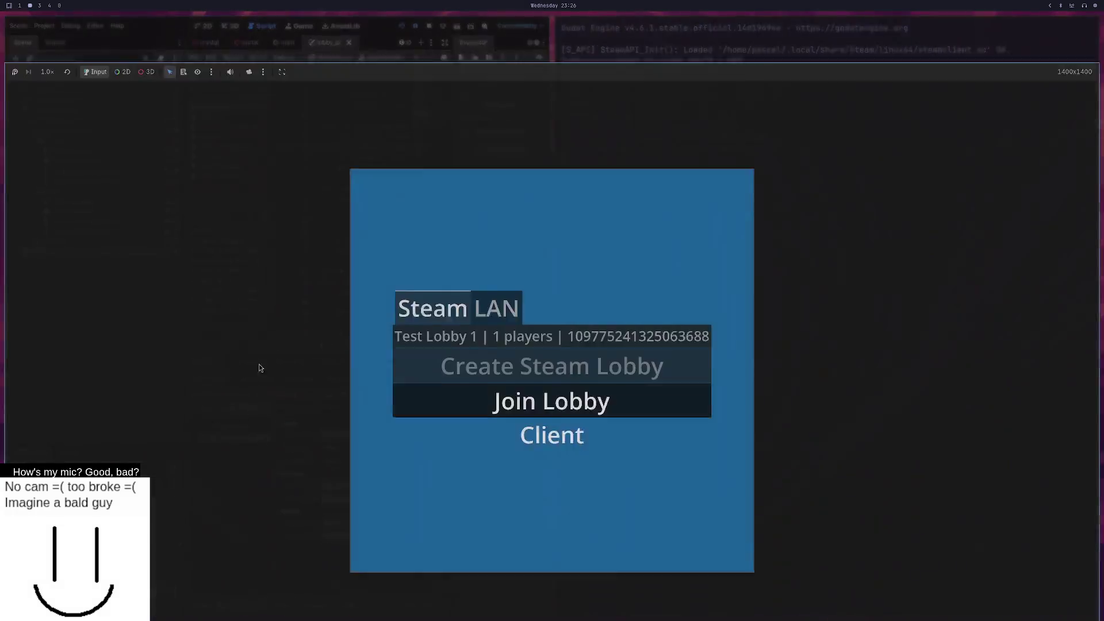
key("super+2")
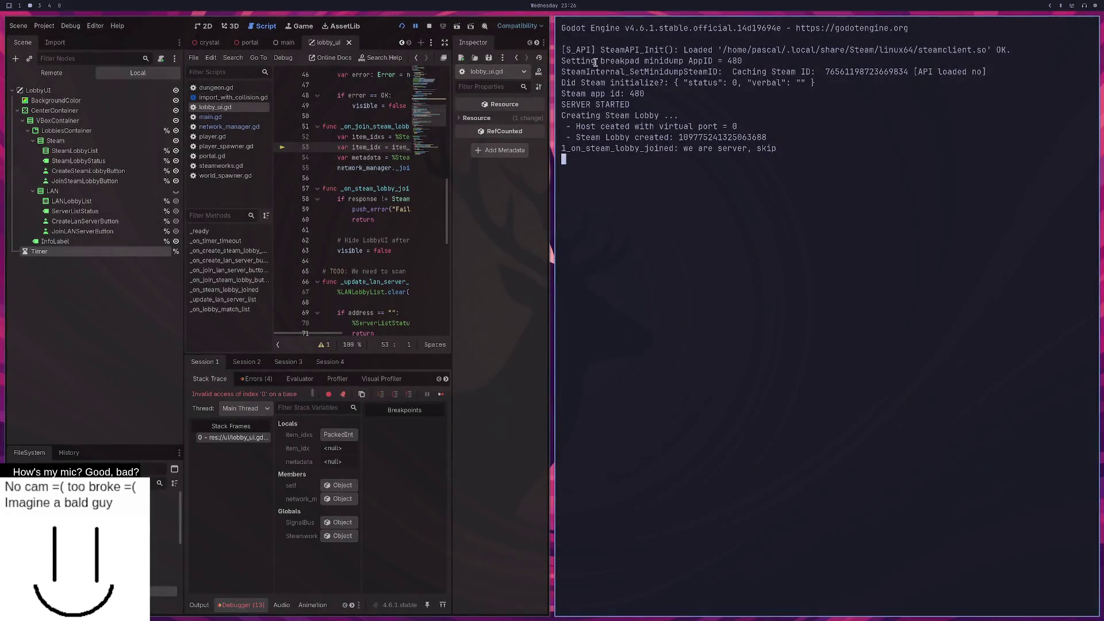
left_click(404, 29)
left_click(404, 29)
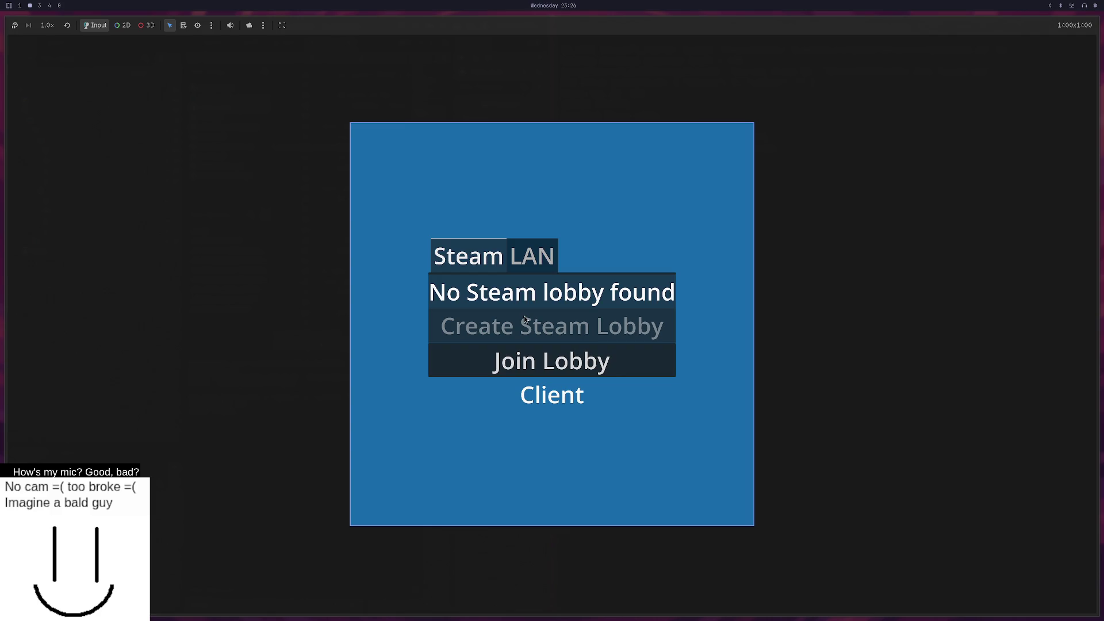
Join Test Lobby 1 as a client, check the logged join, then stop the server.
left_click(670, 291)
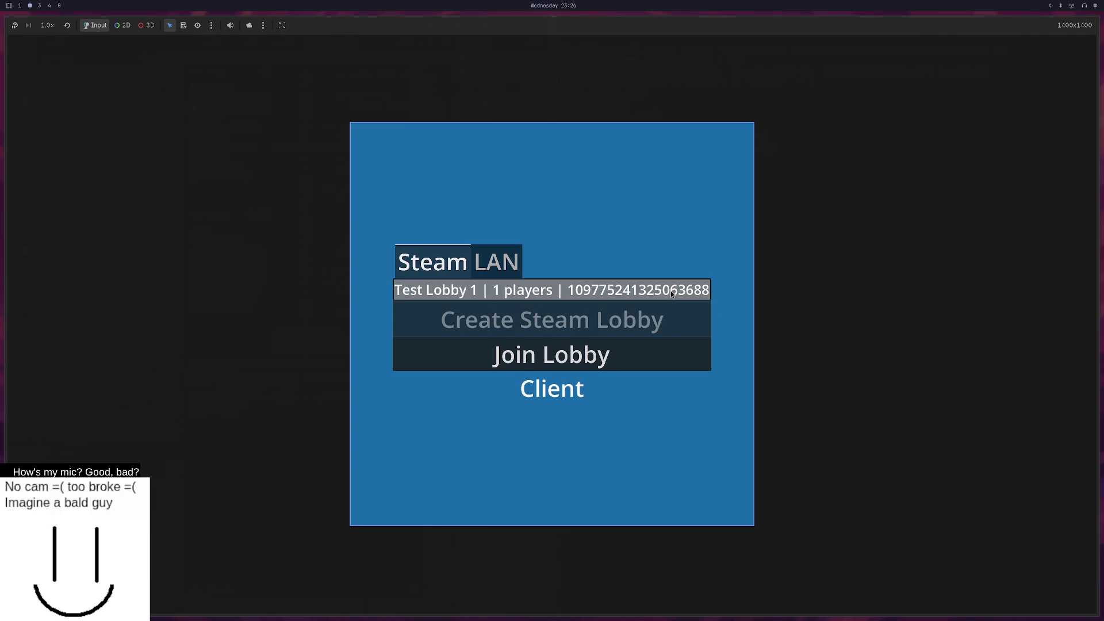
left_click(601, 362)
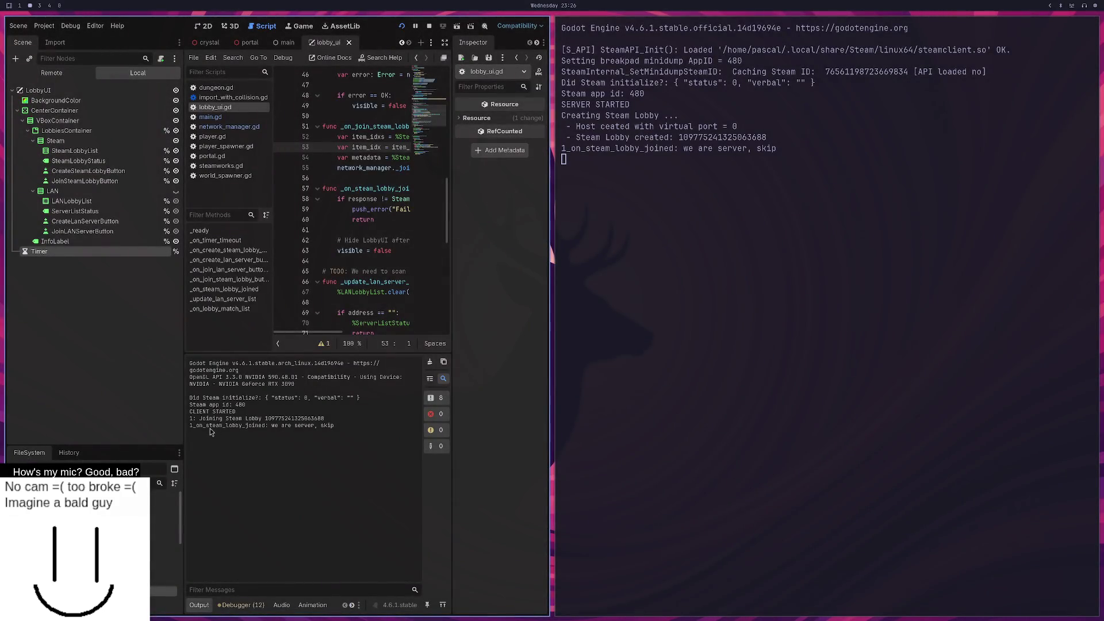
left_click_drag(203, 427, 222, 427)
left_click(639, 374)
key("ctrl+c")
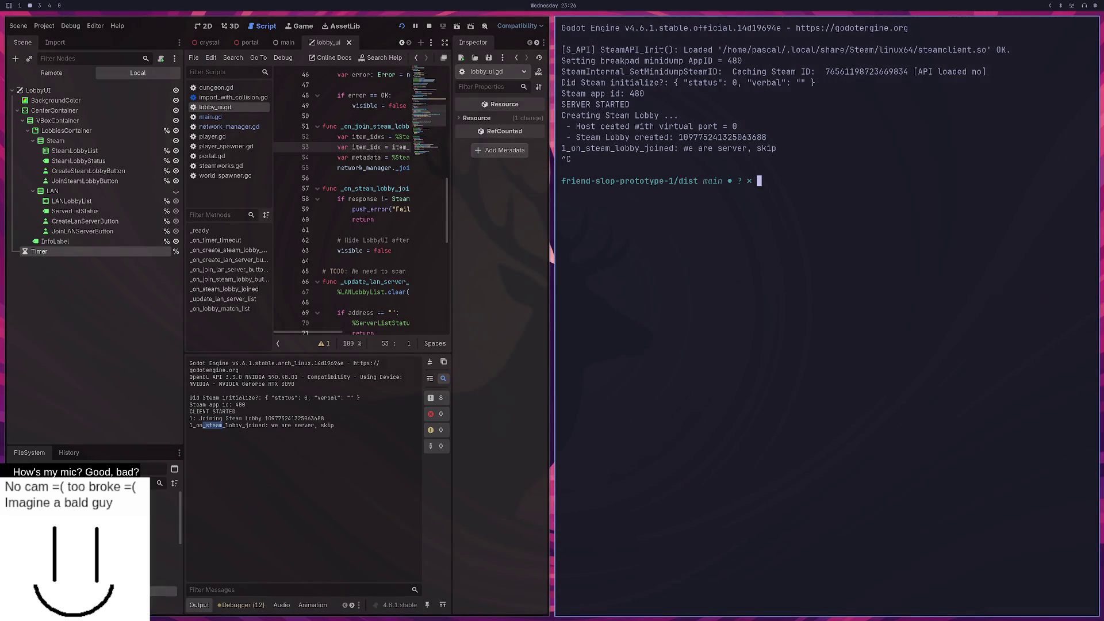
Start Gemini CLI in the dist folder, trust it, then exit back to the shell.
type("opencod")
key("BackSpace")
key("BackSpace")
key("BackSpace")
type("gemini")
key("Return")
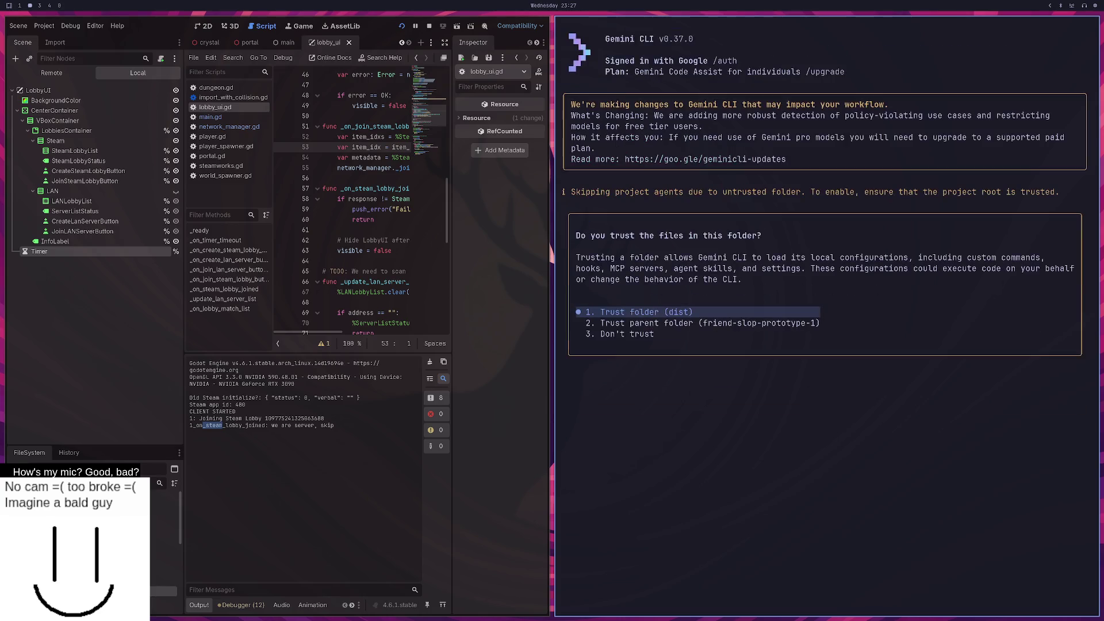
key("Return")
key("Escape")
key("ctrl+c")
Move up to the friend-slop-prototype-1 root and restart Gemini CLI there.
type("cd ..")
key("Return")
type("gemini")
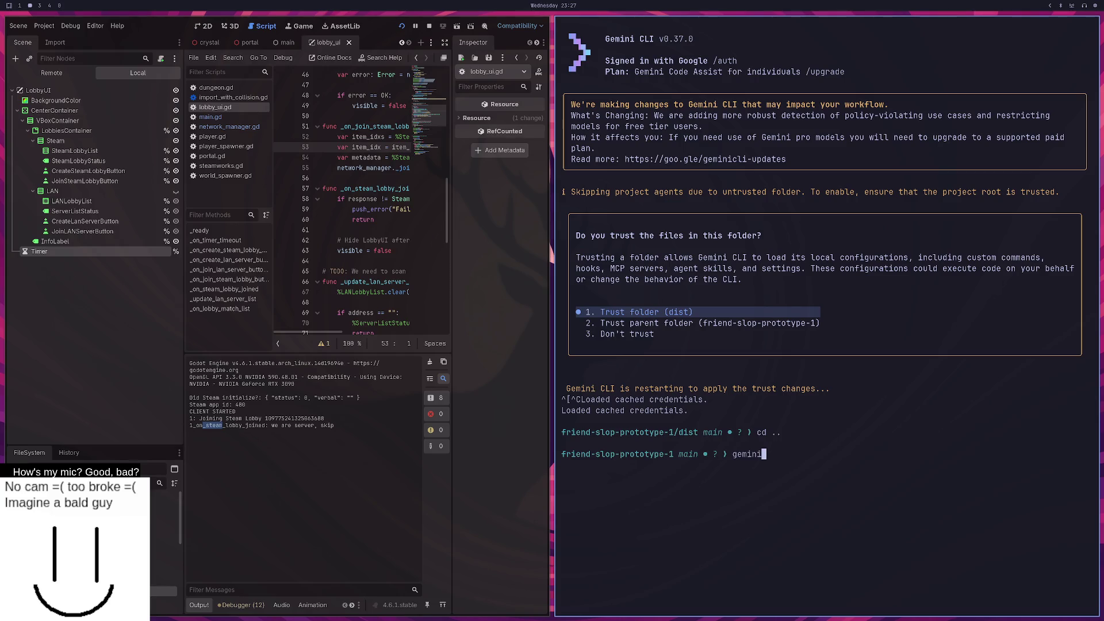
key("Return")
key("ctrl+c")
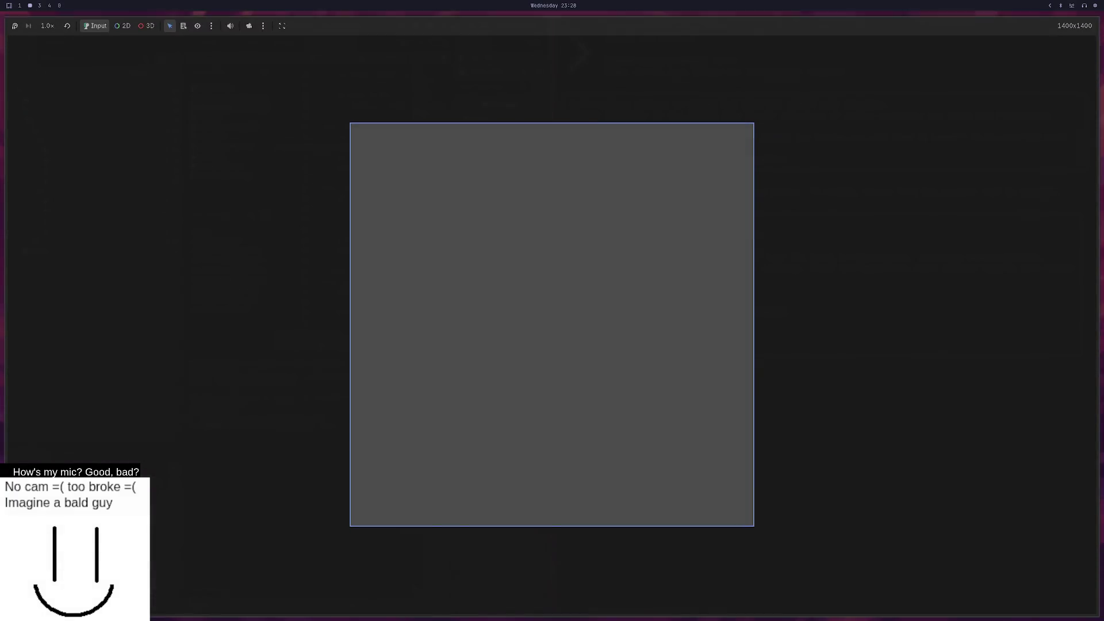
Glance at the multiplayer docs, close the Gemini CLI terminal, and open a fresh terminal.
key("super+1")
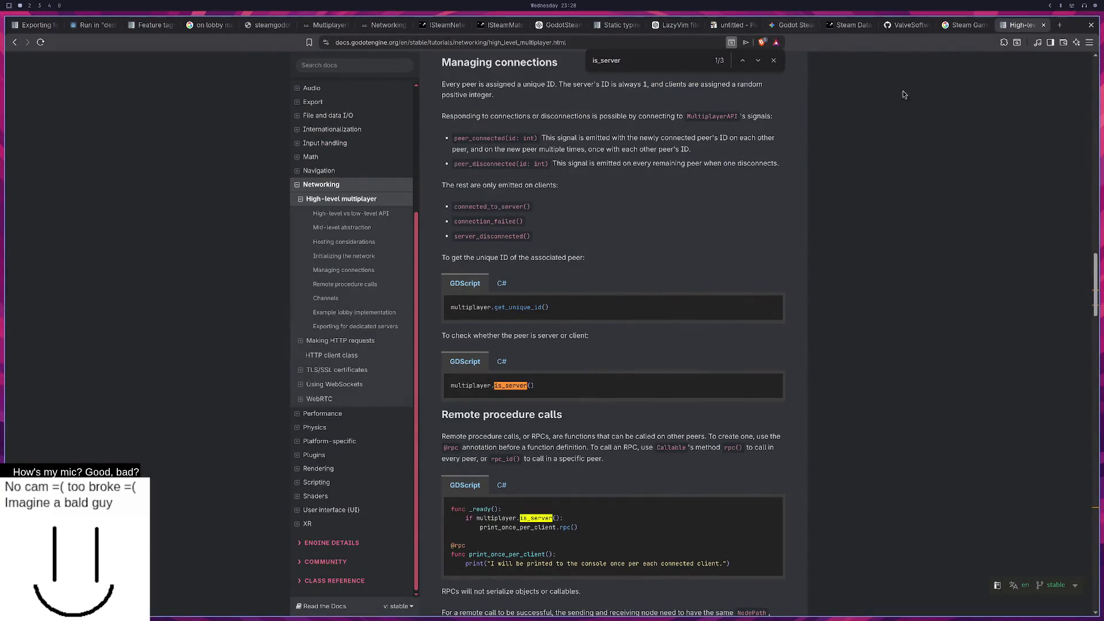
key("super+3")
key("super+2")
key("super+q")
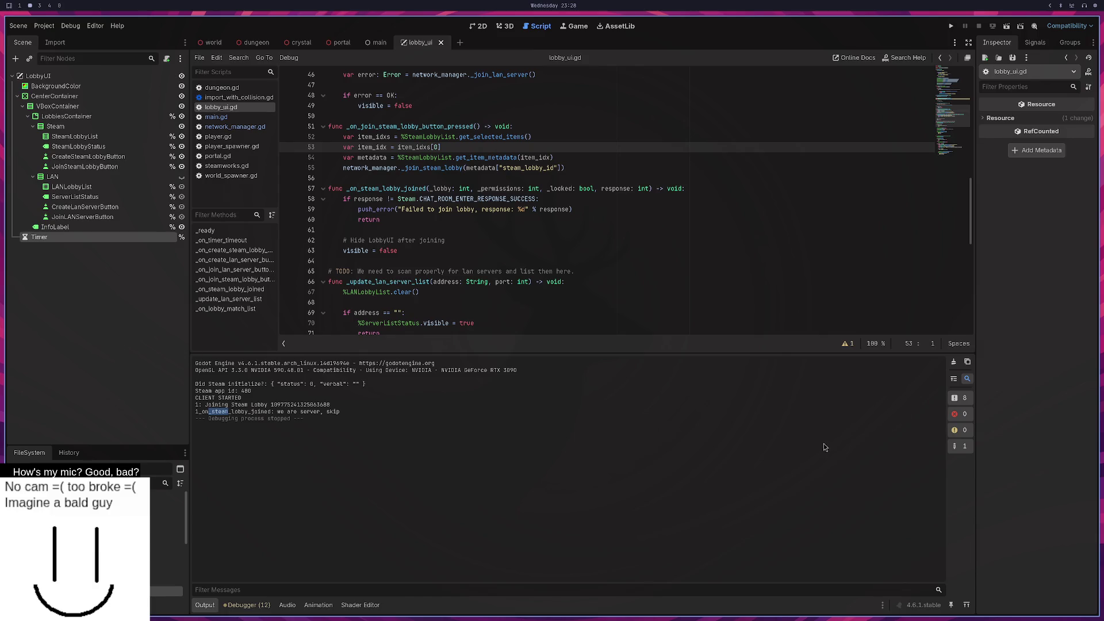
key("super+Return")
Go into ~/games/friend-slop-prototype-1 and check the repository's git status.
type("cd games/")
key("Return")
type("ls")
key("Return")
type("cd friend-slop-prototype-1/")
key("Return")
type("l")
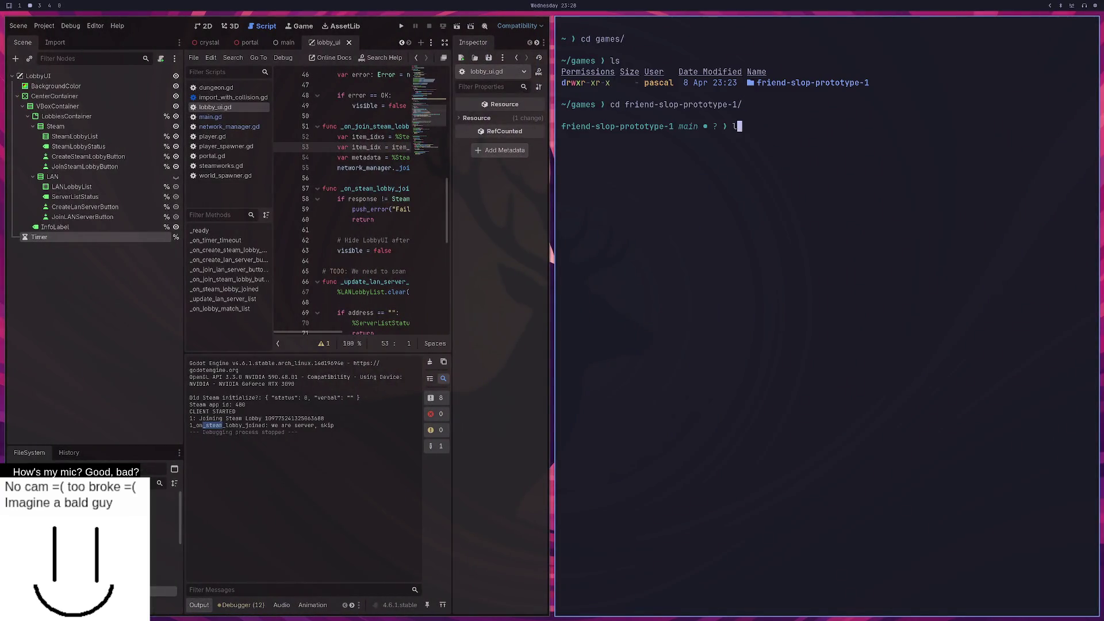
type("s")
key("Return")
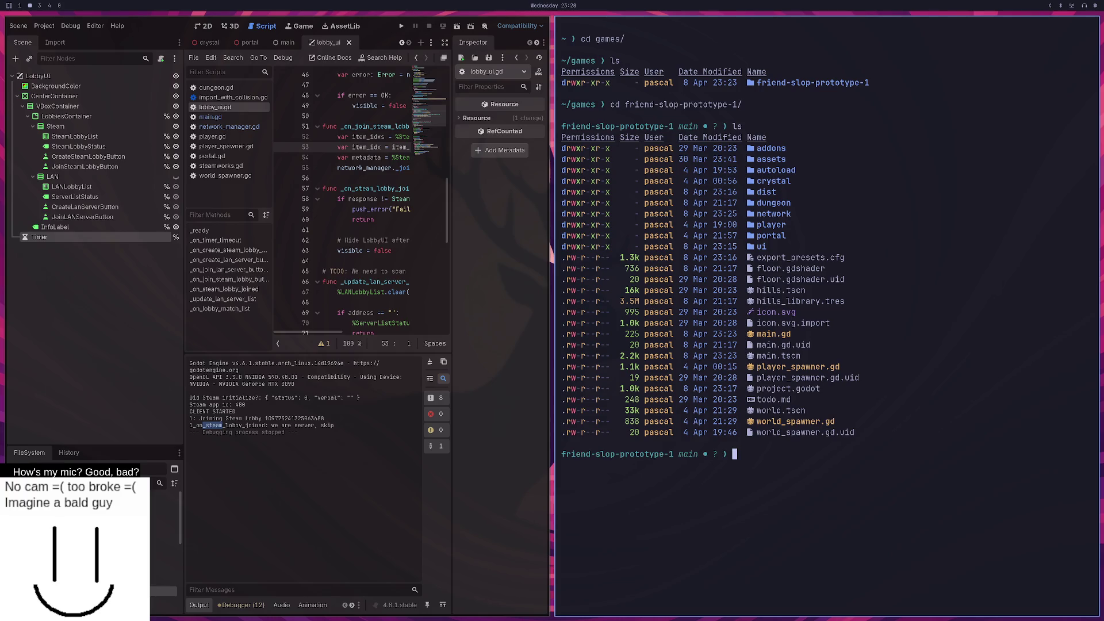
type("git status")
key("Return")
Stage all changes and commit them as "added export settings for linux and some debug info".
type("git add .")
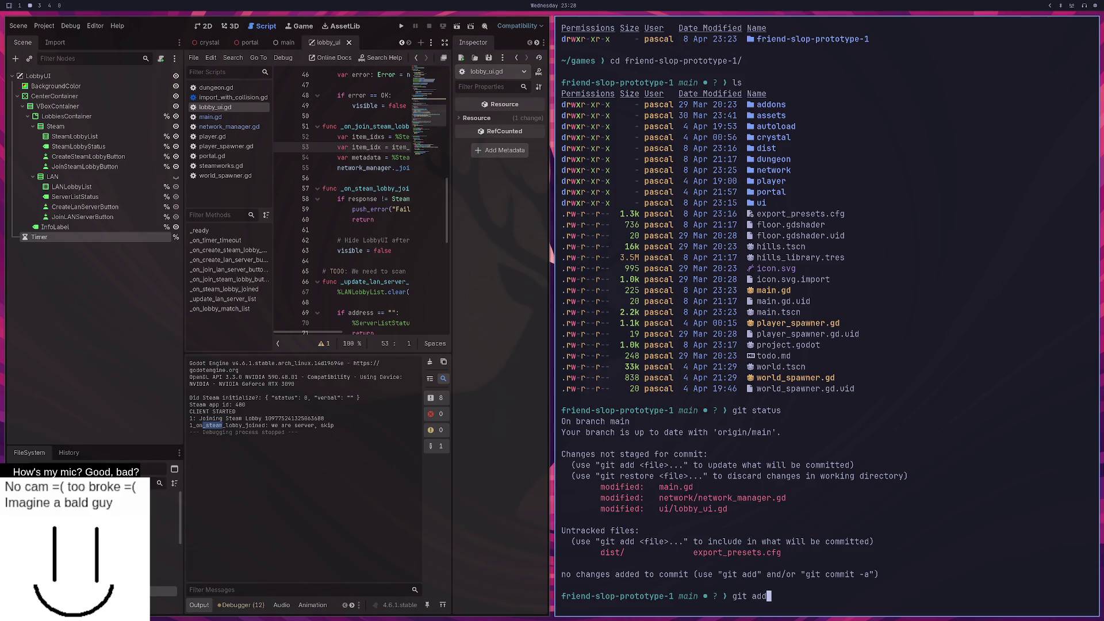
key("Return")
type("git commit /")
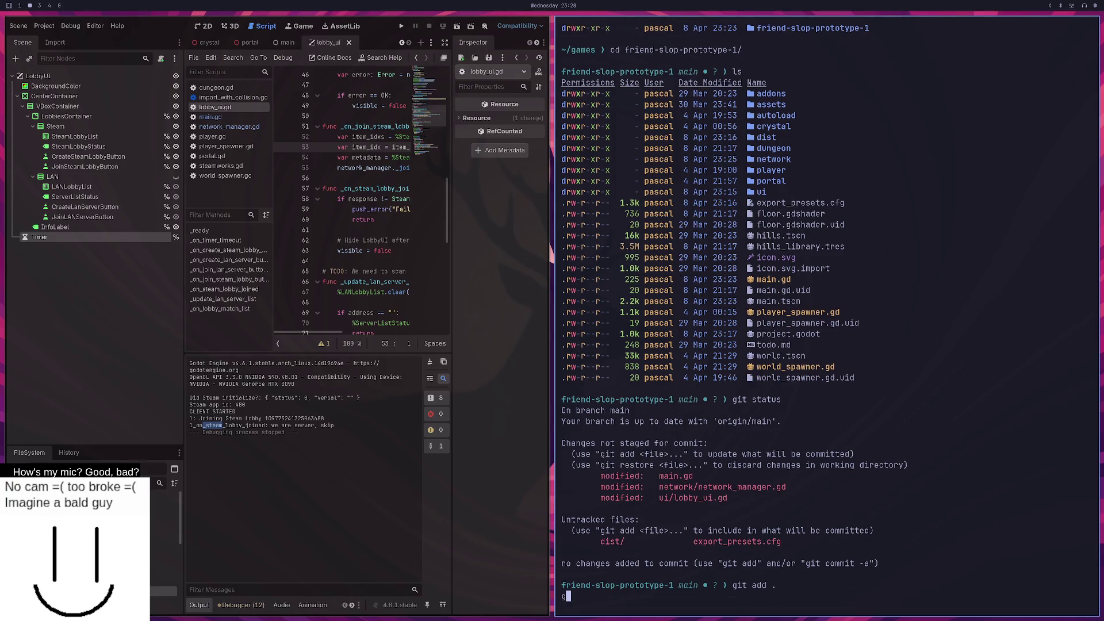
type("m @")
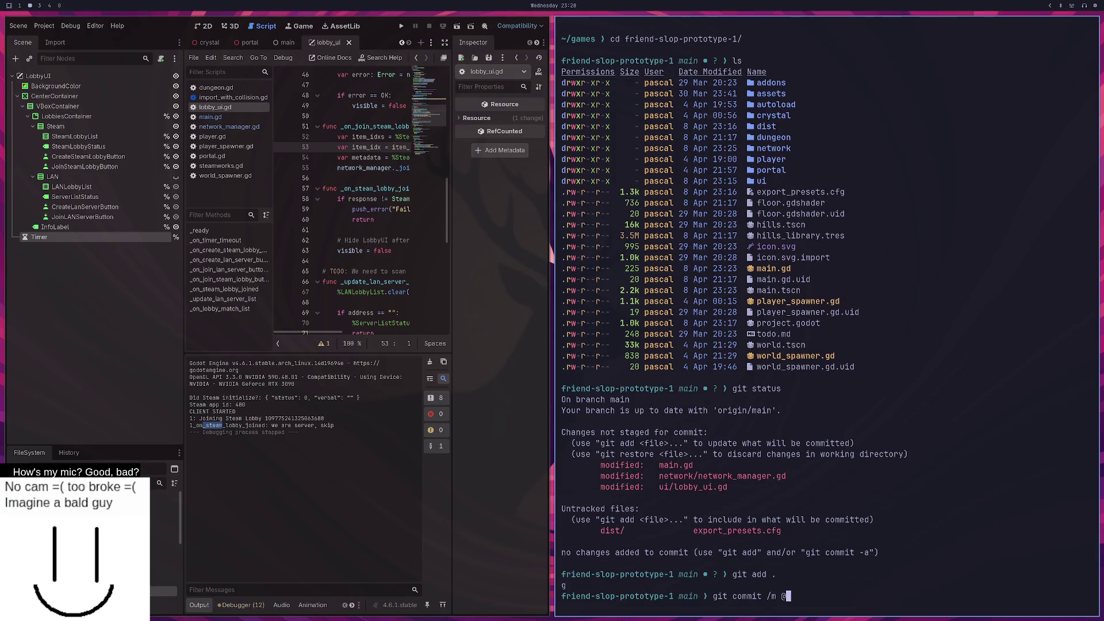
key("BackSpace")
key("BackSpace")
key("BackSpace")
type("'")
key("BackSpace")
type("-m \"added ")
type("export settings f")
type("or linux and ")
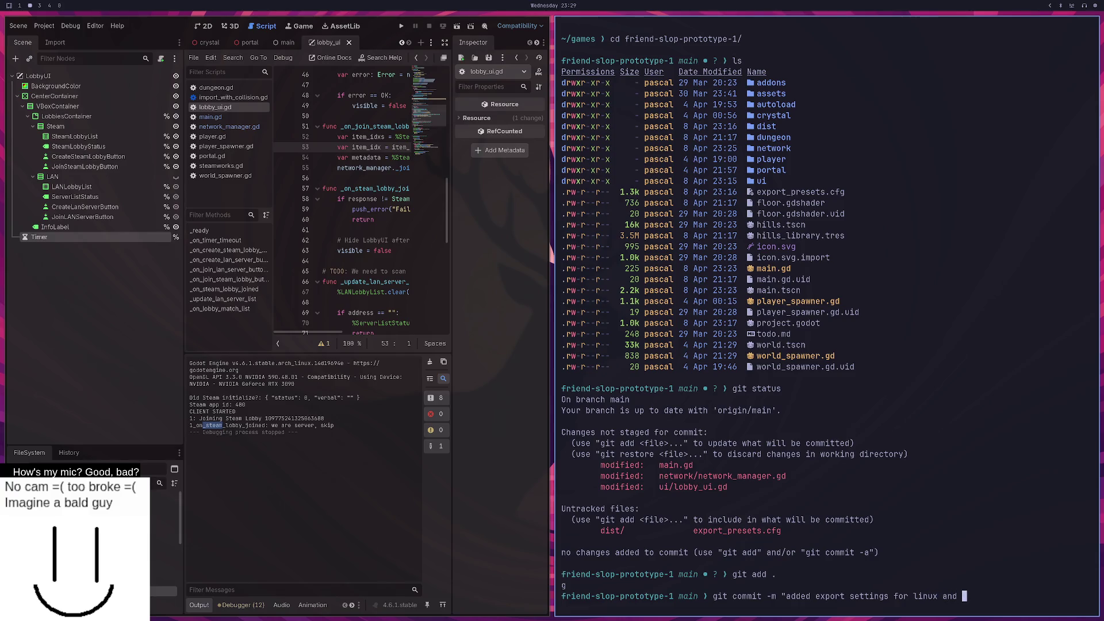
type("some debug info\"")
key("Return")
Push the commit to GitHub's main branch, then run the game again with F5.
type("git pus")
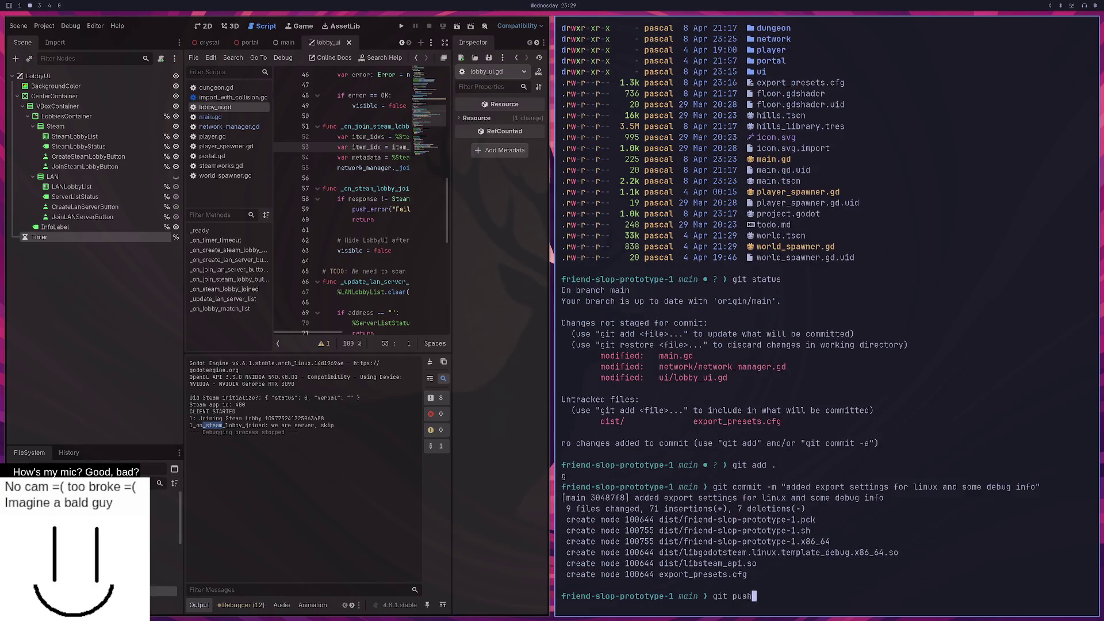
type("h")
key("Return")
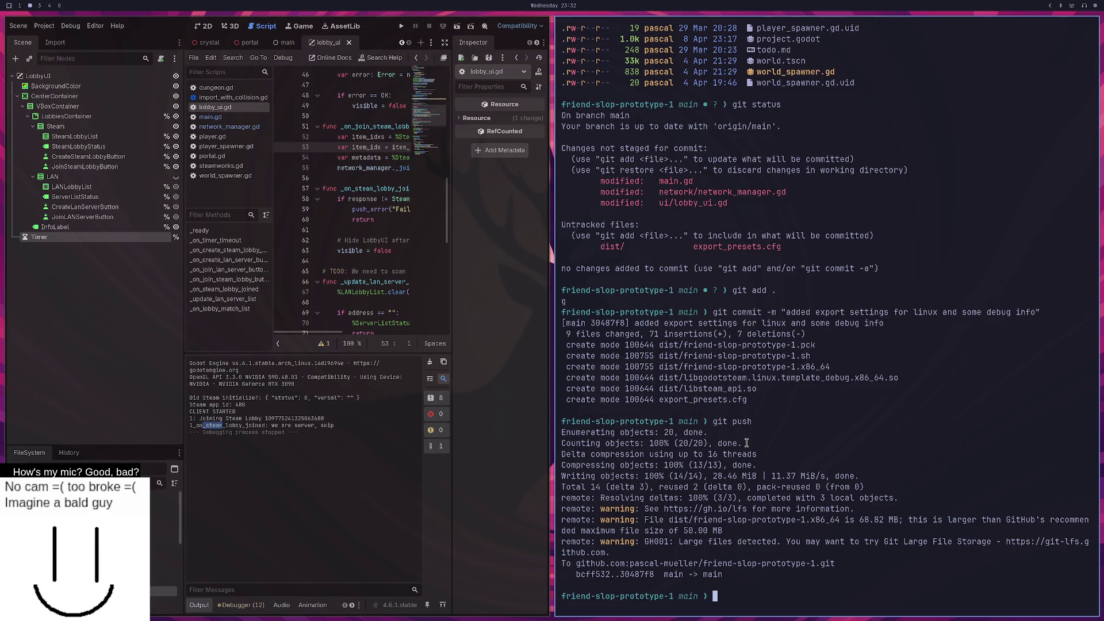
key("F5")
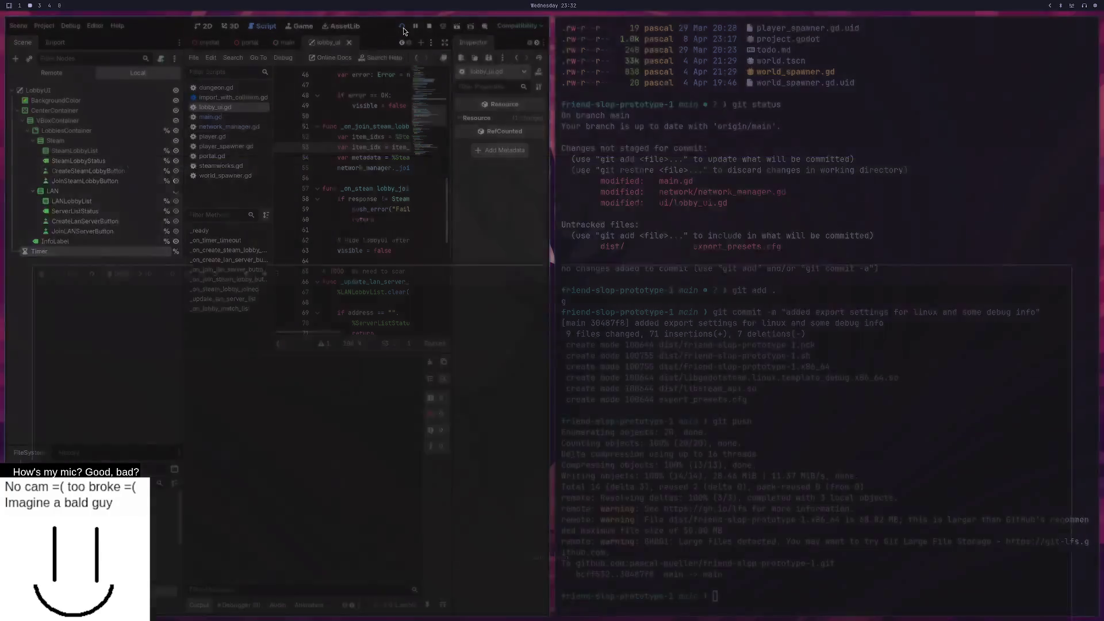